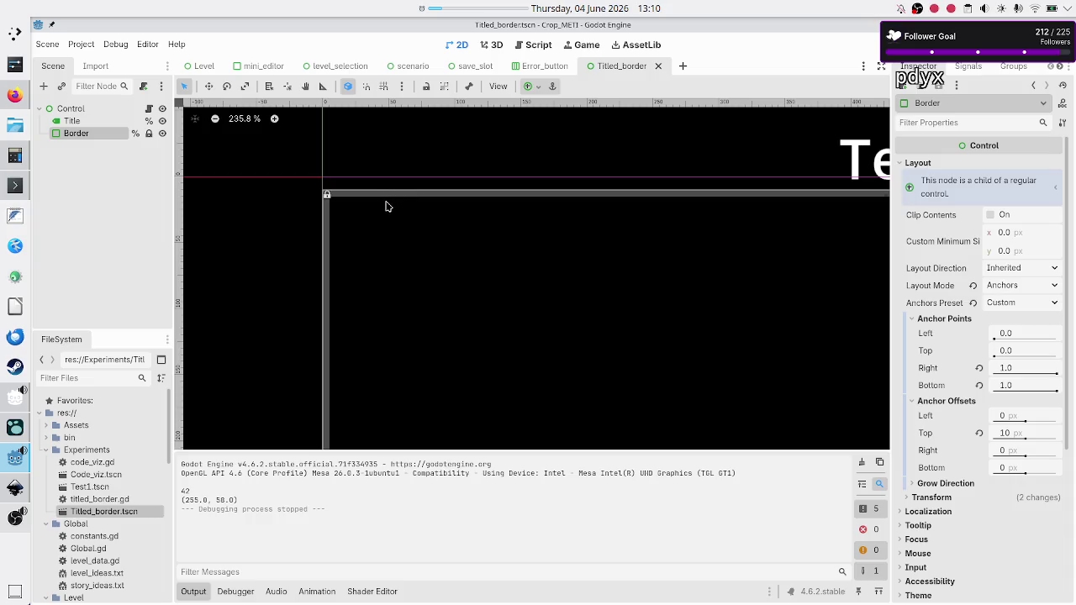
# Step: Confirm the Border's Transform size is 1280 × 710 px, then open titled_border.gd from the Control node
pyautogui.hscroll(15, 385, 206)
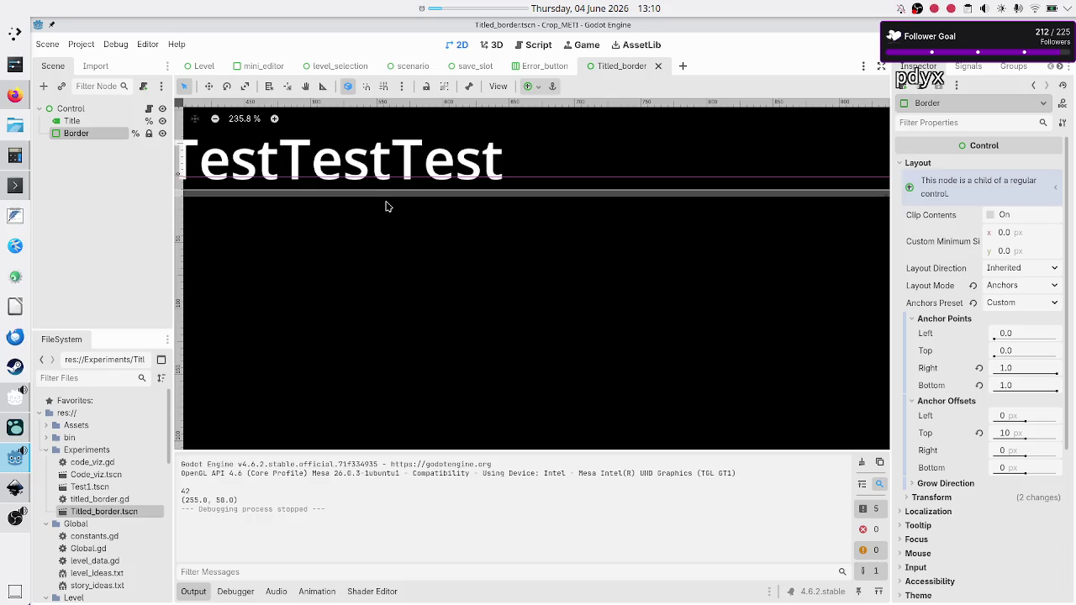
pyautogui.hscroll(6, 386, 206)
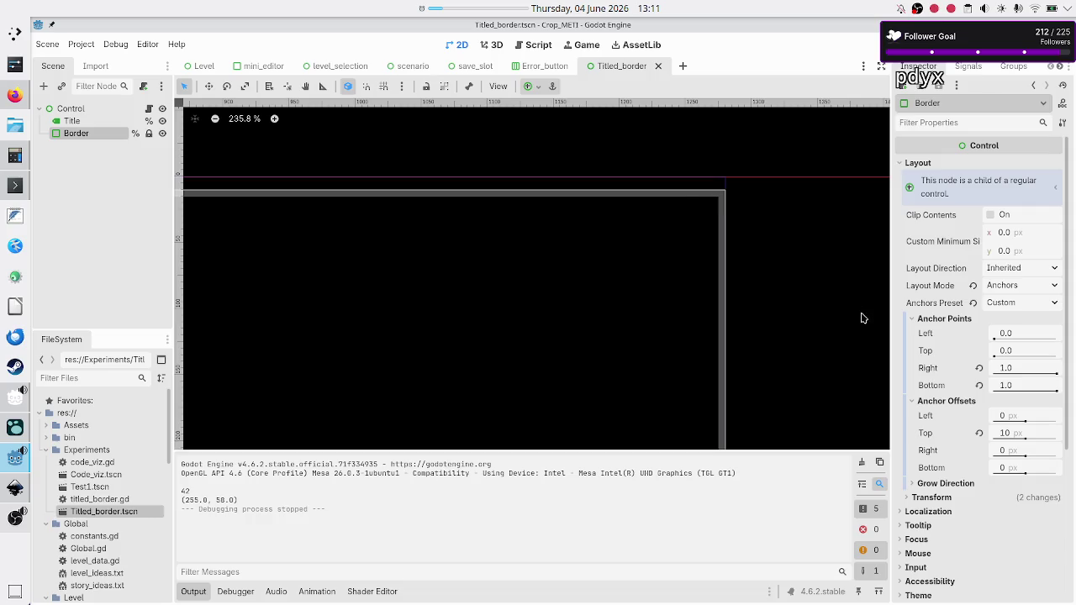
pyautogui.click(934, 499)
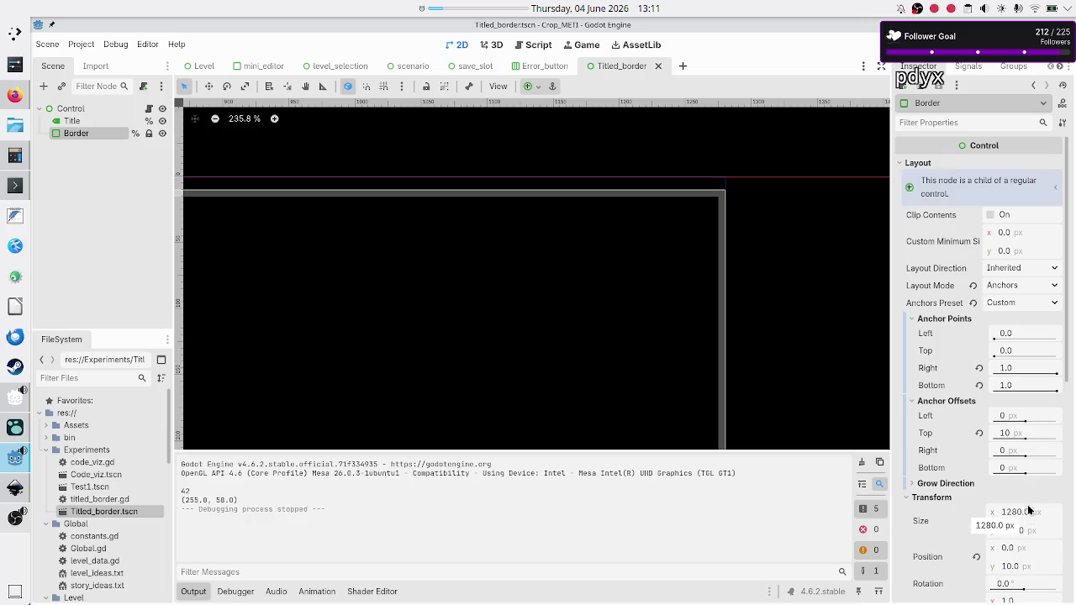
pyautogui.click(150, 110)
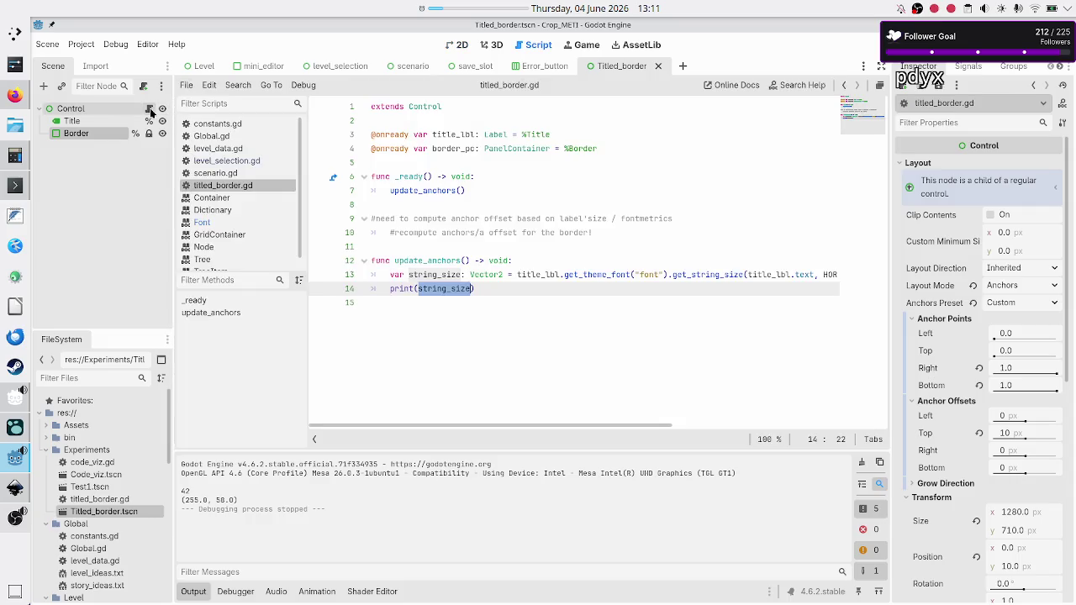
# Step: Insert 'var border_size: Vector2(border_pc.size.x, )' above the print call in update_anchors
pyautogui.press('Home')
pyautogui.press('Home')
pyautogui.press('Up')
pyautogui.press('Up')
pyautogui.press('Up')
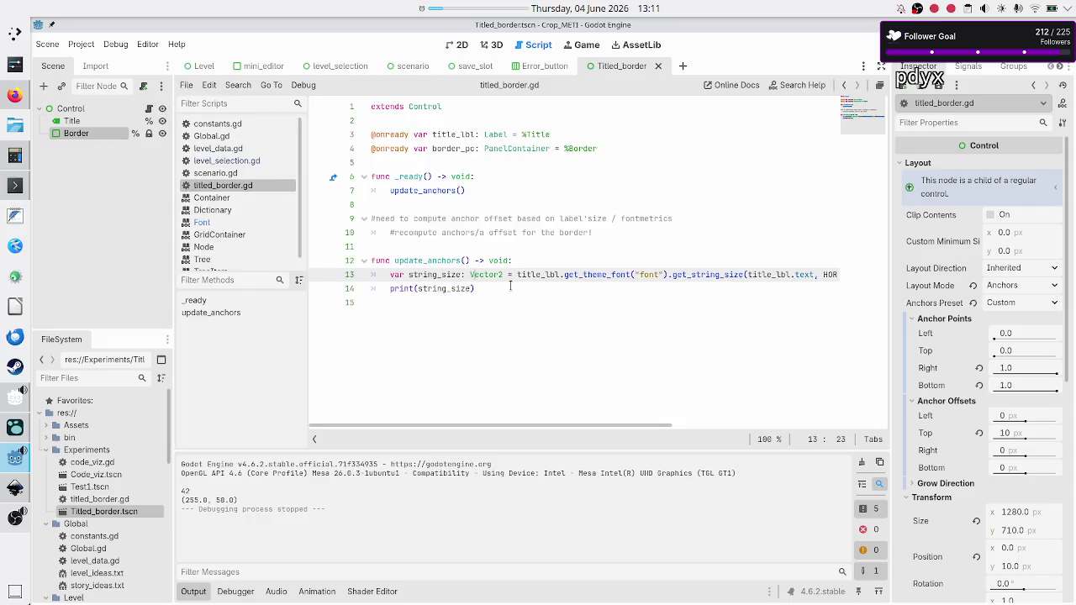
pyautogui.press('Down')
pyautogui.press('Down')
pyautogui.press('Down')
pyautogui.press('Up')
pyautogui.press('End')
pyautogui.press('Return')
pyautogui.write('var border_size:')
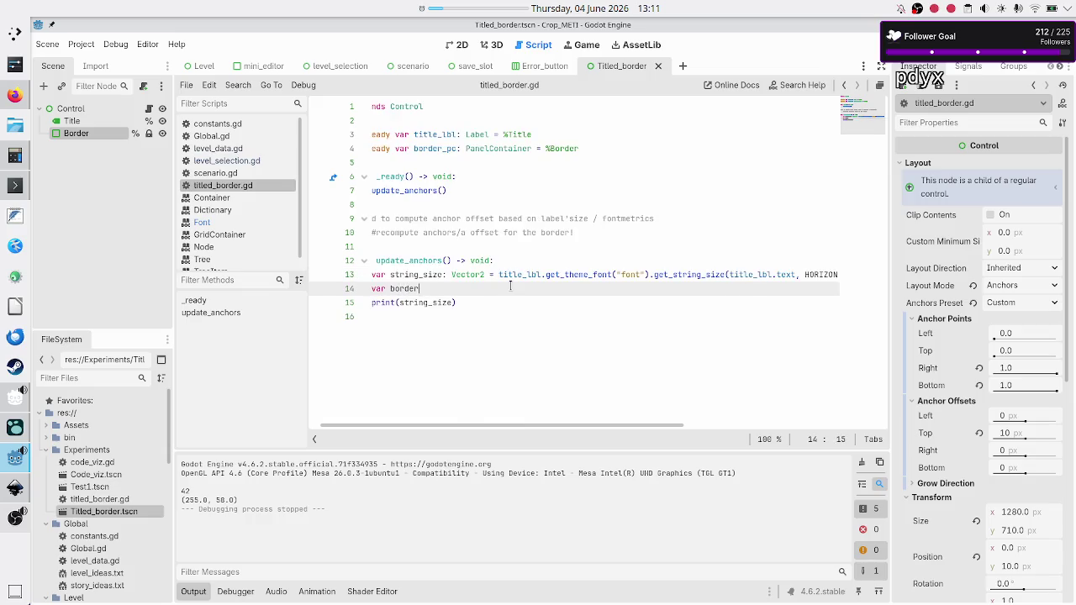
pyautogui.write(' Vector2')
pyautogui.write('(')
pyautogui.write('0,')
pyautogui.press('BackSpace')
pyautogui.press('BackSpace')
pyautogui.press('BackSpace')
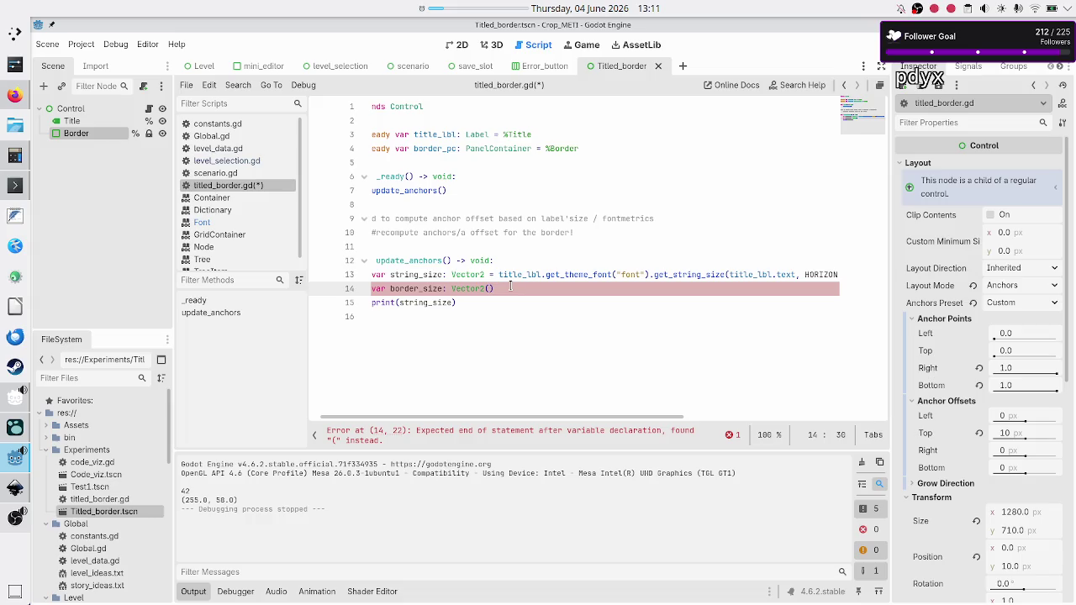
pyautogui.write('border_pc.size.')
pyautogui.write('x,')
# Step: Inspect the Border's Theme Overrides Panel StyleBox with its 5 px border widths, then return to titled_border.gd
pyautogui.click(461, 45)
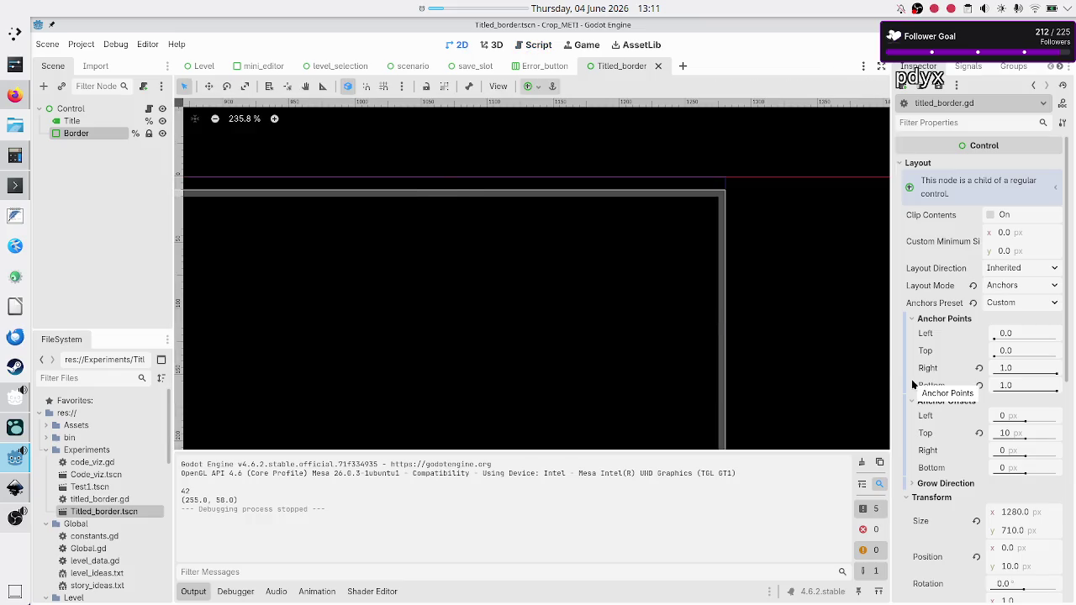
pyautogui.scroll(-5, 943, 439)
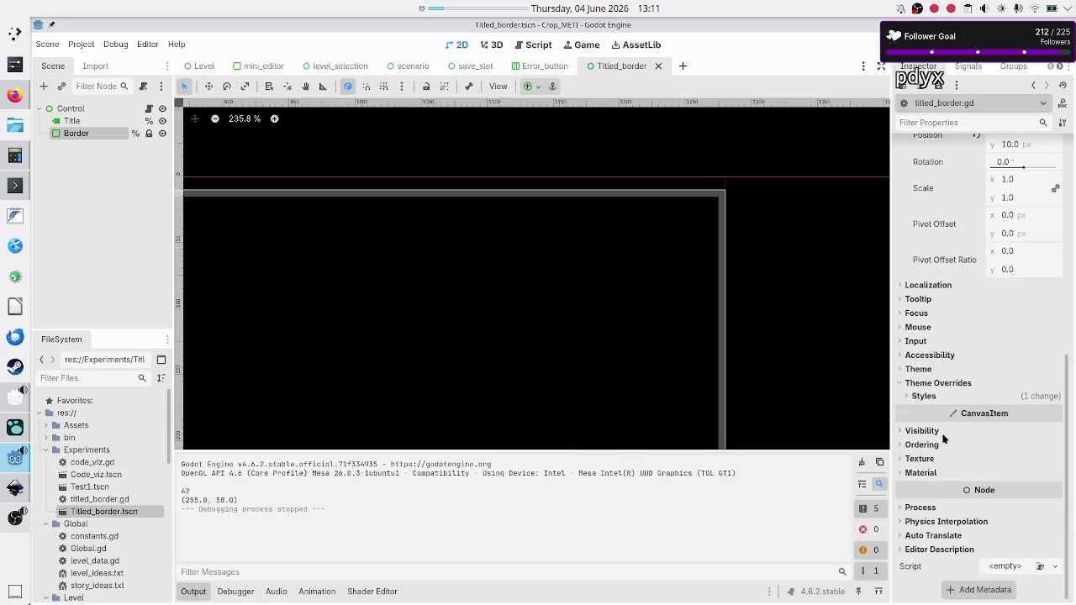
pyautogui.click(950, 396)
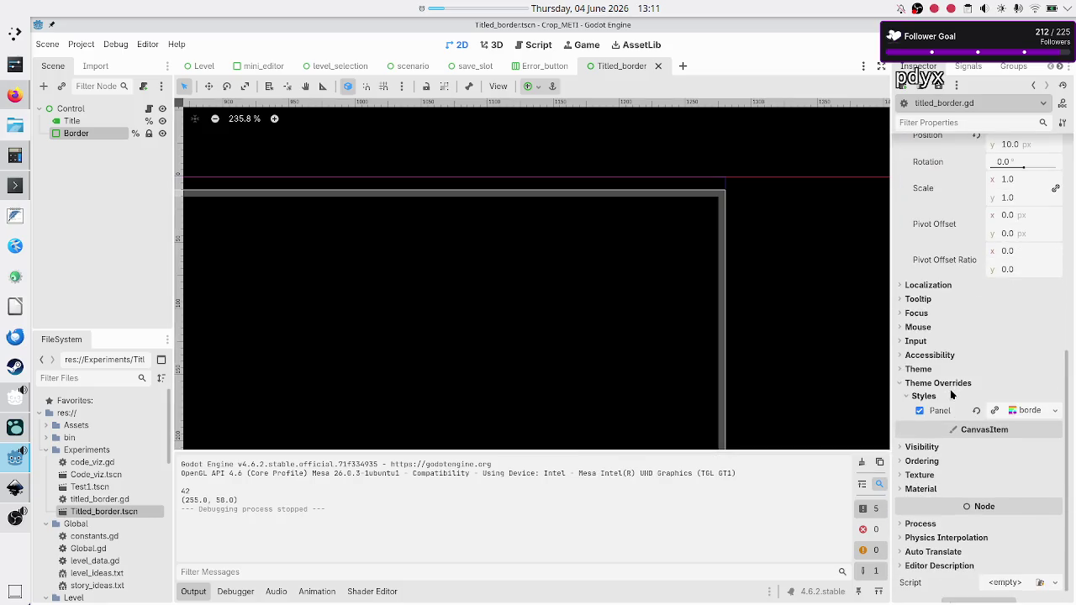
pyautogui.click(1030, 412)
pyautogui.scroll(-5, 970, 471)
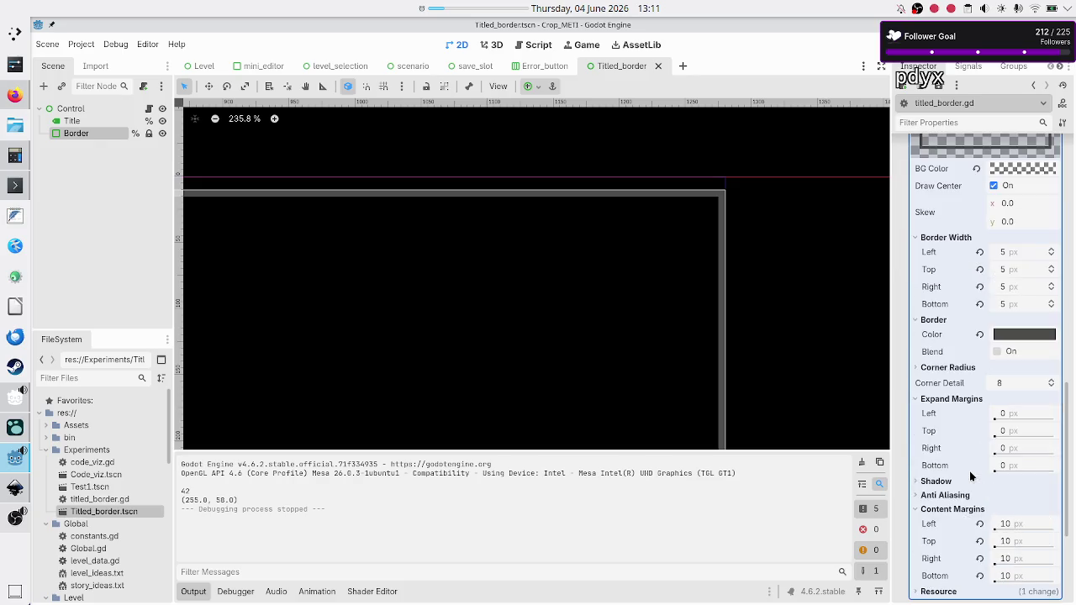
pyautogui.scroll(-1, 969, 470)
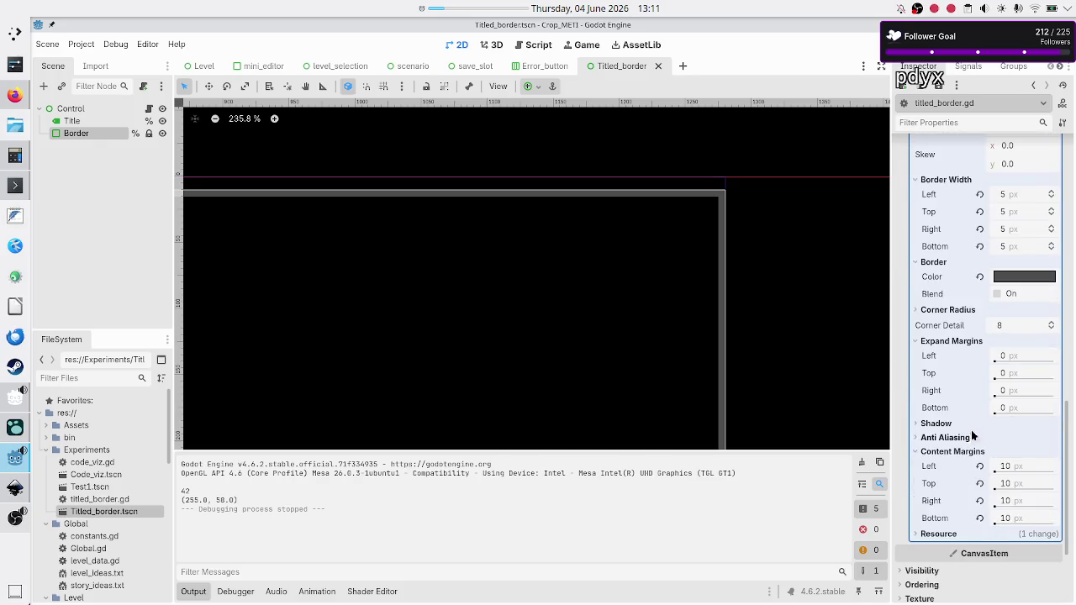
pyautogui.scroll(1, 976, 401)
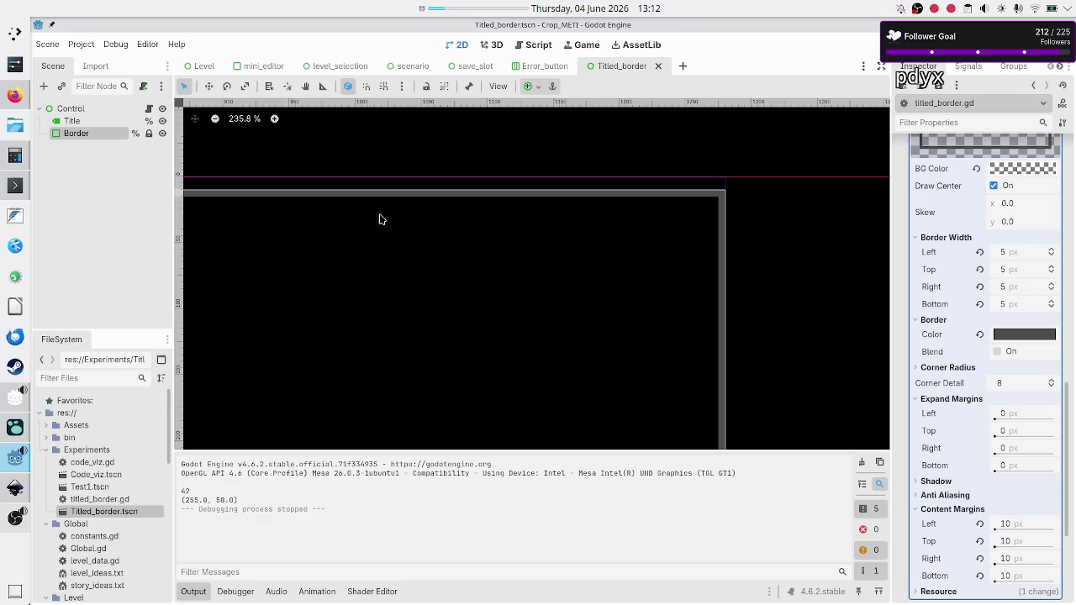
pyautogui.scroll(5, 935, 337)
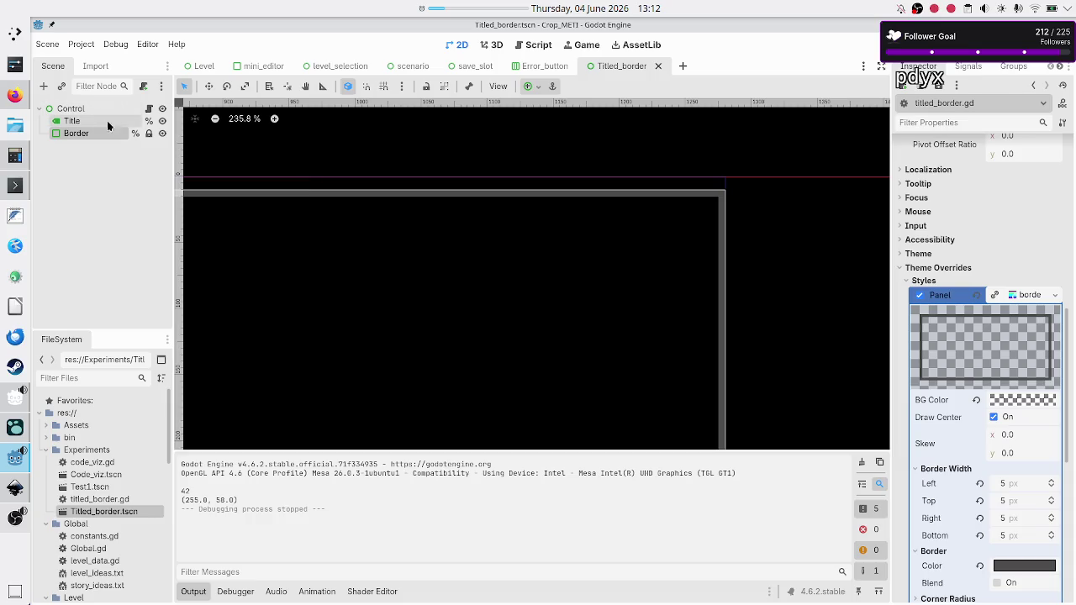
pyautogui.click(149, 109)
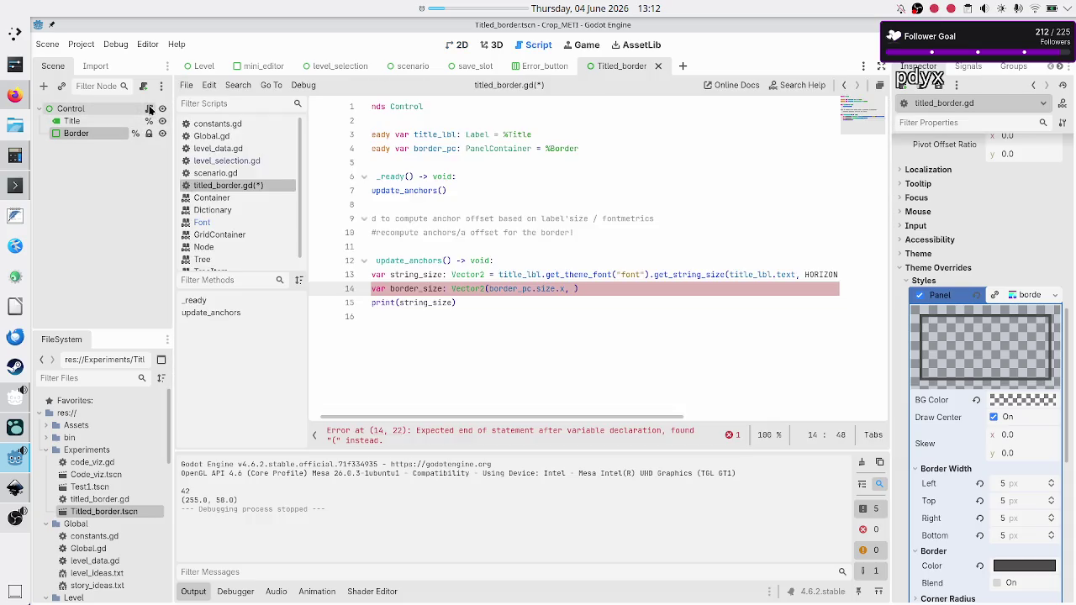
# Step: Comment out the border_size line and add an empty line after line 13
pyautogui.press('Home')
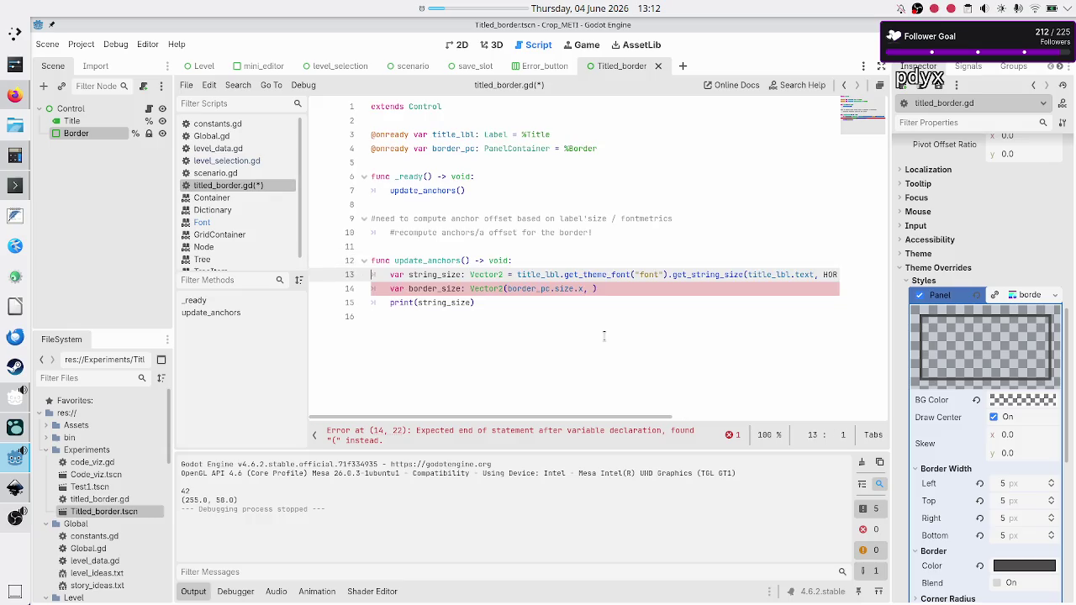
pyautogui.press('Up')
pyautogui.press('Up')
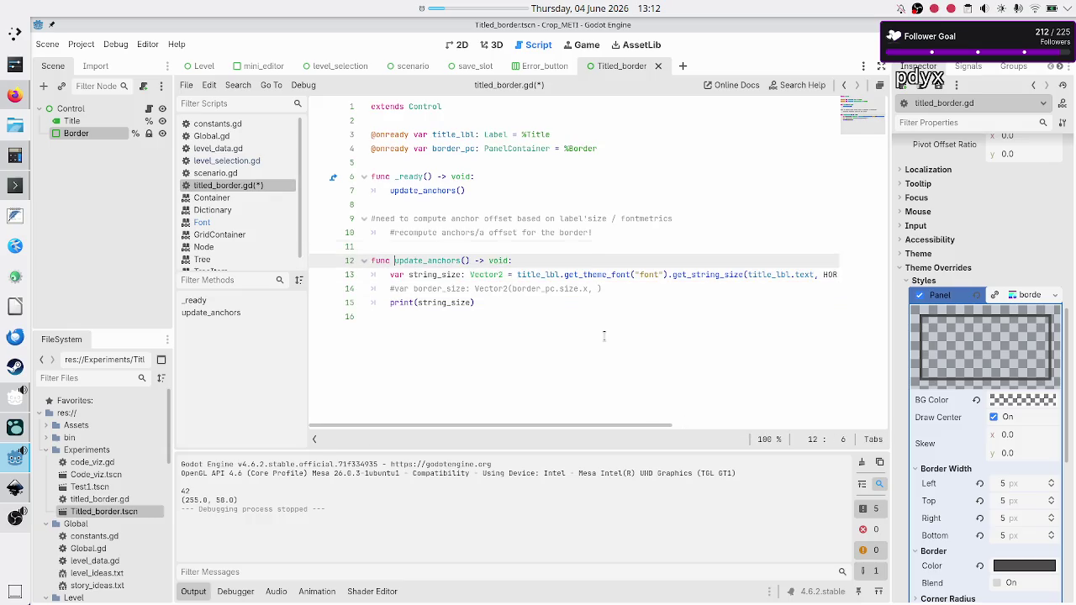
pyautogui.press('Down')
pyautogui.press('End')
pyautogui.press('Return')
# Step: Declare 'var panel_style: StyleBoxFlat' on the new line
pyautogui.write('va')
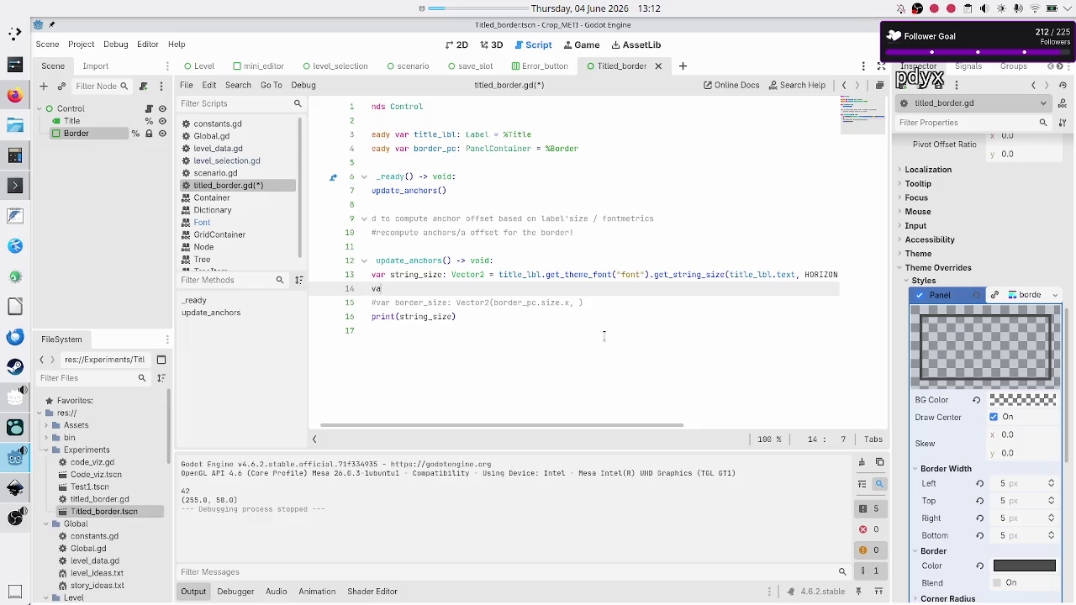
pyautogui.write('r s')
pyautogui.press('BackSpace')
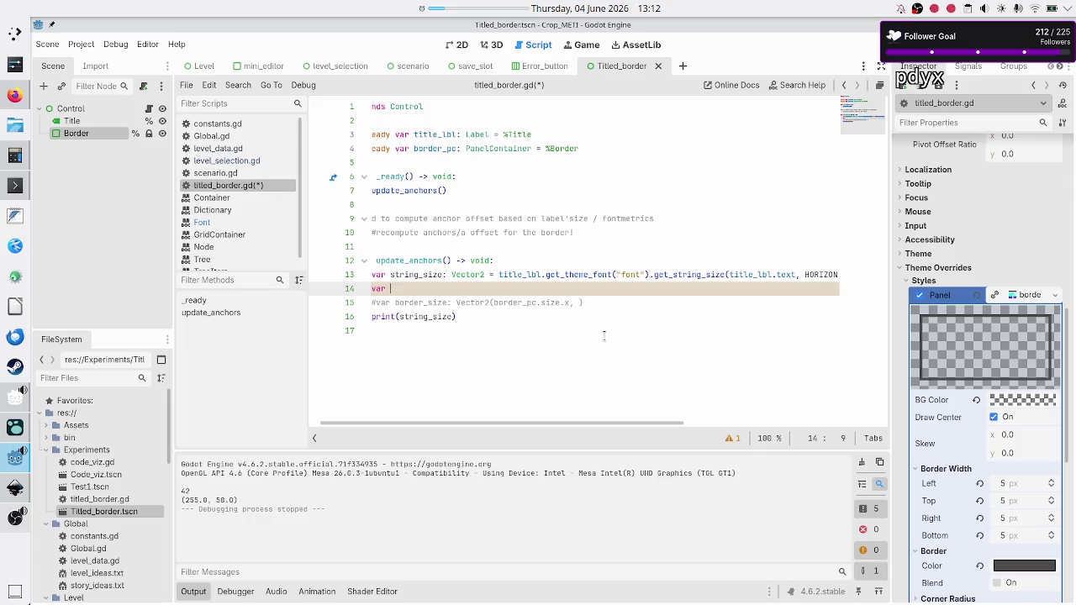
pyautogui.write('pc_')
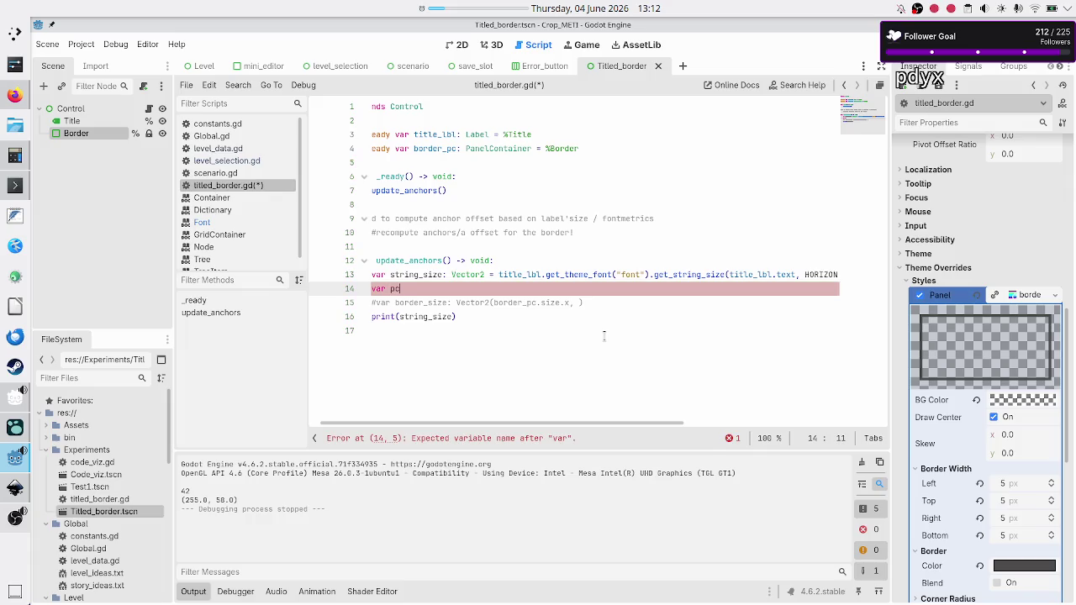
pyautogui.press('BackSpace')
pyautogui.press('BackSpace')
pyautogui.press('BackSpace')
pyautogui.write('style_p')
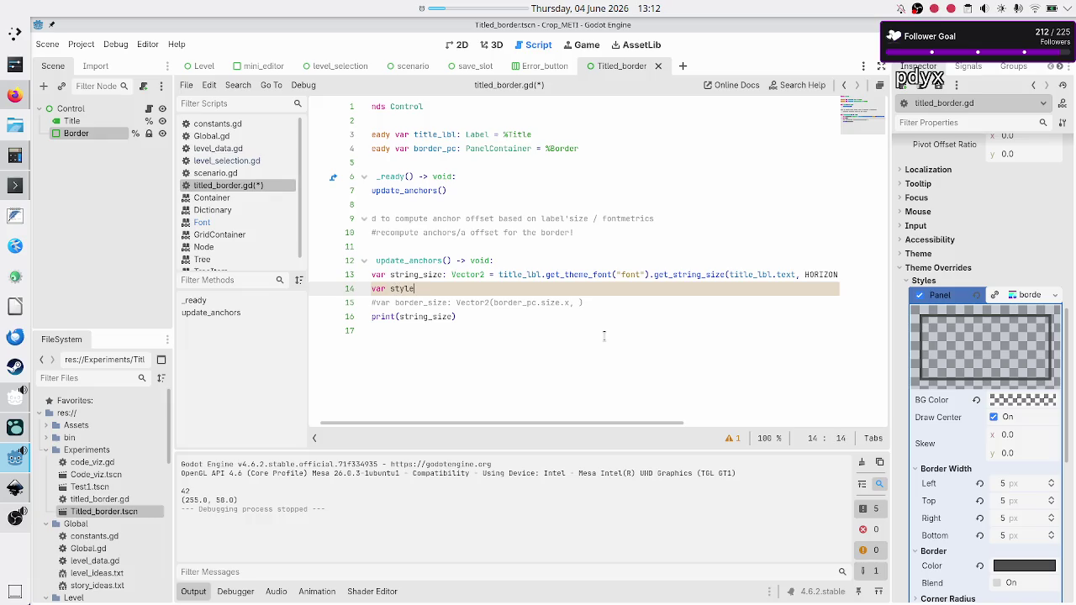
pyautogui.press('BackSpace')
pyautogui.press('BackSpace')
pyautogui.press('BackSpace')
pyautogui.write('panel_style: ')
pyautogui.write('StyleBoxF')
pyautogui.press('Return')
# Step: Extend panel_style with '= border_pc.', try getter method names, then open the documentation search
pyautogui.write('= ')
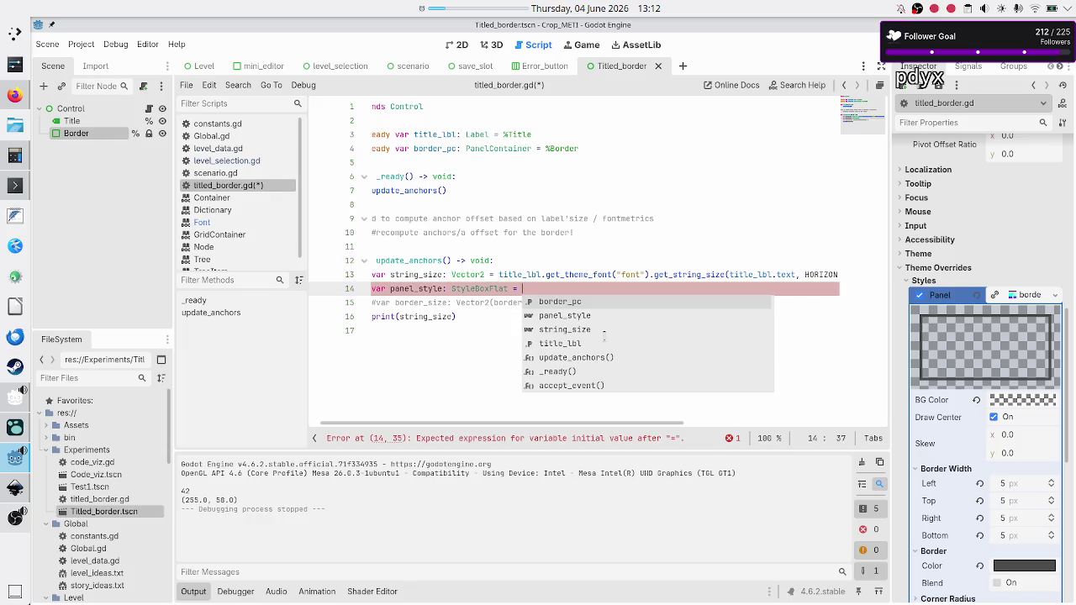
pyautogui.write('borde')
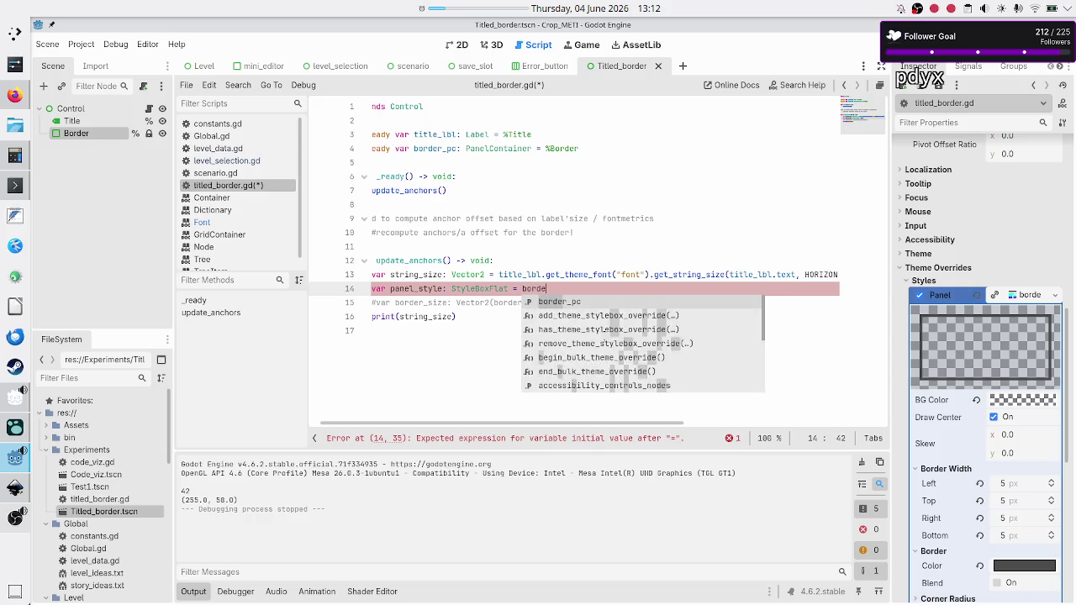
pyautogui.press('Return')
pyautogui.write('get_st')
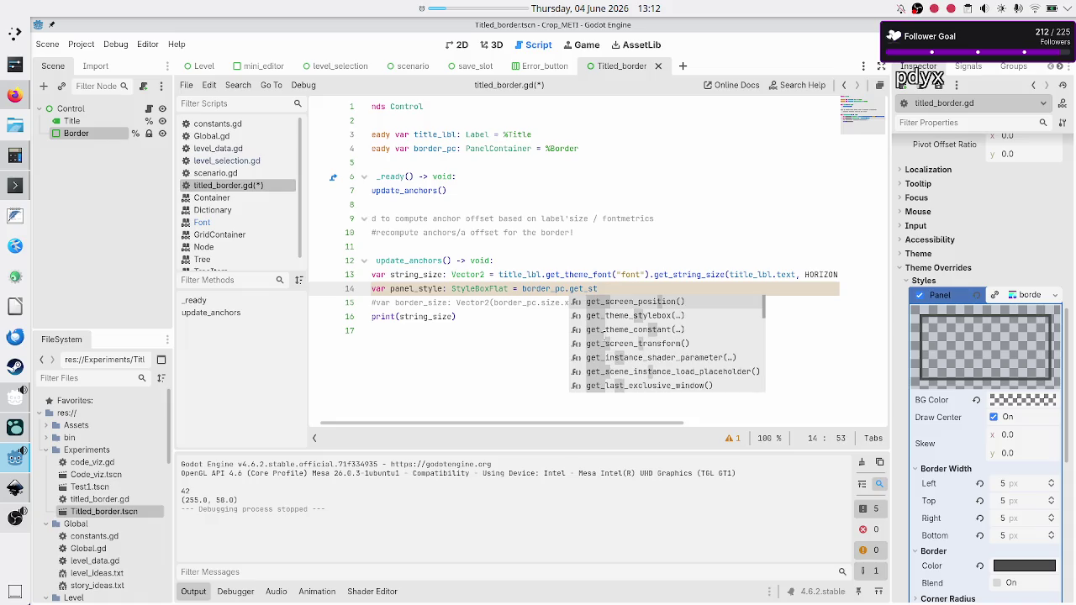
pyautogui.press('Down')
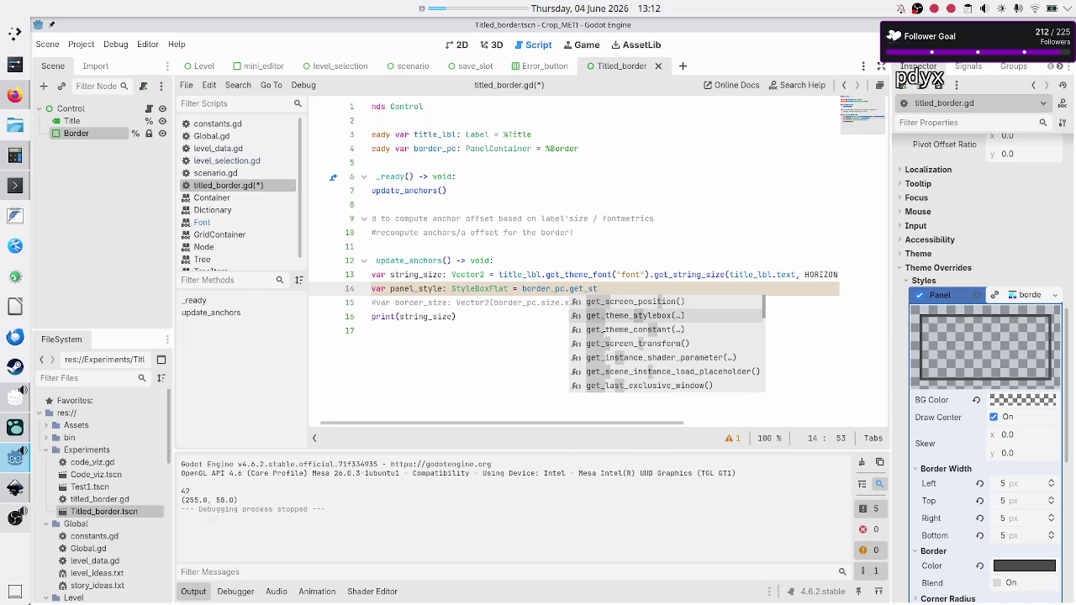
pyautogui.press('BackSpace')
pyautogui.press('BackSpace')
pyautogui.press('BackSpace')
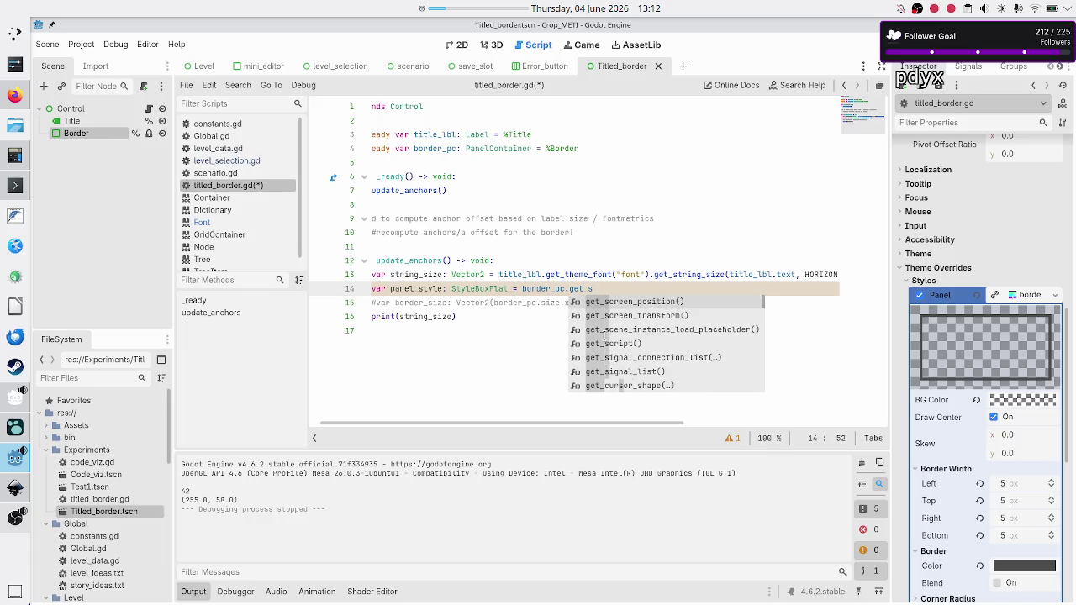
pyautogui.write('et_ov')
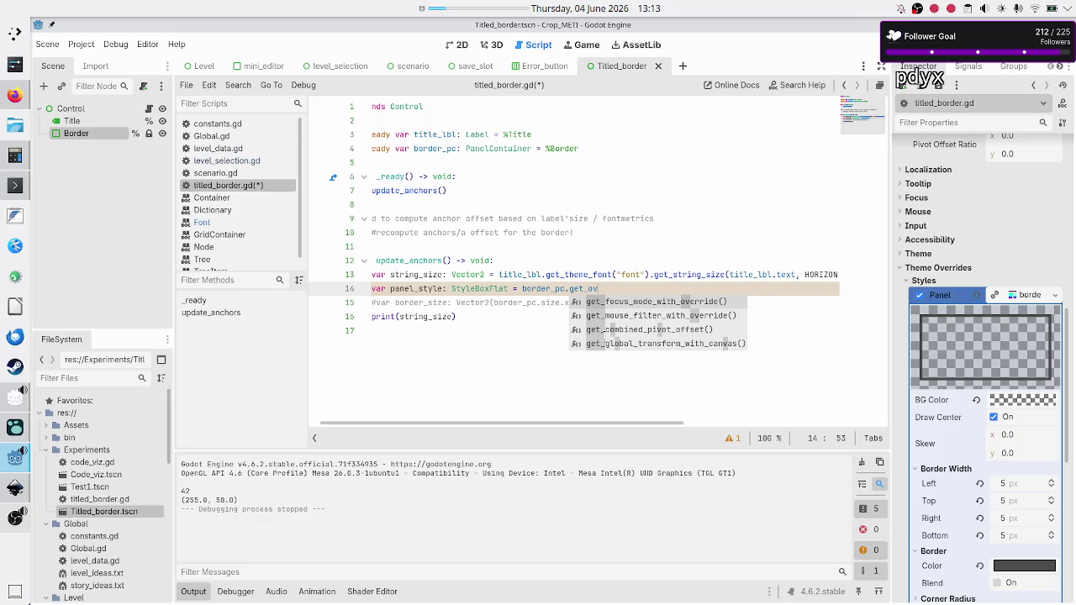
pyautogui.press('BackSpace')
pyautogui.press('BackSpace')
pyautogui.write('st')
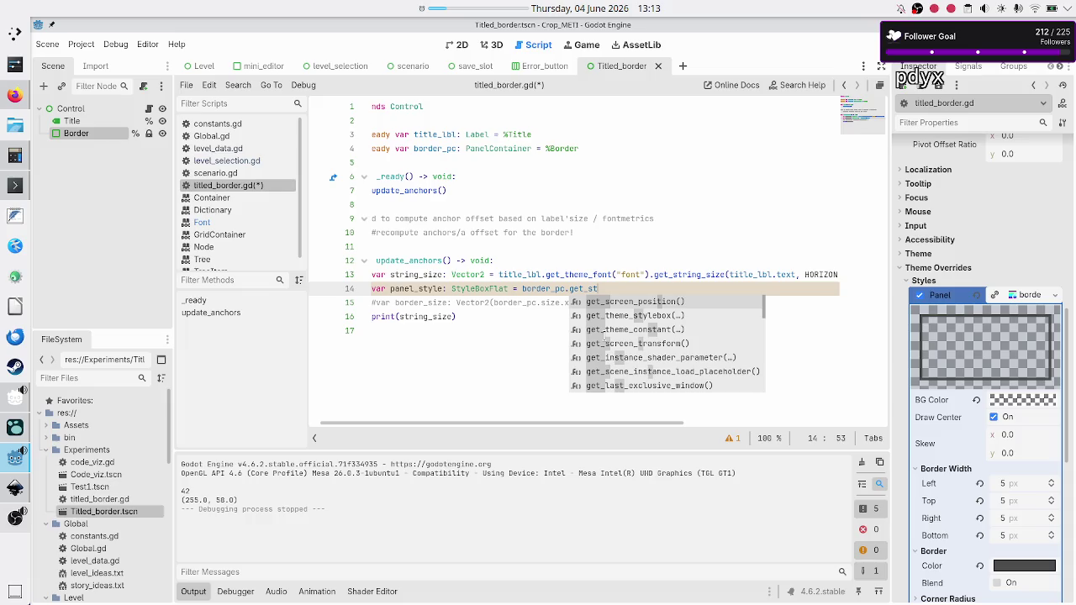
pyautogui.press('BackSpace')
pyautogui.press('BackSpace')
pyautogui.press('BackSpace')
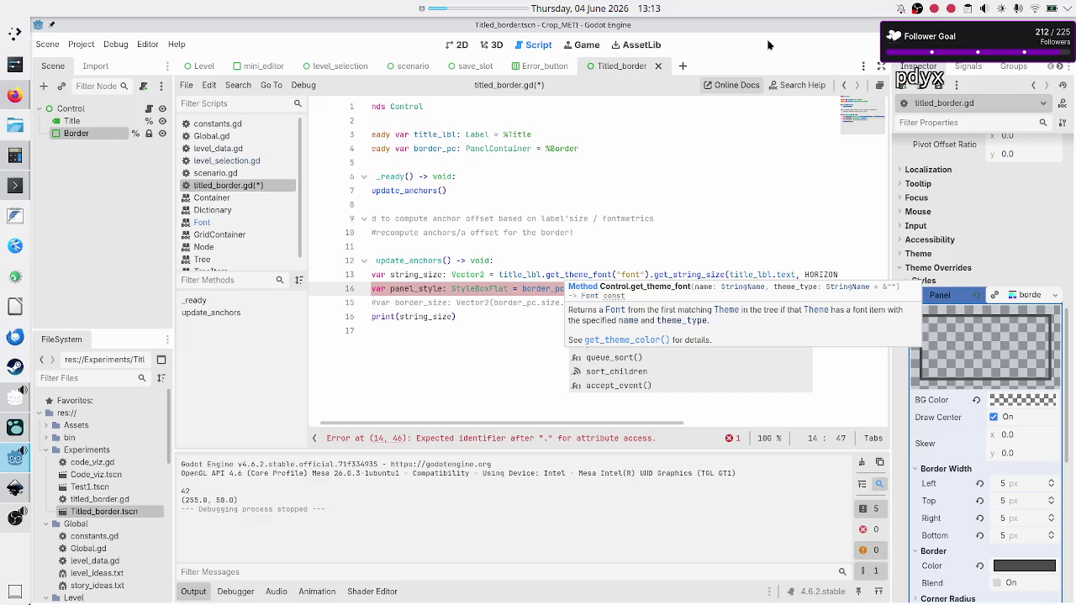
pyautogui.click(779, 91)
pyautogui.write('override')
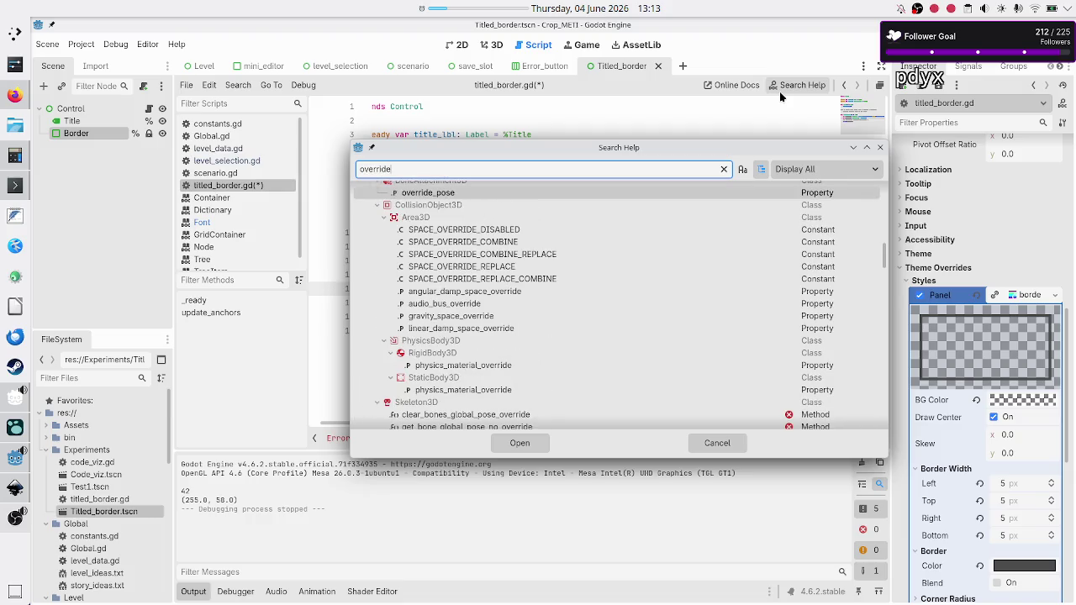
pyautogui.scroll(3, 690, 263)
pyautogui.scroll(5, 690, 267)
pyautogui.scroll(-2, 689, 267)
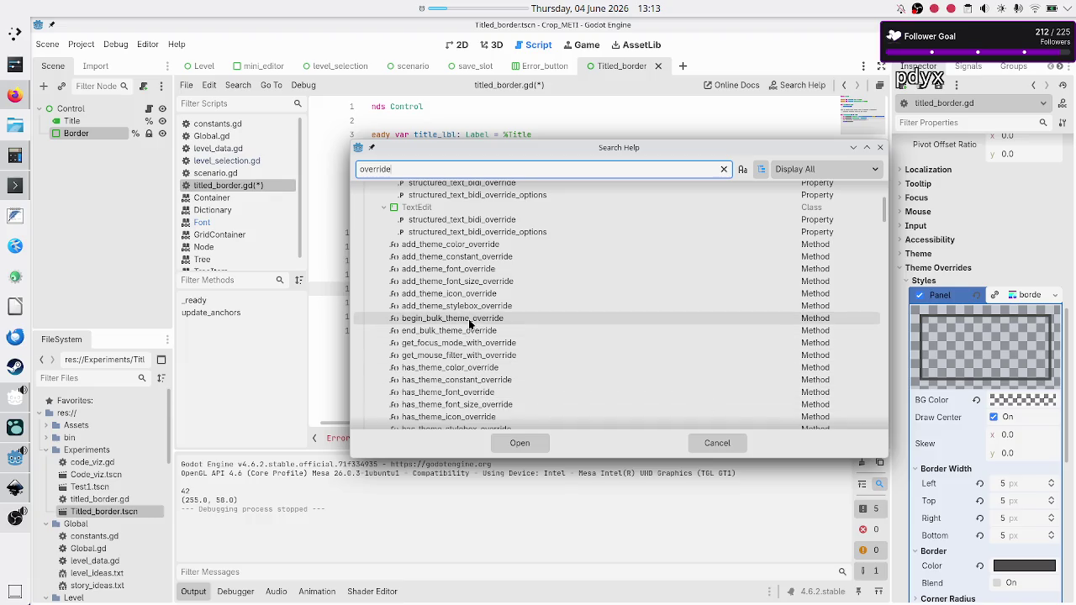
pyautogui.scroll(-3, 474, 328)
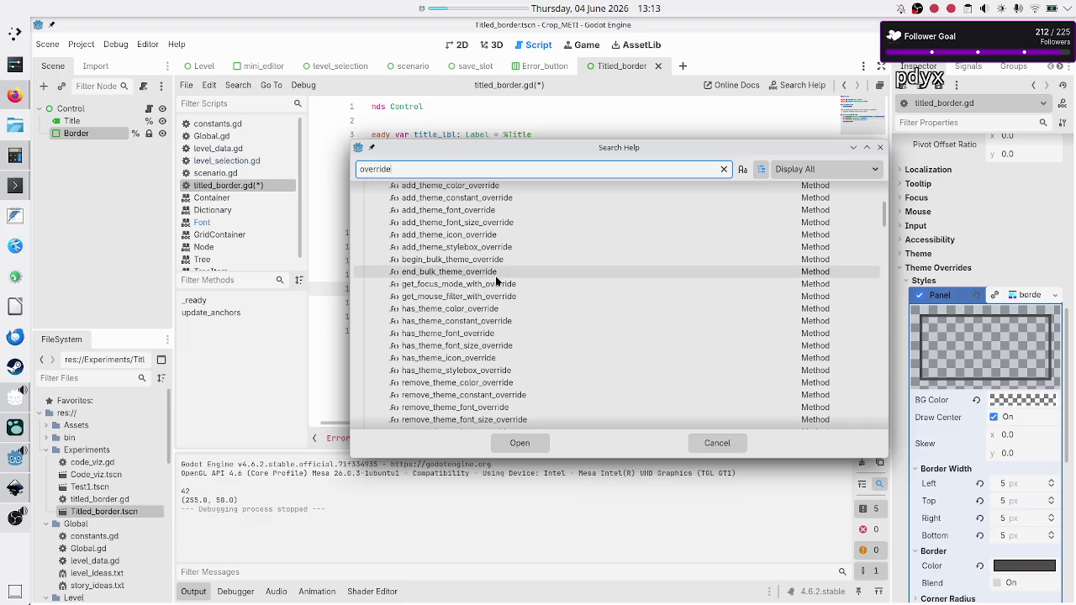
pyautogui.scroll(5, 488, 285)
pyautogui.scroll(-3, 496, 282)
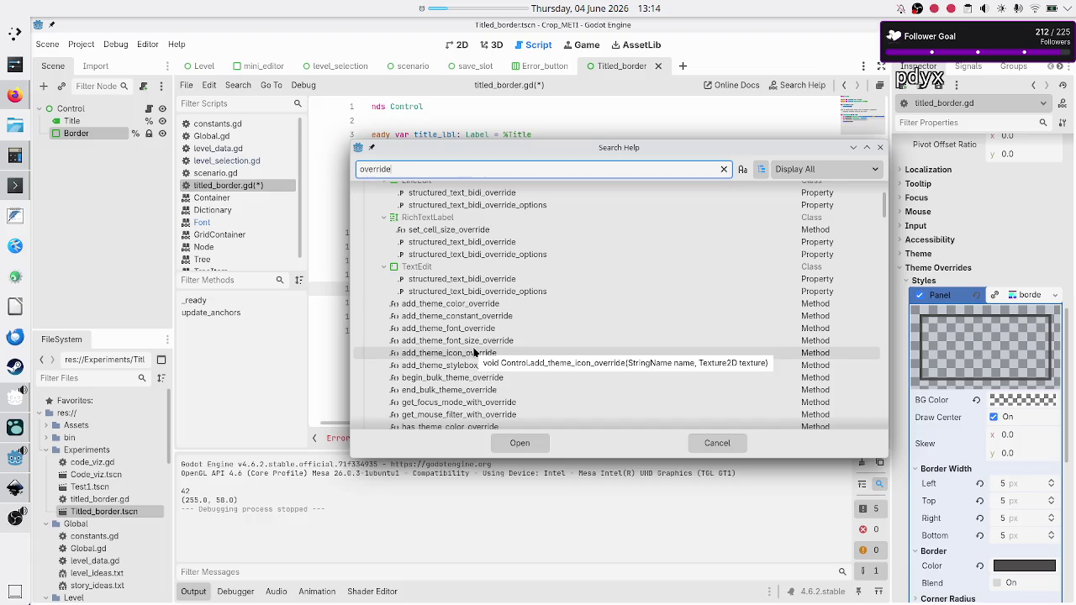
pyautogui.scroll(-1, 475, 354)
pyautogui.scroll(-1, 475, 353)
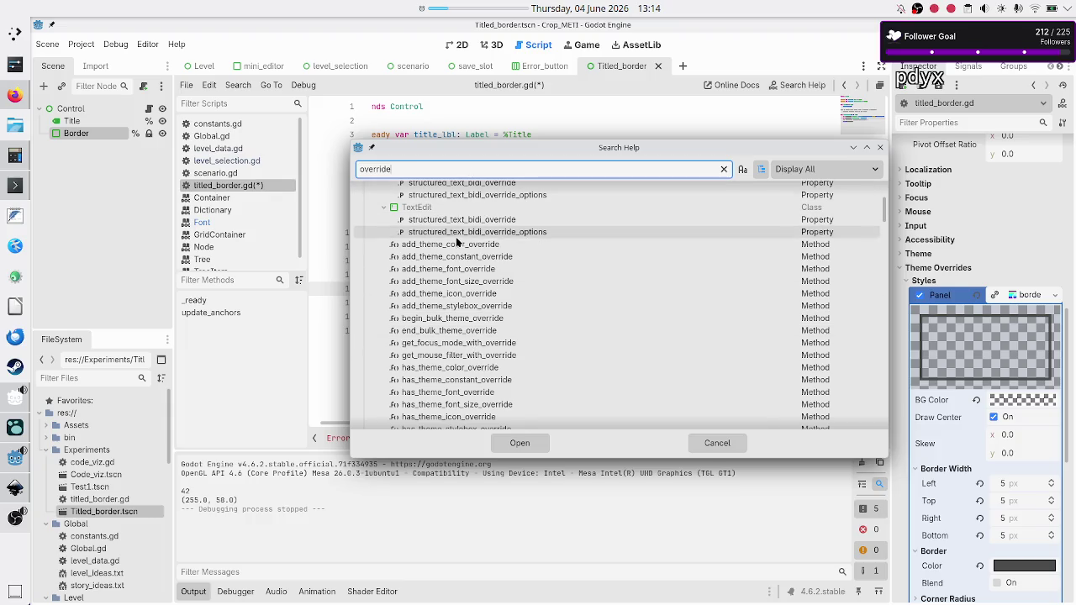
pyautogui.press('BackSpace')
pyautogui.press('BackSpace')
pyautogui.press('BackSpace')
pyautogui.write('get_theme_st')
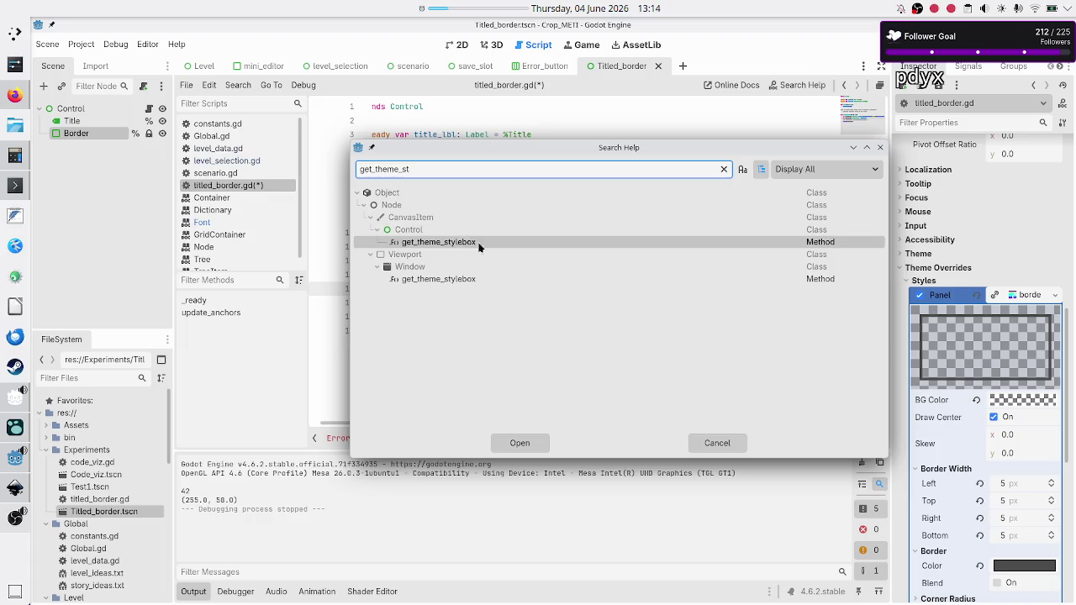
pyautogui.click(878, 148)
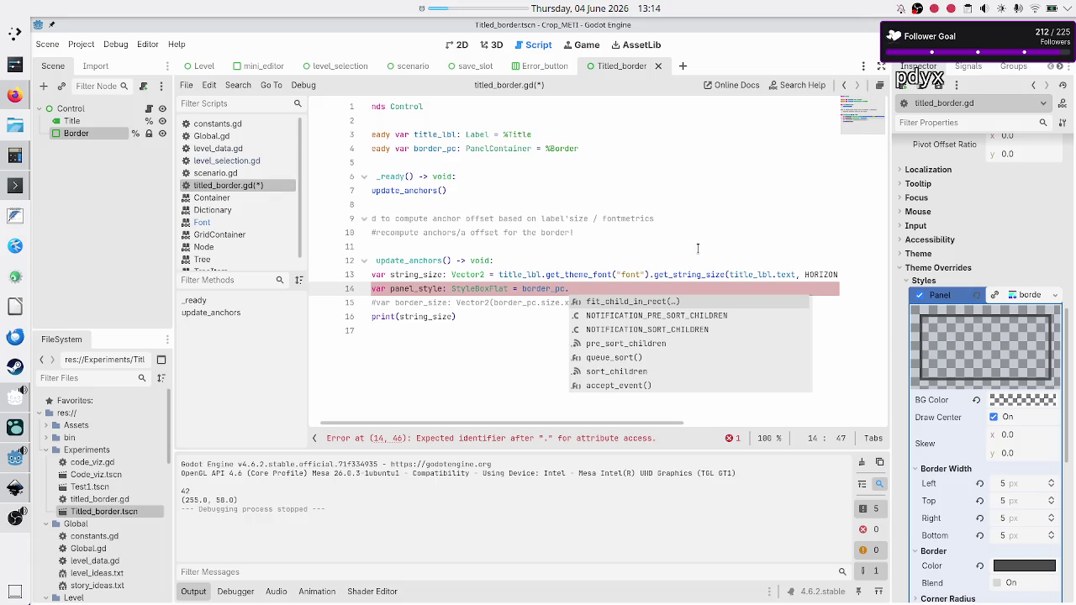
# Step: Finish the panel_style line as border_pc.get_theme_stylebox("panel")
pyautogui.click(630, 289)
pyautogui.write('get_')
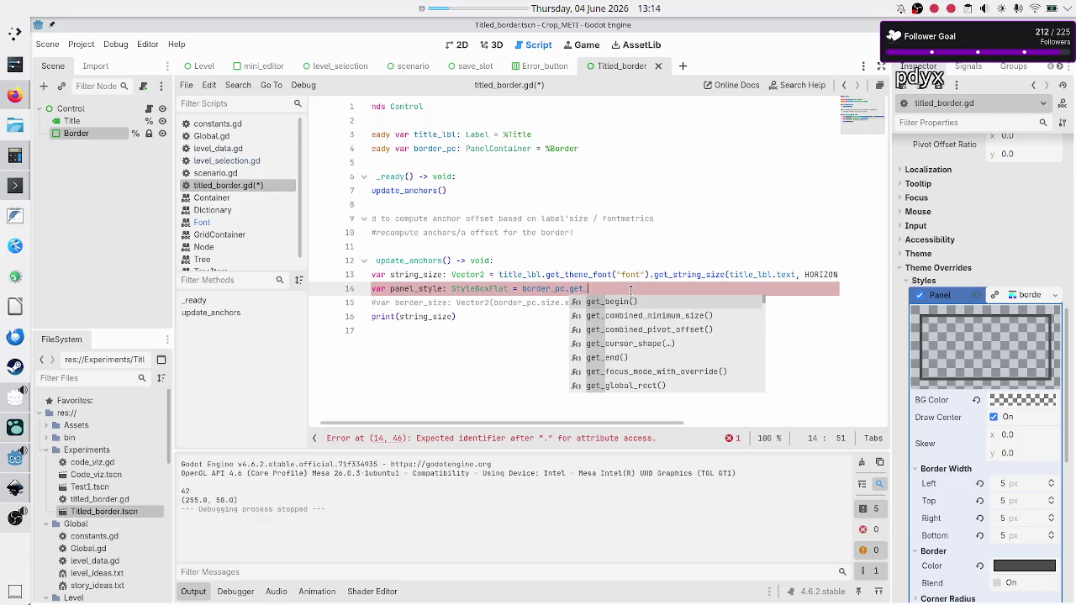
pyautogui.write('theme_st')
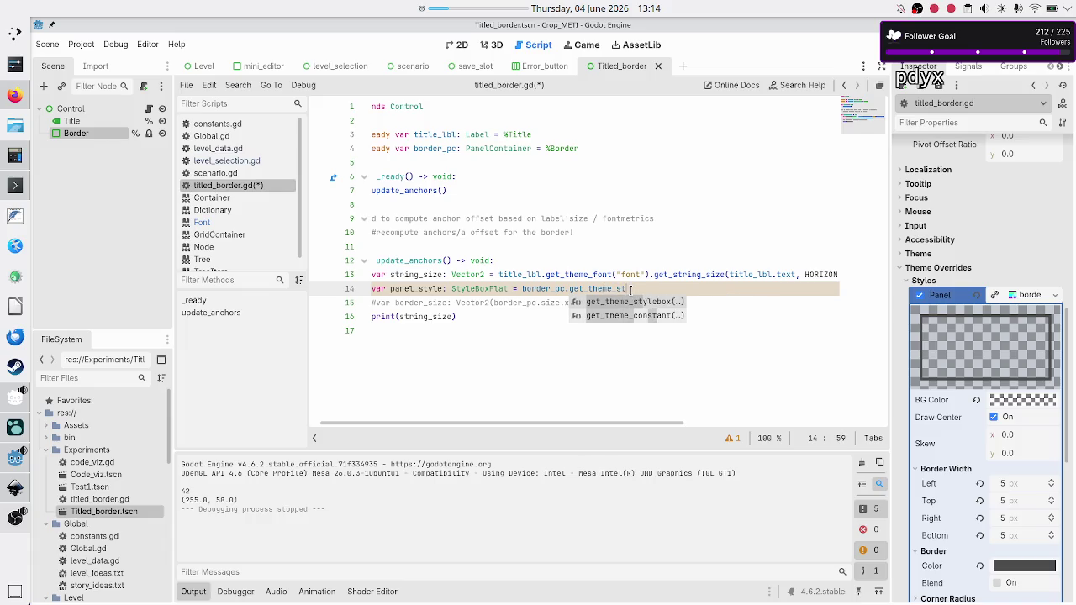
pyautogui.press('Return')
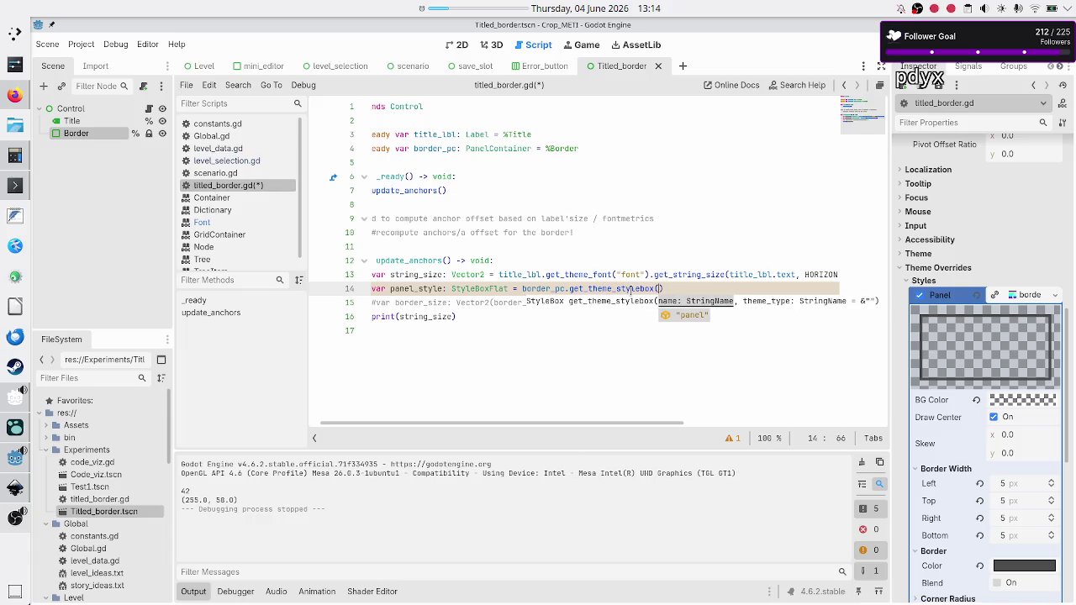
pyautogui.press('Return')
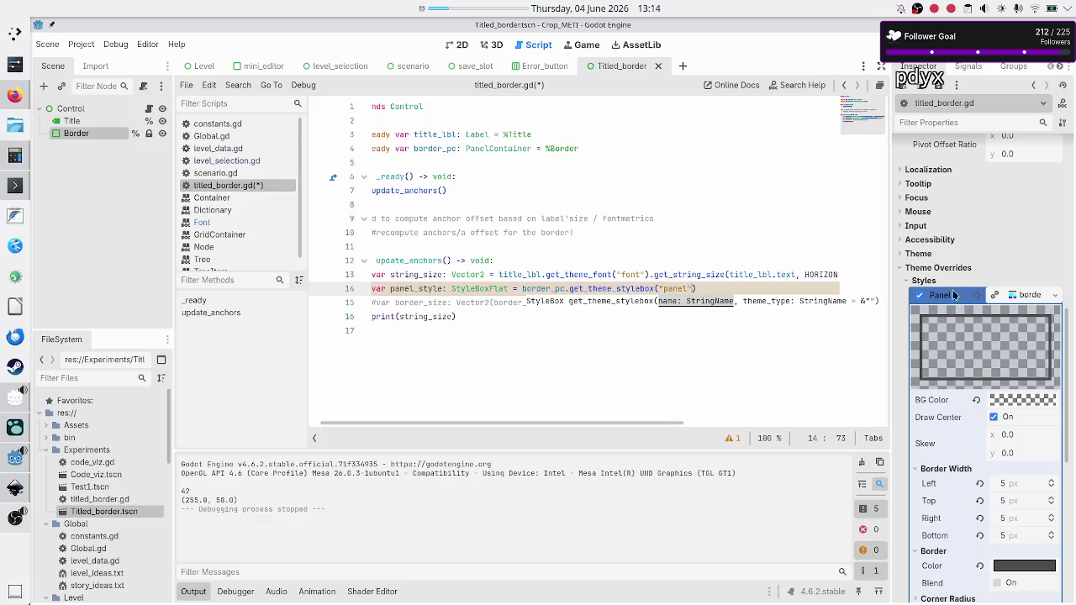
# Step: Uncomment the border_size line below it
pyautogui.press('End')
pyautogui.press('Down')
pyautogui.press('Home')
pyautogui.press('Down')
pyautogui.press('Up')
pyautogui.press('Home')
pyautogui.press('Down')
pyautogui.press('Up')
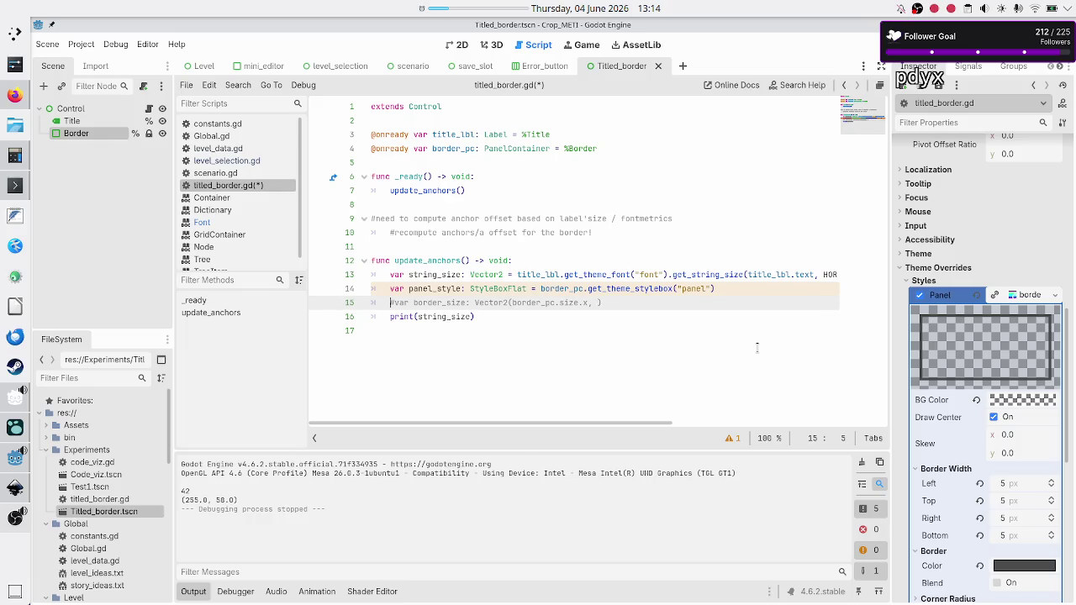
pyautogui.press('BackSpace')
# Step: Add panel_style as the second Vector2 argument in the border_size line
pyautogui.press('Down')
pyautogui.press('Up')
pyautogui.press('End')
pyautogui.press('Left')
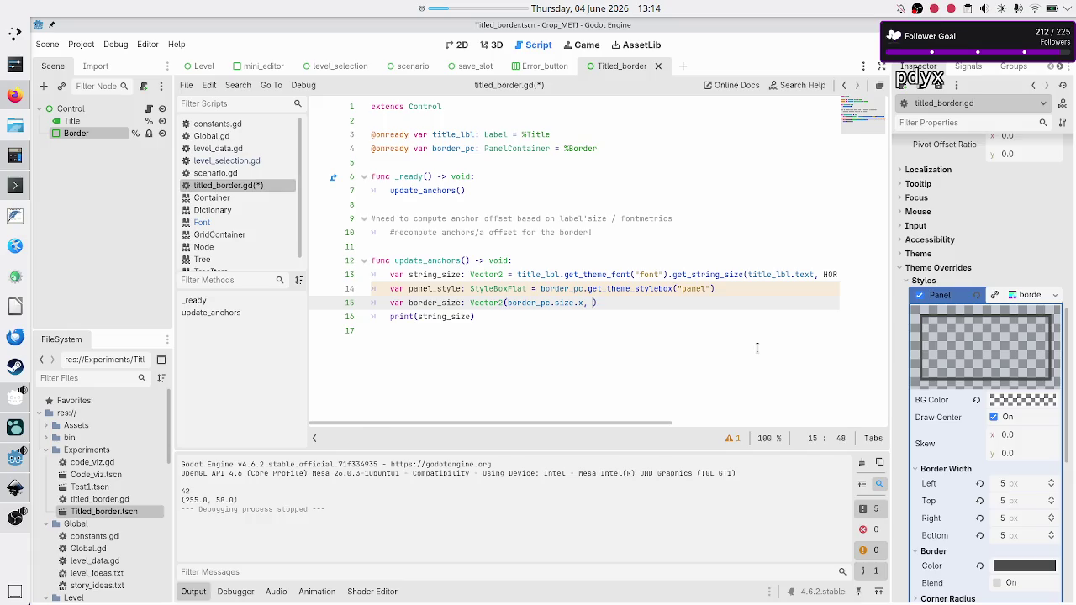
pyautogui.write('panel_st')
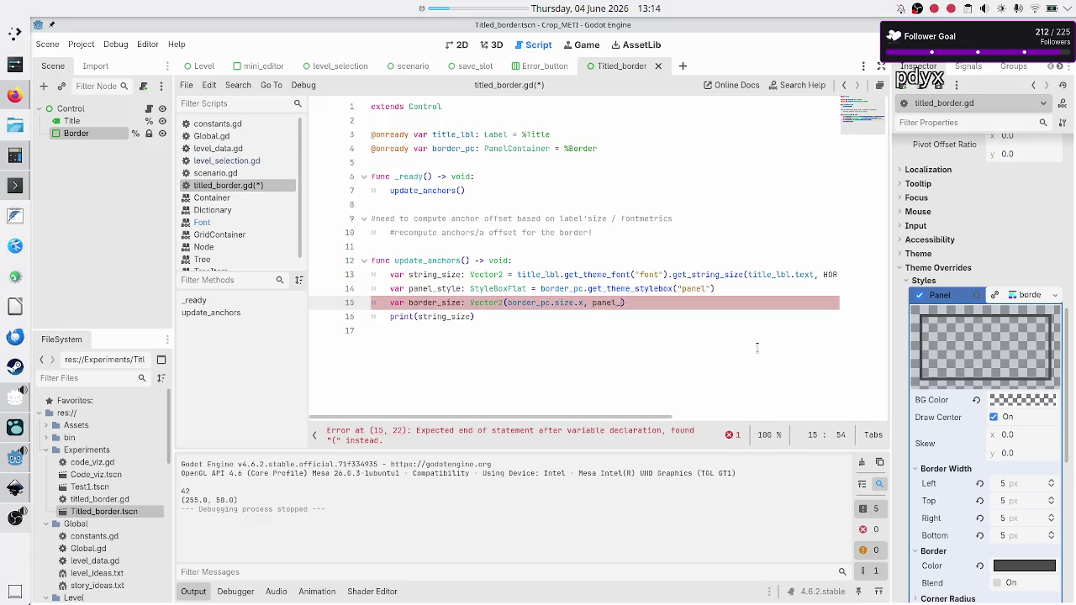
pyautogui.write('yle.')
pyautogui.scroll(-5, 982, 483)
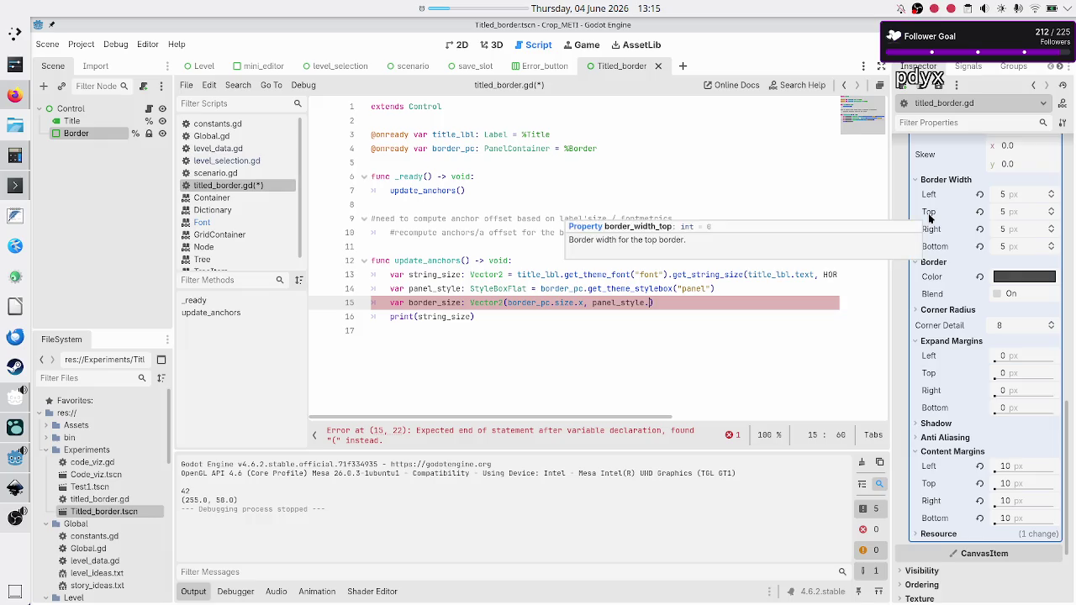
pyautogui.write('b')
pyautogui.press('BackSpace')
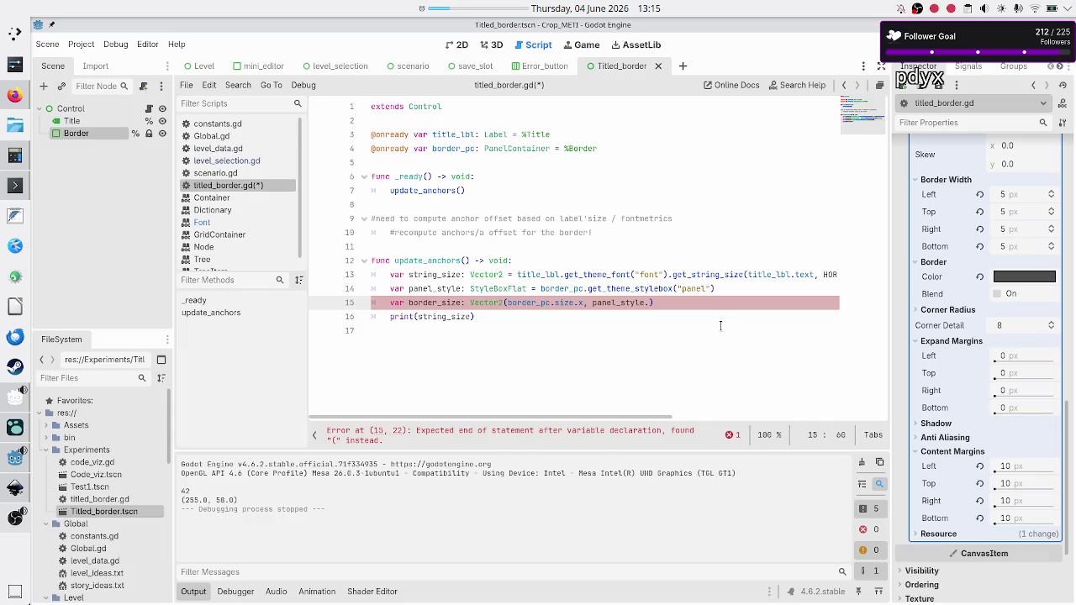
# Step: Make border_size 'Vector2 = Vector2(border_pc.size.x, panel_style.border_width_top)'
pyautogui.press('Left')
pyautogui.press('Left')
pyautogui.press('Left')
pyautogui.press('Left')
pyautogui.write('= Vec')
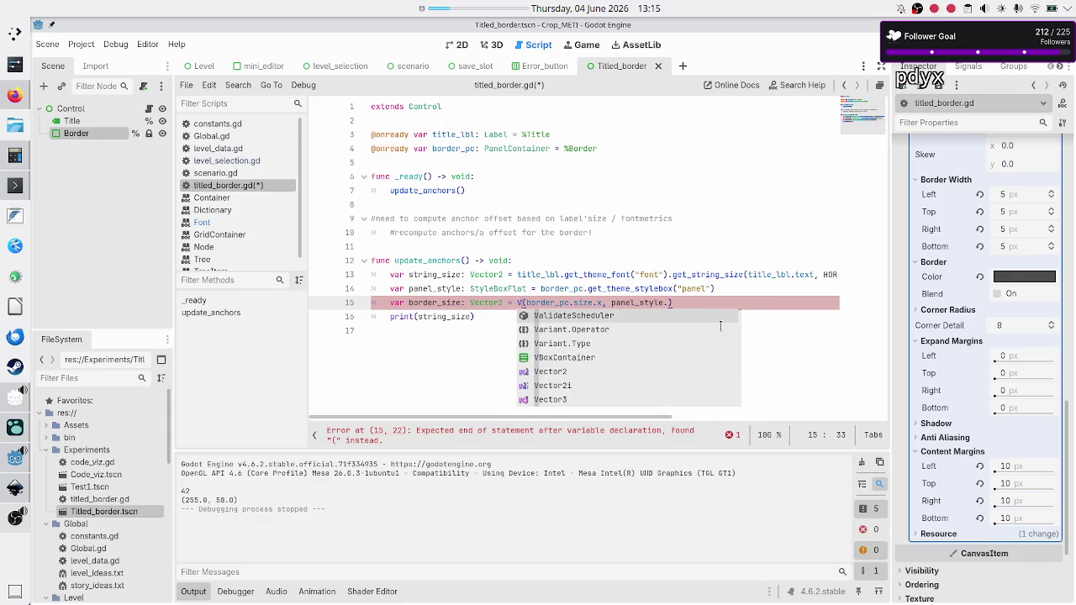
pyautogui.write('tor2')
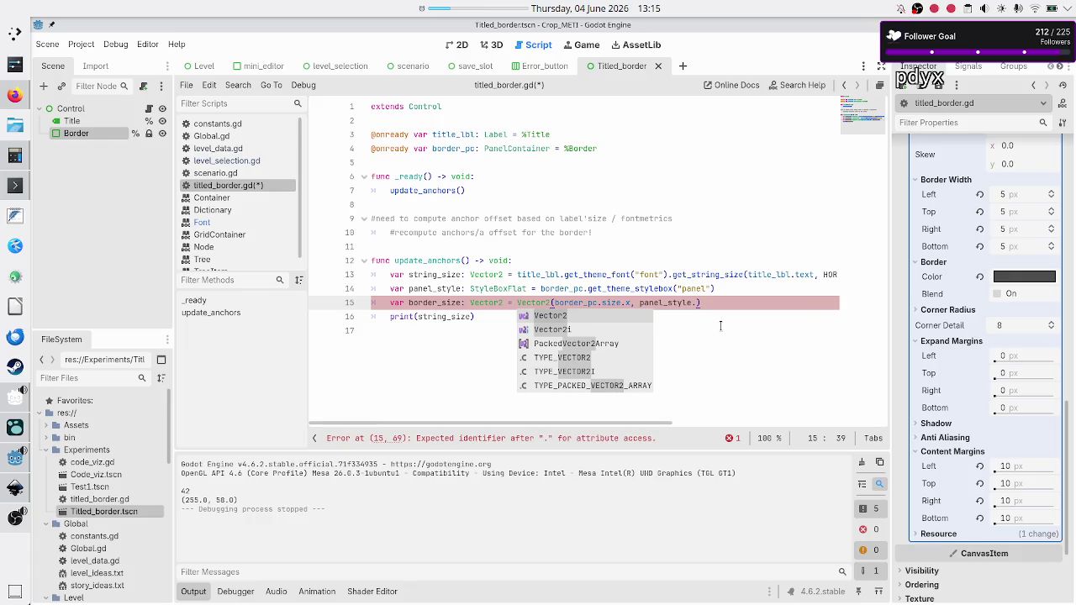
pyautogui.press('Escape')
pyautogui.press('Right')
pyautogui.hotkey('ctrl', 'Right')
pyautogui.hotkey('ctrl', 'Right')
pyautogui.hotkey('ctrl', 'Right')
pyautogui.press('BackSpace')
pyautogui.press('BackSpace')
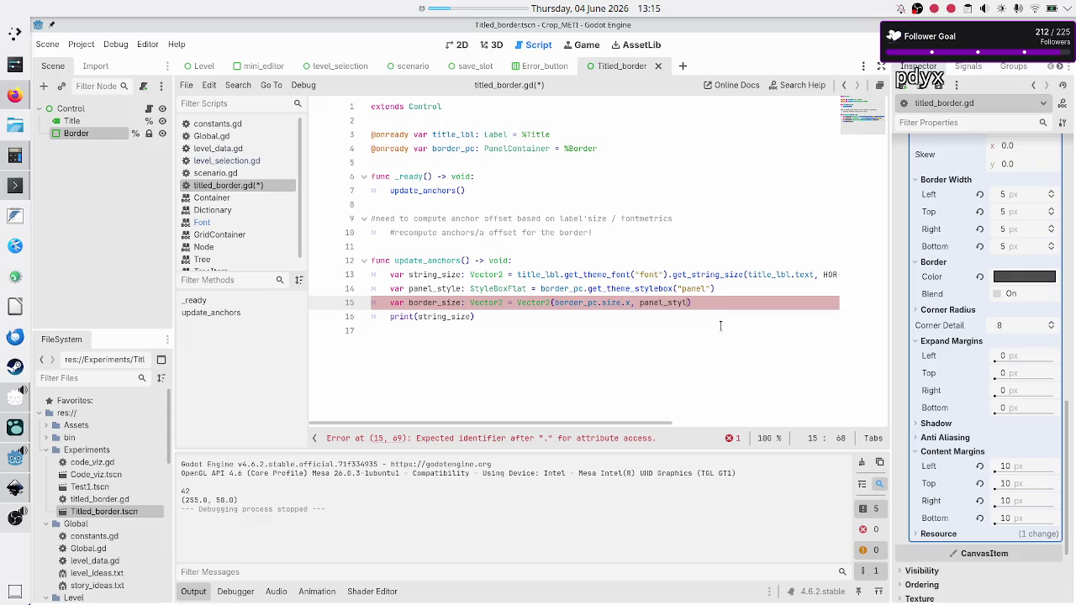
pyautogui.write('e')
pyautogui.press('Escape')
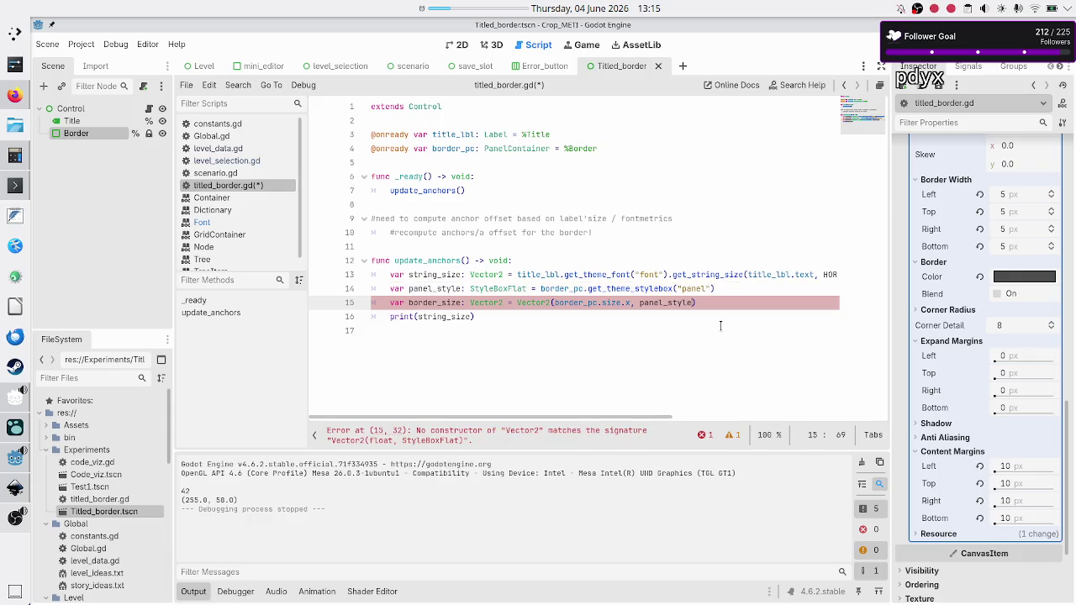
pyautogui.write('.b')
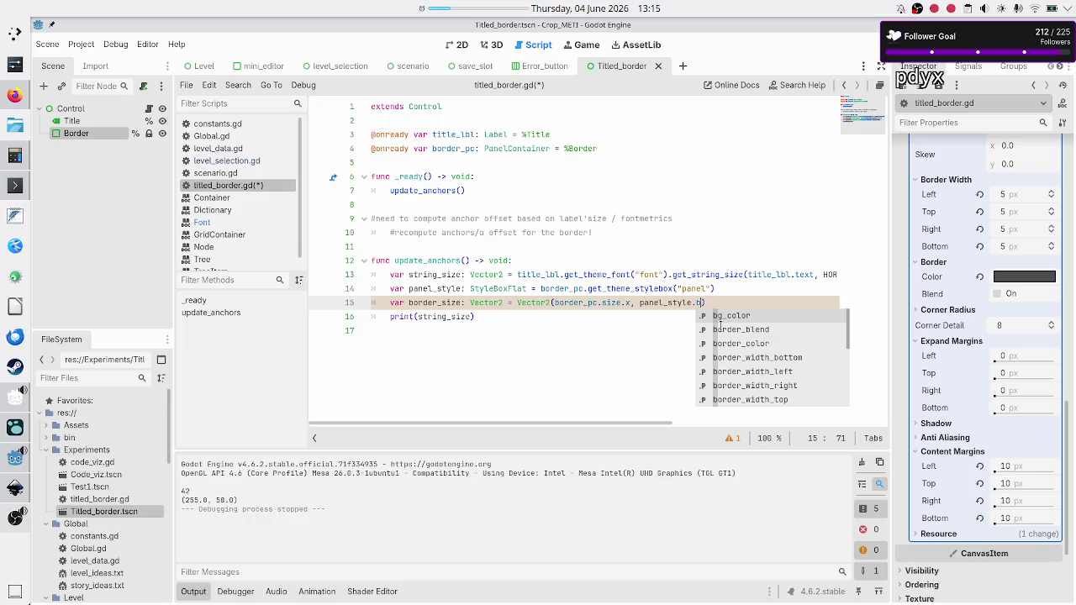
pyautogui.write('order_')
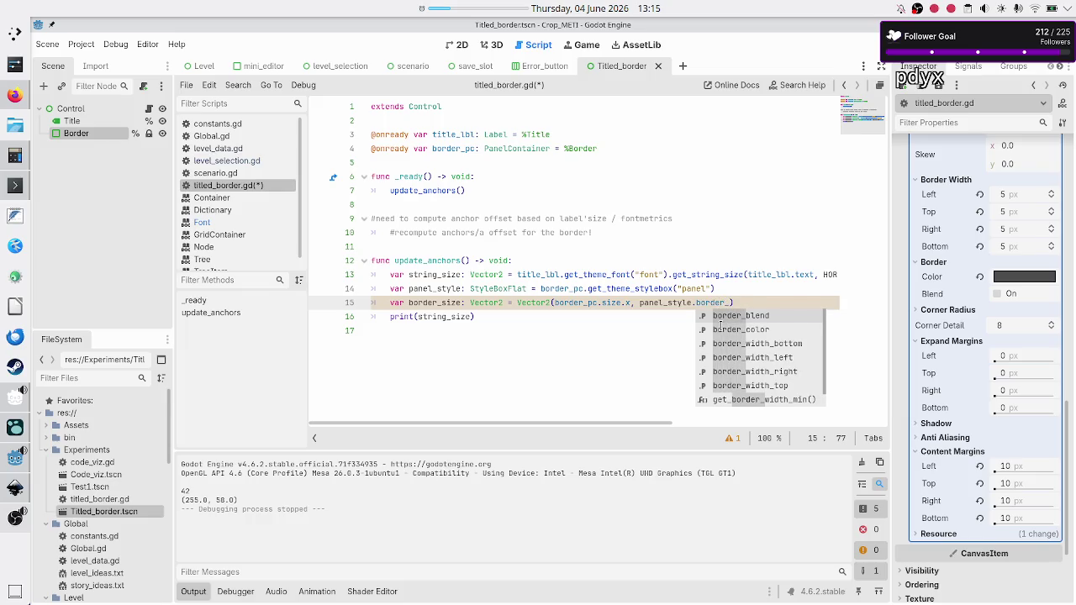
pyautogui.write('wid')
pyautogui.press('Down')
pyautogui.press('Down')
pyautogui.press('Down')
pyautogui.press('Return')
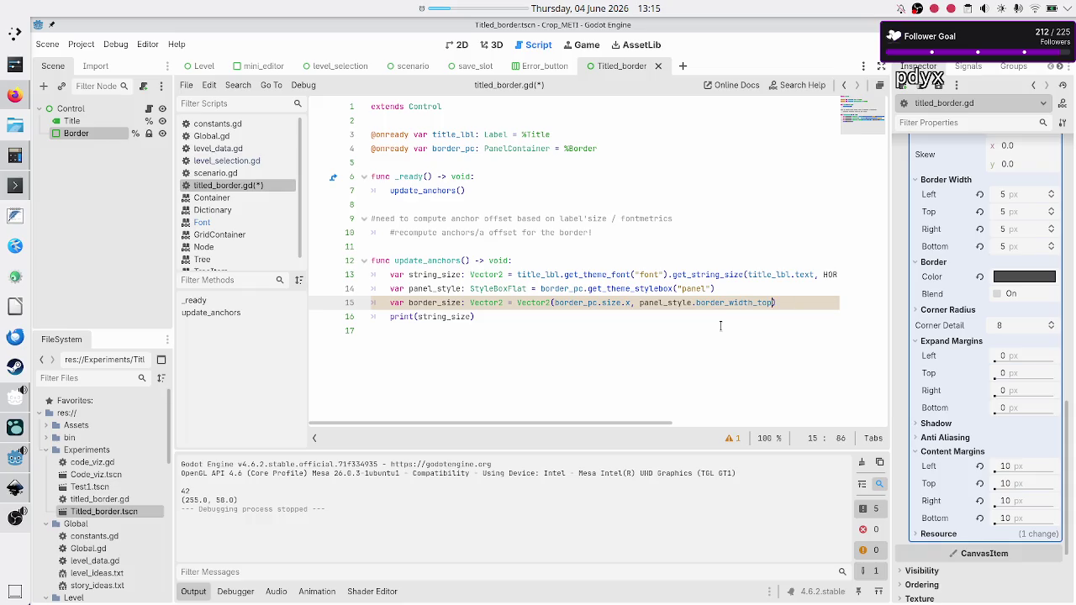
# Step: Change the print call to prints(string_size, border_size) and run the project with F5
pyautogui.press('Right')
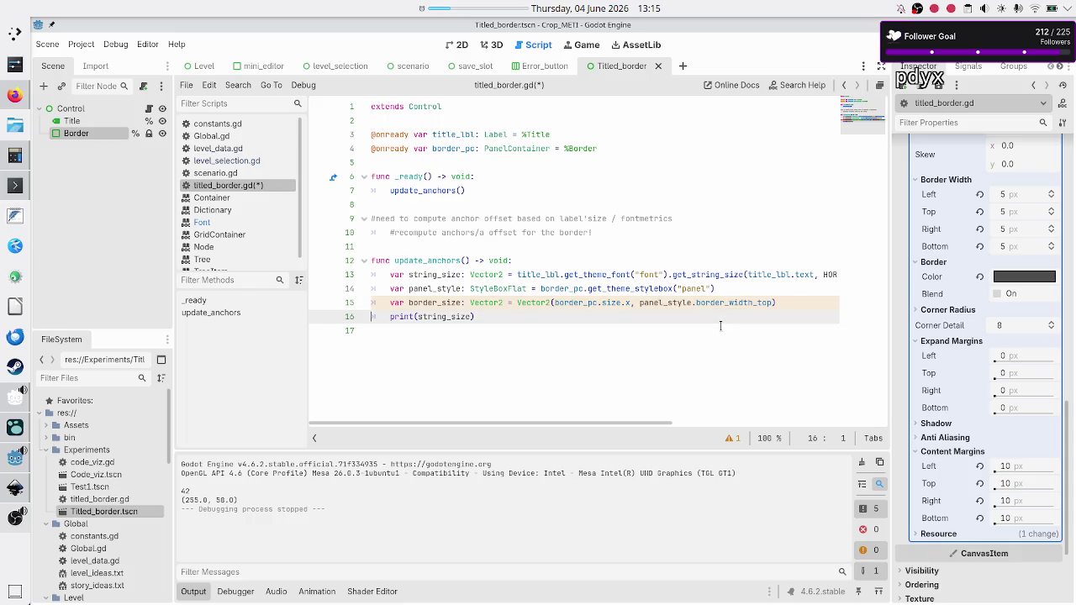
pyautogui.press('Up')
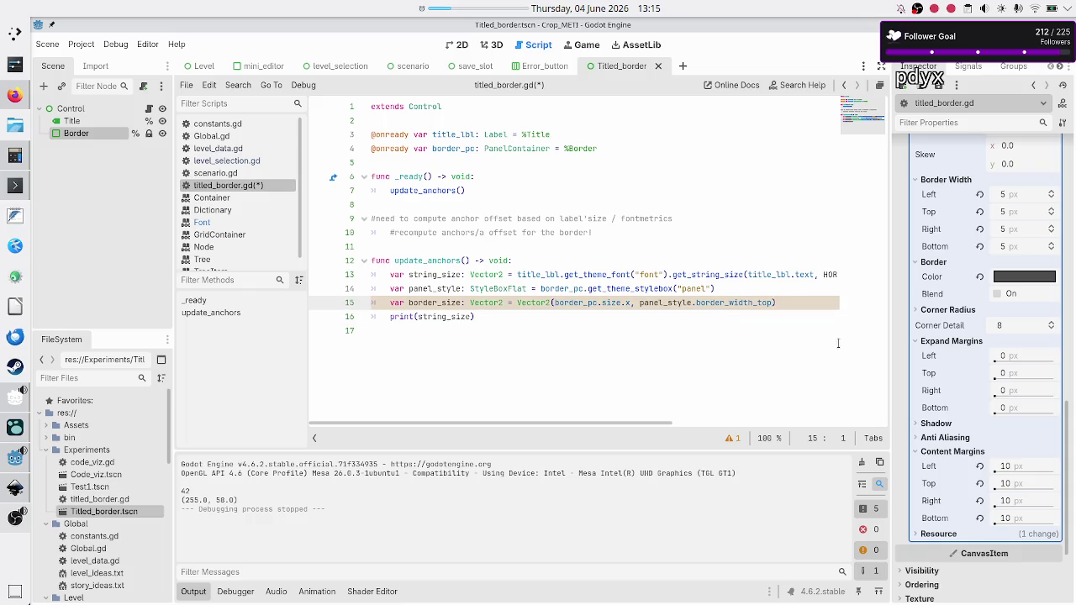
pyautogui.press('Up')
pyautogui.press('Up')
pyautogui.press('Down')
pyautogui.press('Down')
pyautogui.press('Down')
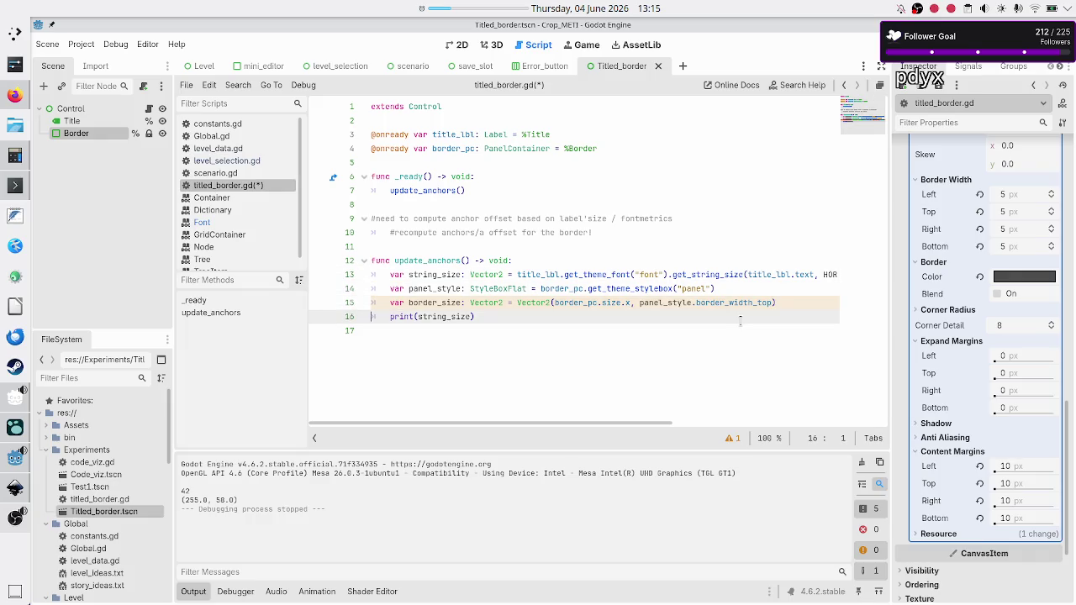
pyautogui.hotkey('shift', 'Down')
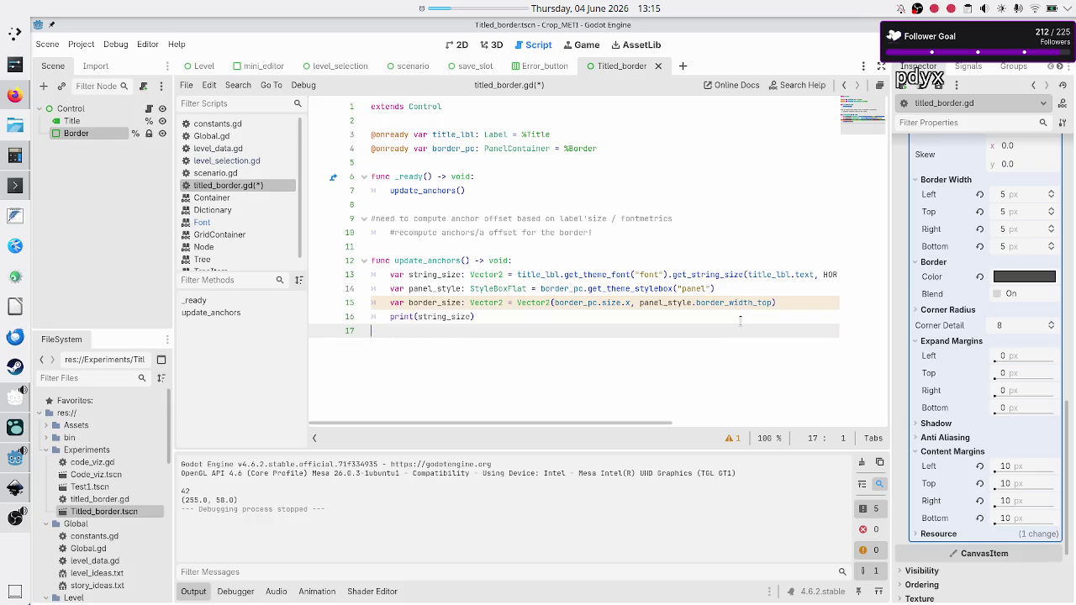
pyautogui.hotkey('shift', 'Up')
pyautogui.hotkey('ctrl', 'Right')
pyautogui.write('s')
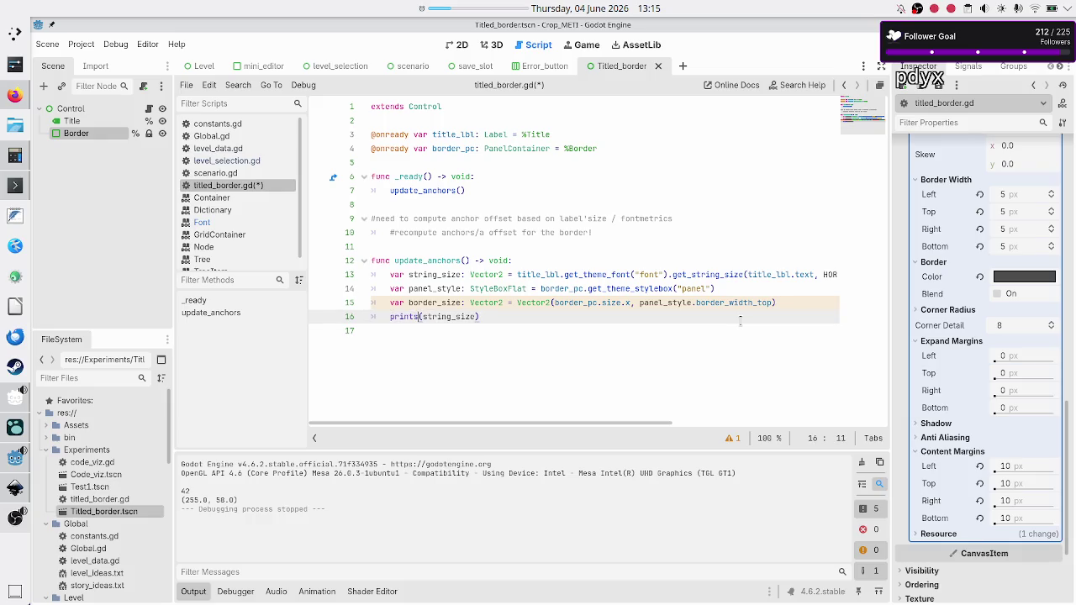
pyautogui.hotkey('ctrl', 'Right')
pyautogui.hotkey('ctrl', 'Right')
pyautogui.write(', bor')
pyautogui.write('der')
pyautogui.press('Down')
pyautogui.press('Return')
pyautogui.press('F5')
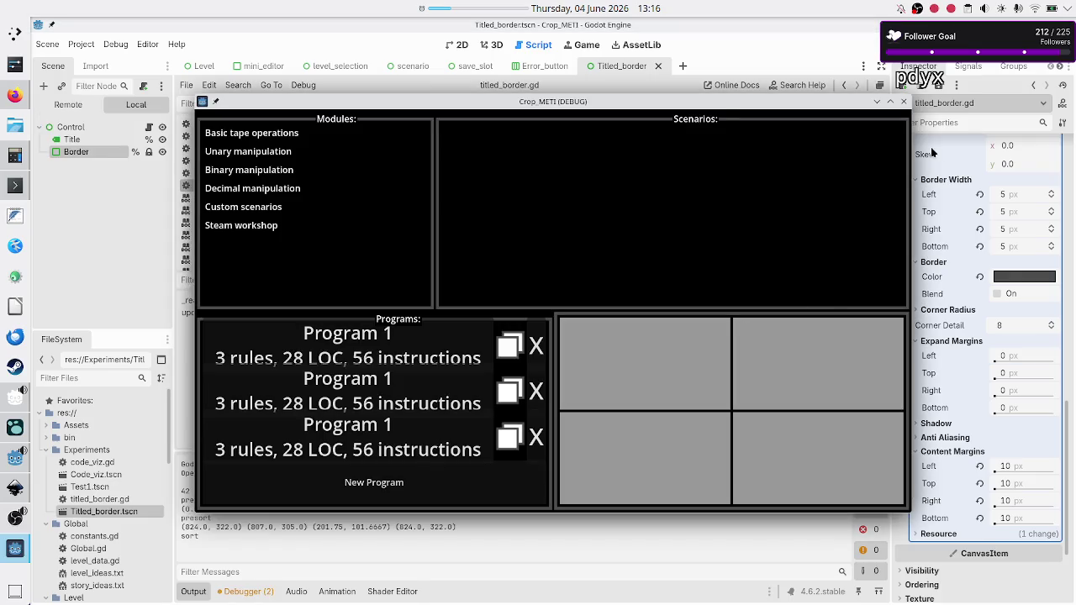
pyautogui.click(903, 101)
# Step: Rerun the scene with F6, dismissing the timer menu, to print (255.0, 58.0) and (1280.0, 5.0)
pyautogui.press('F6')
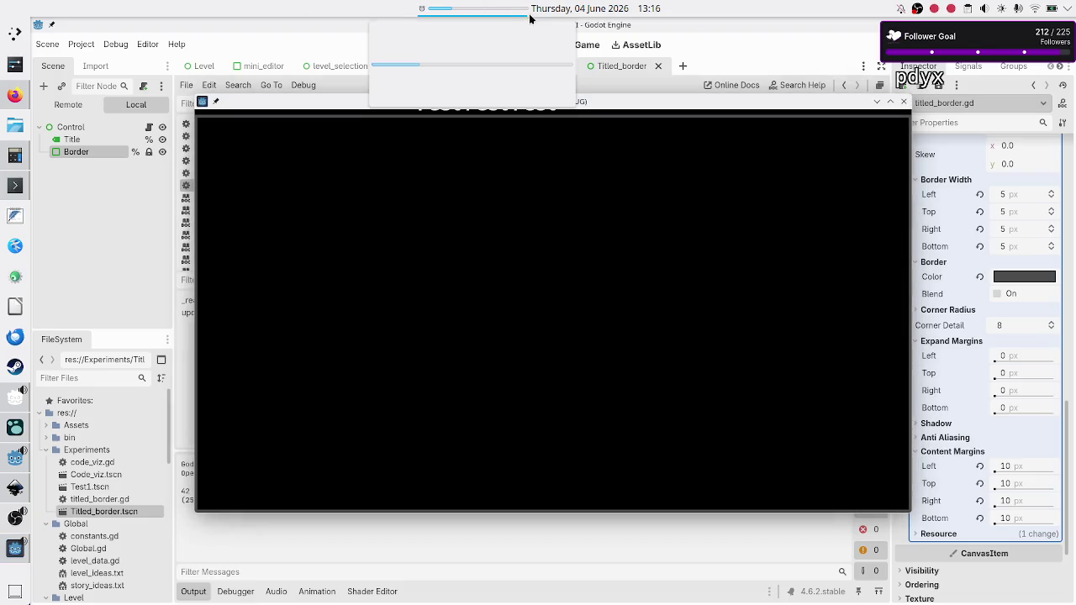
pyautogui.rightClick(492, 11)
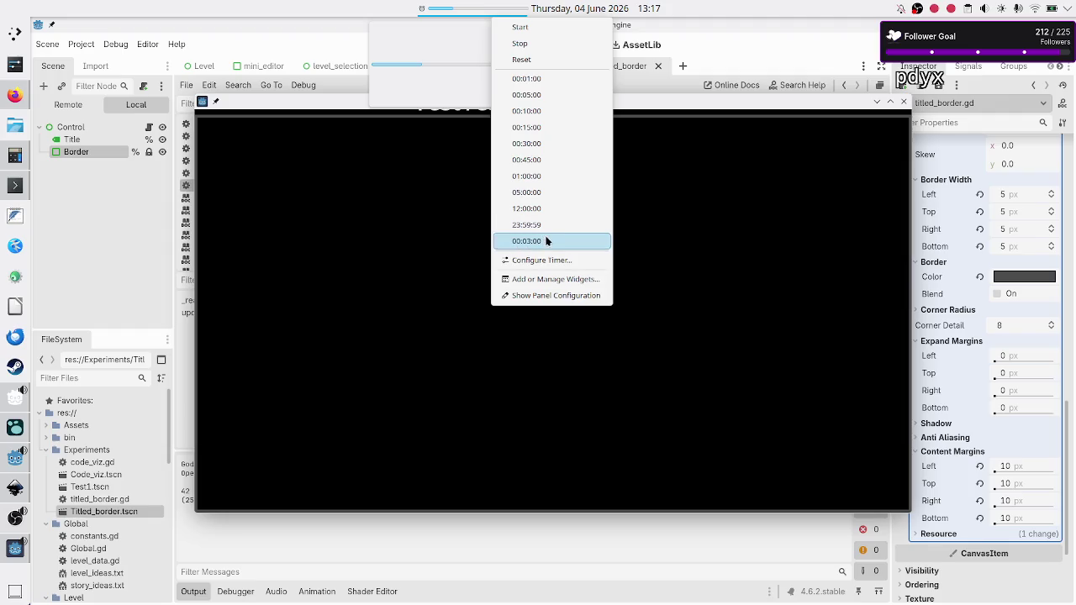
pyautogui.click(659, 224)
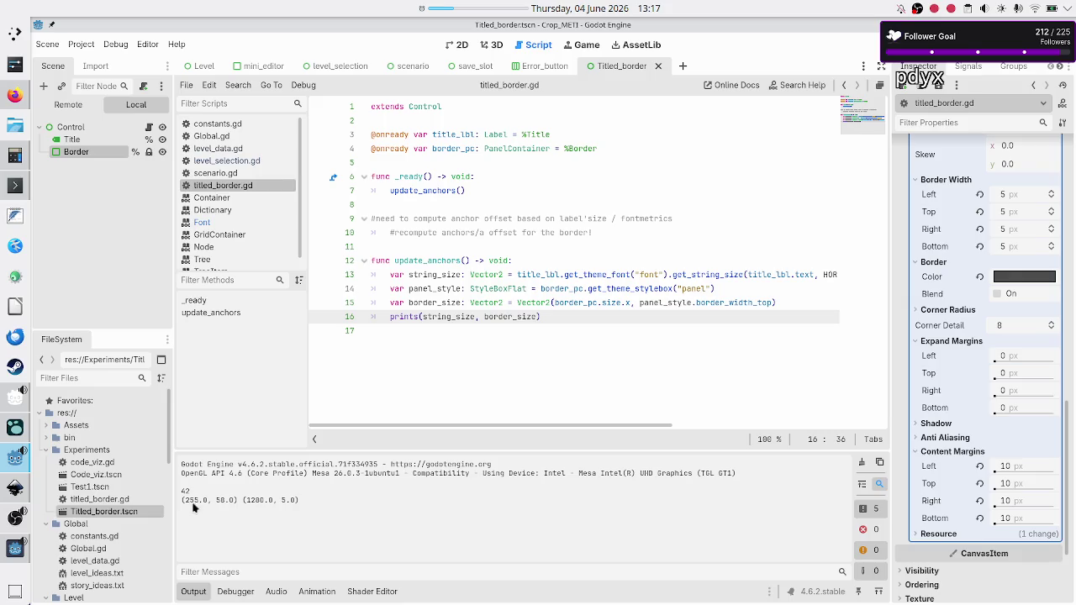
# Step: Select the printed size vectors in the Output panel, then switch to Firefox
pyautogui.moveTo(181, 501); pyautogui.dragTo(297, 496)
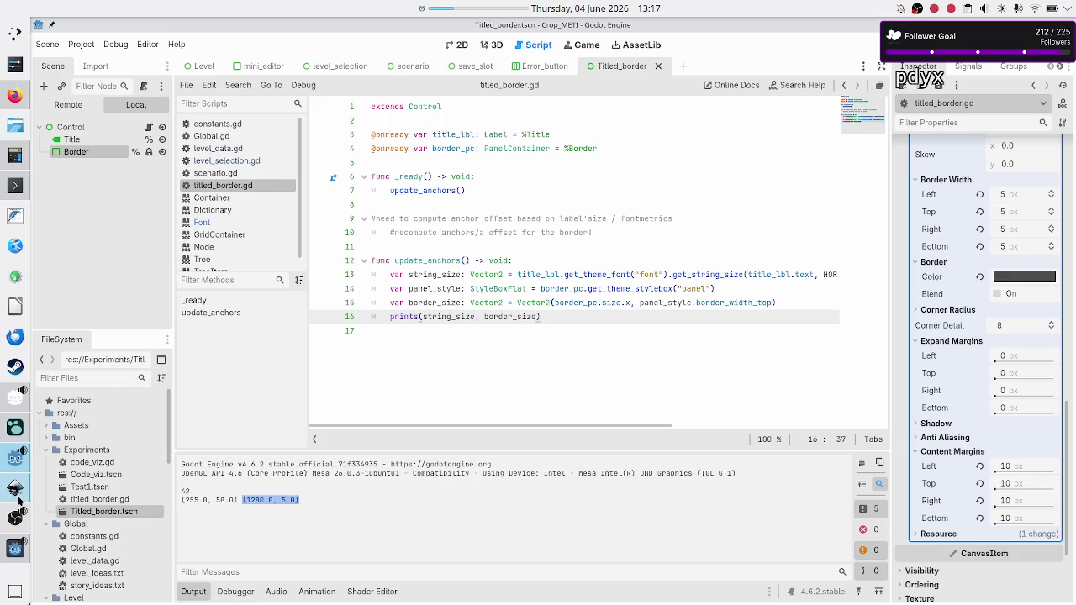
pyautogui.click(15, 95)
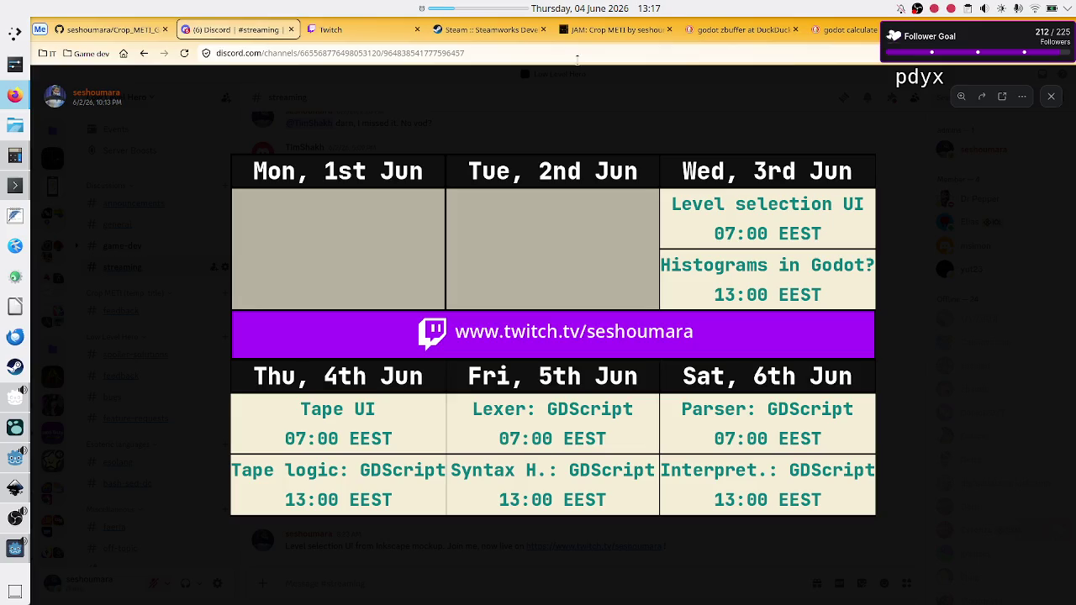
# Step: Search 'drawing website' in a new tab and open a blank Canva Draw whiteboard
pyautogui.hotkey('ctrl', 't')
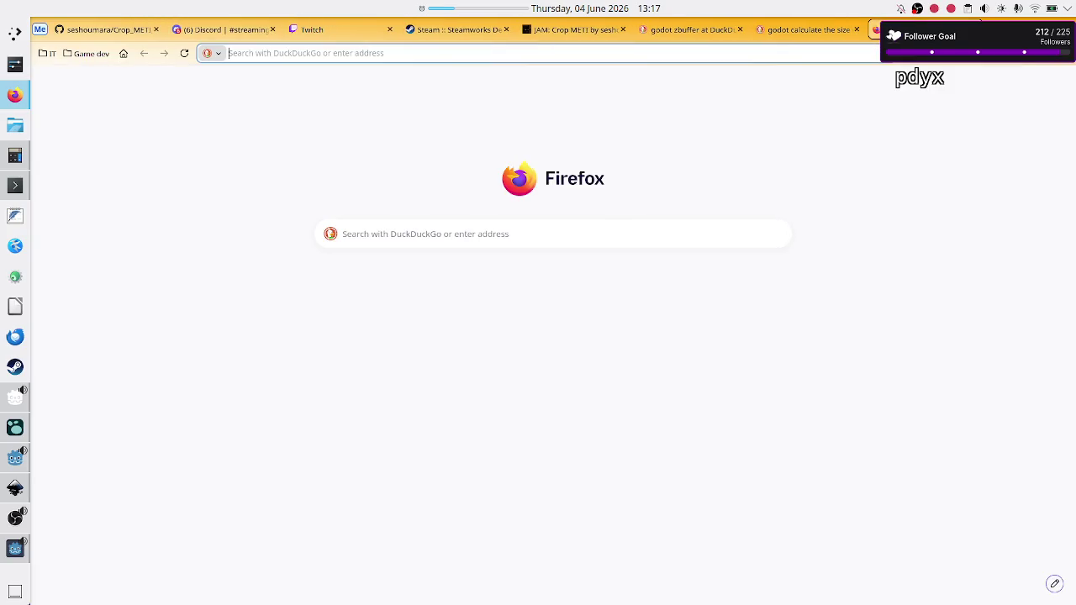
pyautogui.write('drawing website')
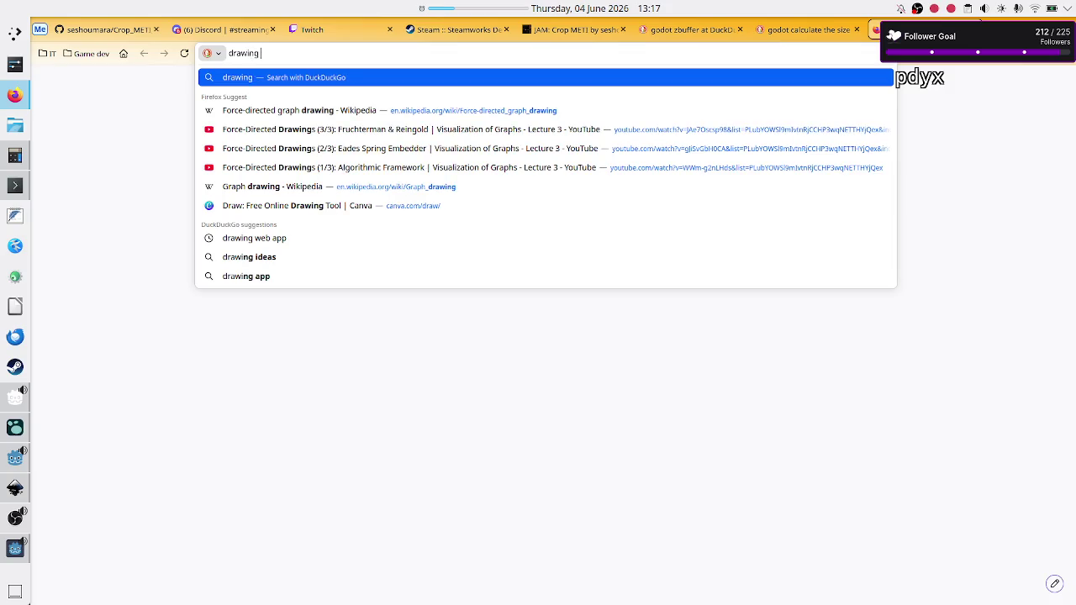
pyautogui.press('Return')
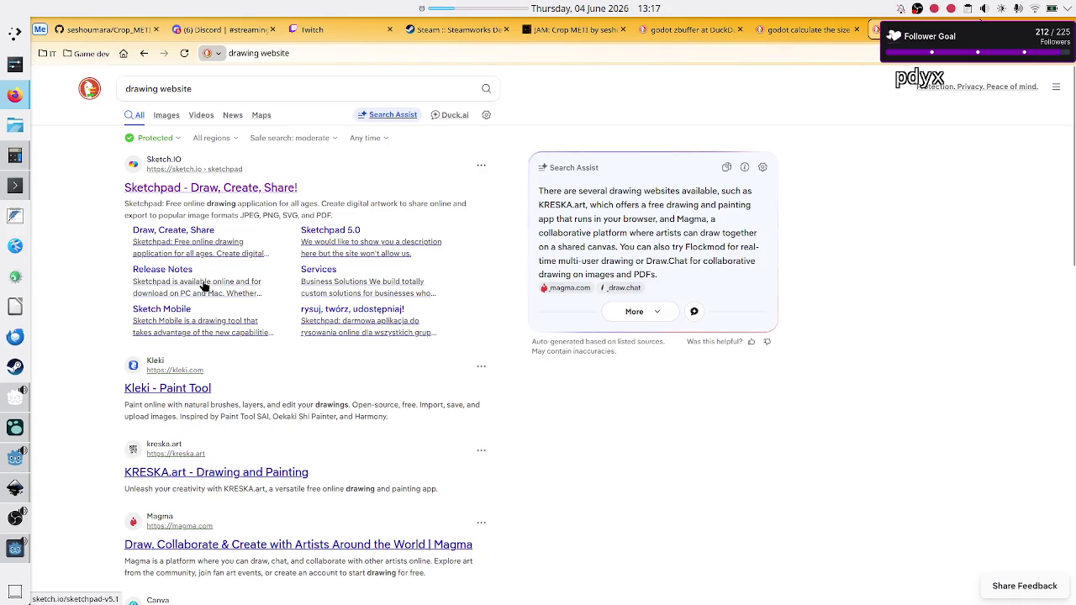
pyautogui.scroll(-3, 206, 290)
pyautogui.click(201, 479)
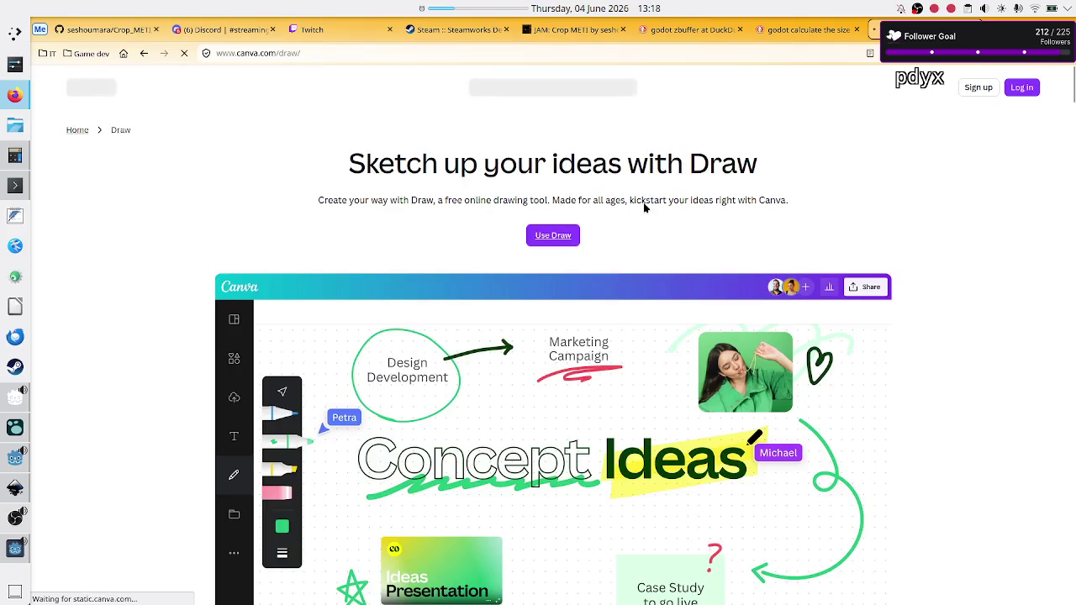
pyautogui.click(553, 235)
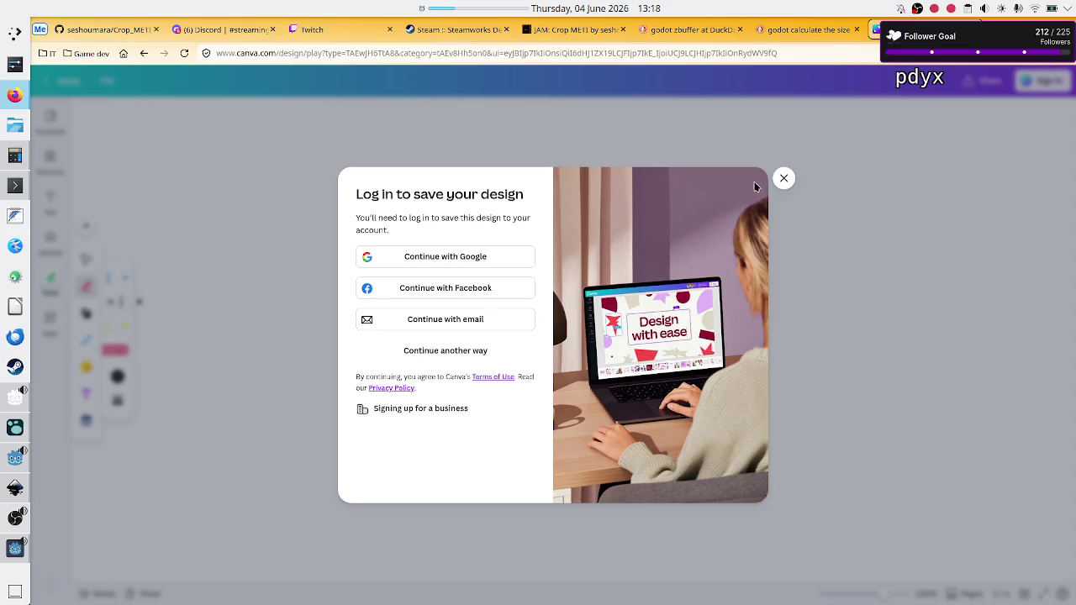
pyautogui.click(784, 178)
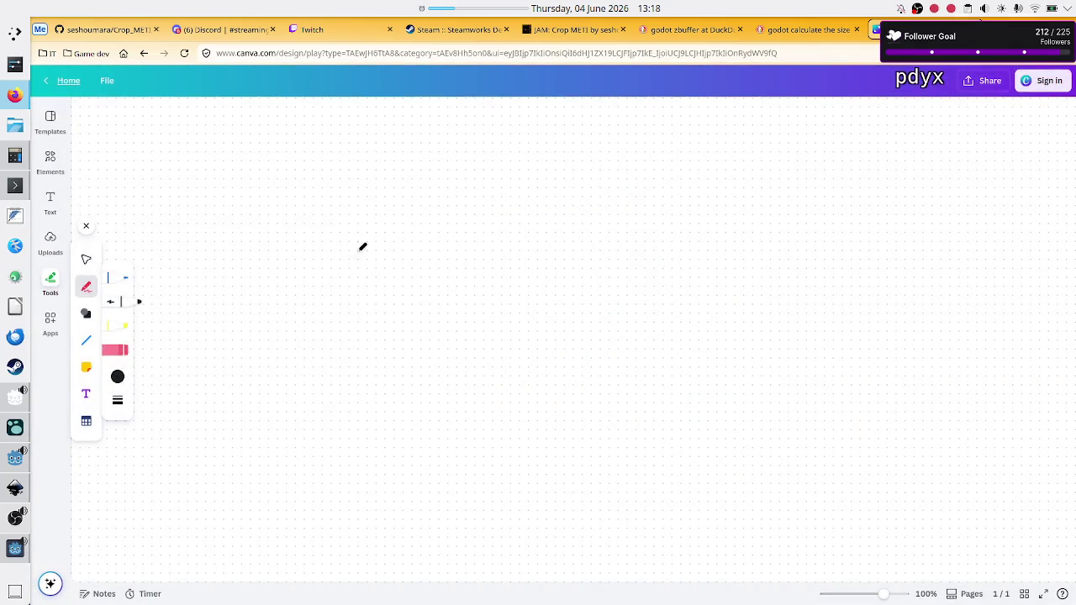
# Step: Sketch a long horizontal bar with a rectangle beneath it in Canva, then return to Godot
pyautogui.moveTo(319, 169)
pyautogui.mouseDown()
pyautogui.moveTo(583, 182)
pyautogui.moveTo(581, 170)
pyautogui.moveTo(498, 153)
pyautogui.moveTo(420, 169)
pyautogui.moveTo(320, 166)
pyautogui.moveTo(332, 163)
pyautogui.mouseUp()
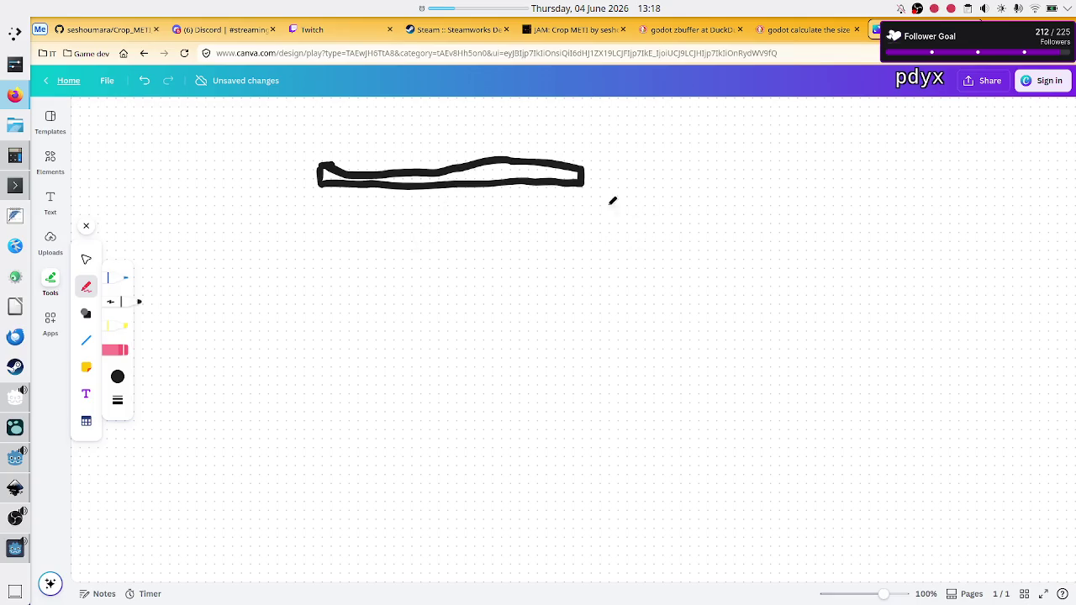
pyautogui.moveTo(382, 225)
pyautogui.mouseDown()
pyautogui.moveTo(386, 317)
pyautogui.moveTo(568, 314)
pyautogui.moveTo(488, 219)
pyautogui.moveTo(384, 225)
pyautogui.moveTo(395, 258)
pyautogui.moveTo(483, 257)
pyautogui.moveTo(469, 217)
pyautogui.moveTo(387, 223)
pyautogui.mouseUp()
pyautogui.hotkey('ctrl', 'z')
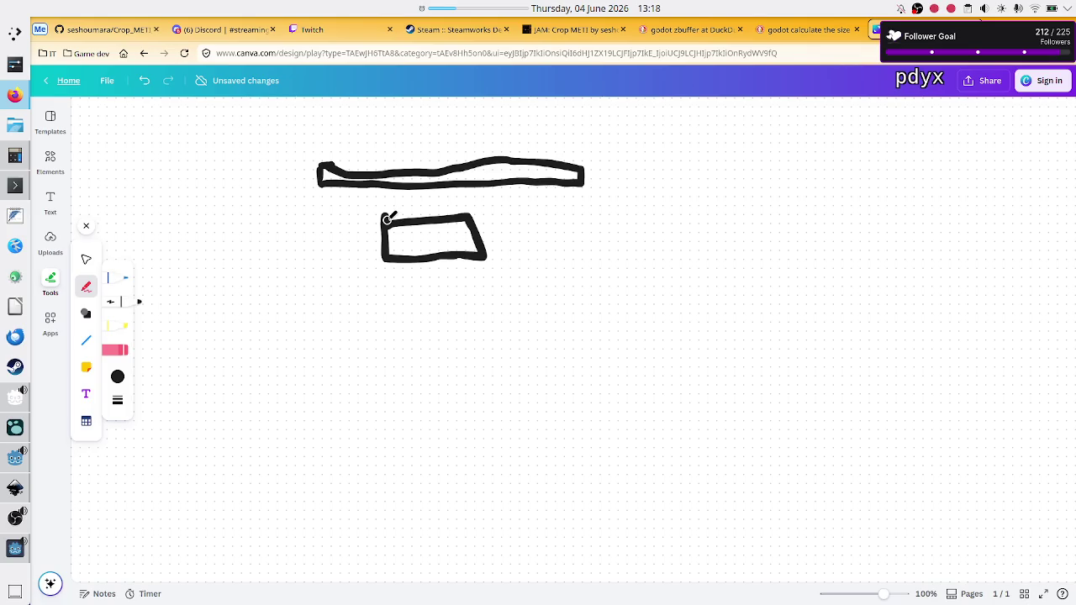
pyautogui.moveTo(11, 549)
pyautogui.click(13, 462)
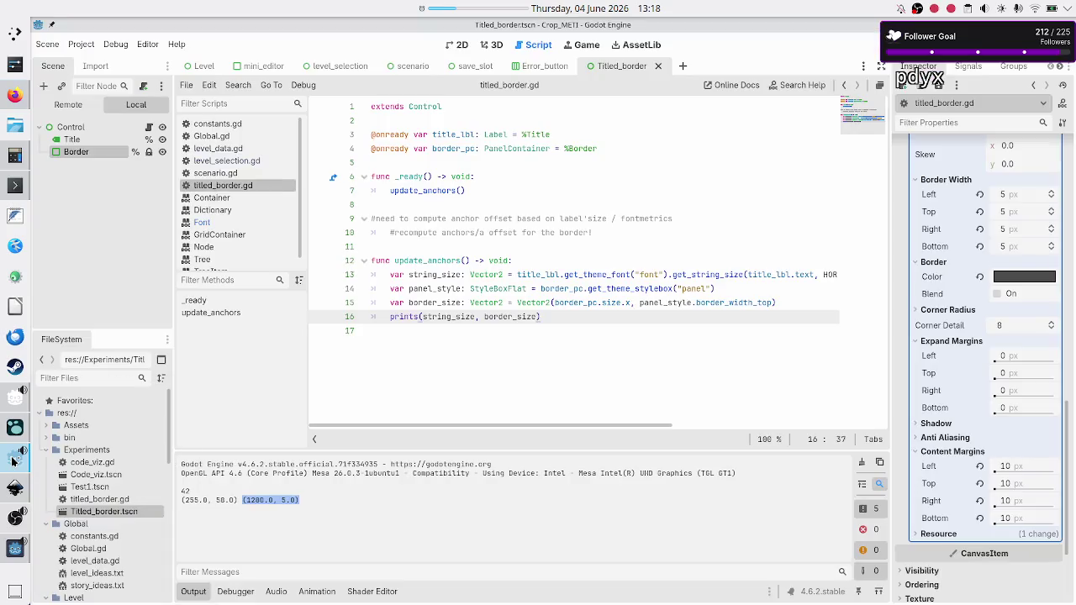
# Step: Show the level_selection scene on the 2D canvas and frame its layout
pyautogui.click(462, 44)
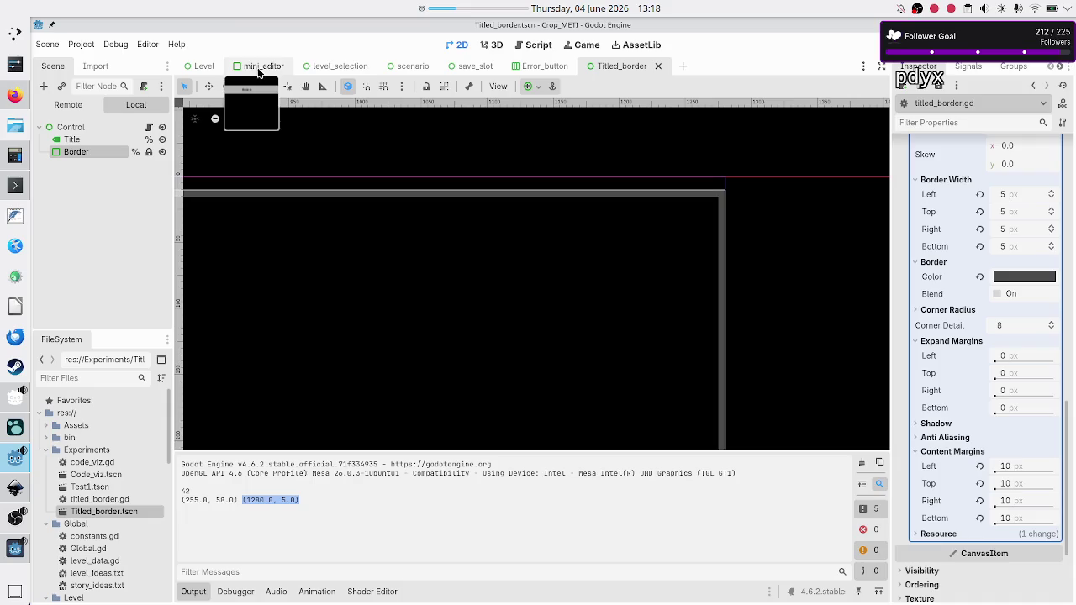
pyautogui.click(338, 66)
pyautogui.scroll(-6, 367, 231)
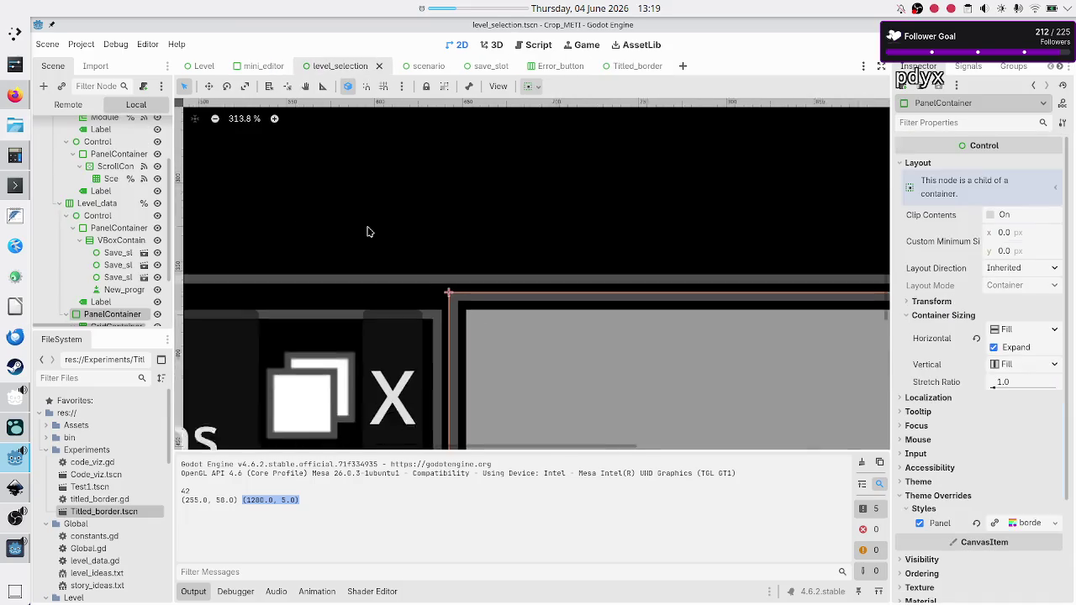
pyautogui.scroll(5, 368, 232)
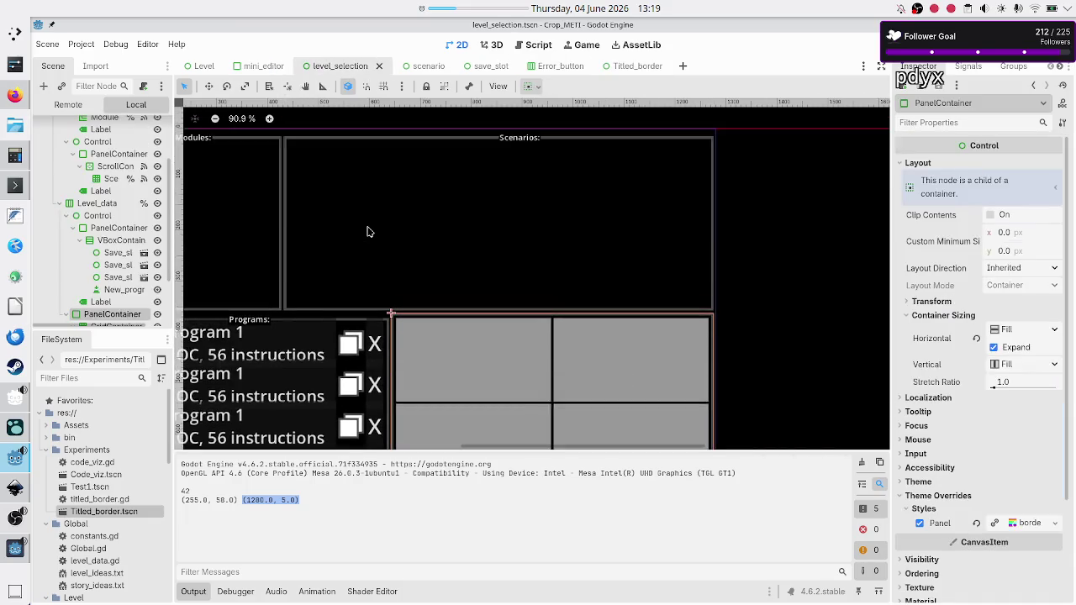
pyautogui.hscroll(-5, 367, 231)
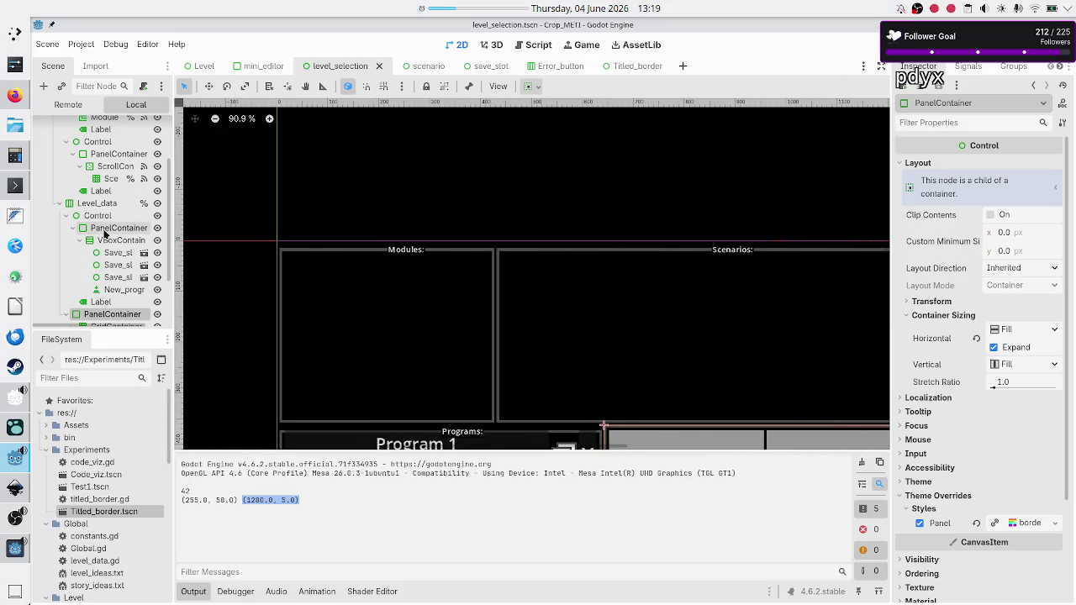
pyautogui.scroll(3, 105, 210)
# Step: Select the Modules panel and check its 10 px top anchor offset, then return to Titled_border
pyautogui.click(101, 190)
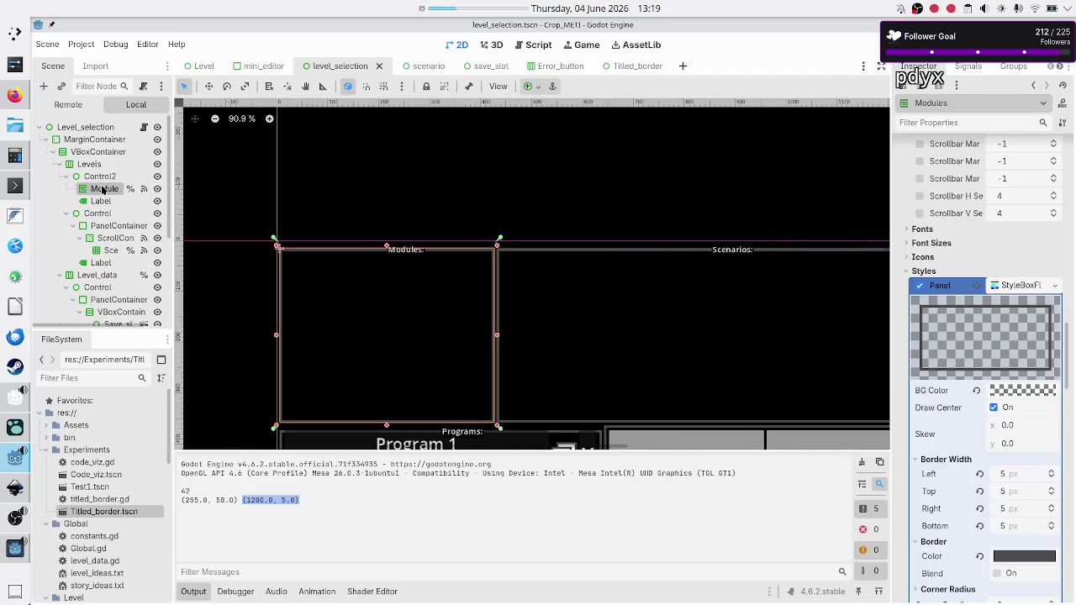
pyautogui.click(105, 203)
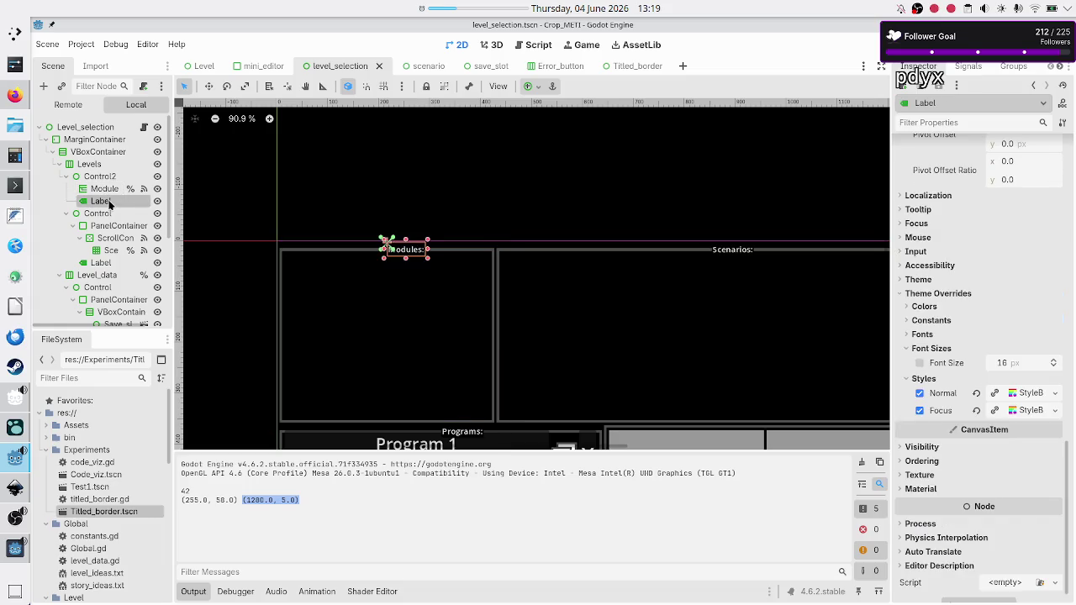
pyautogui.click(105, 190)
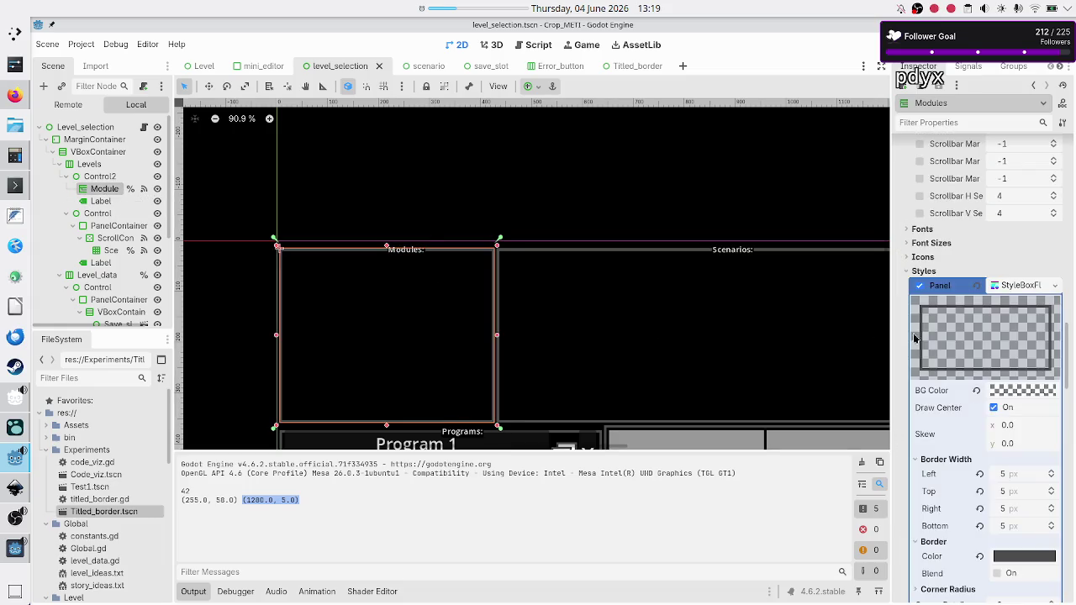
pyautogui.scroll(10, 980, 289)
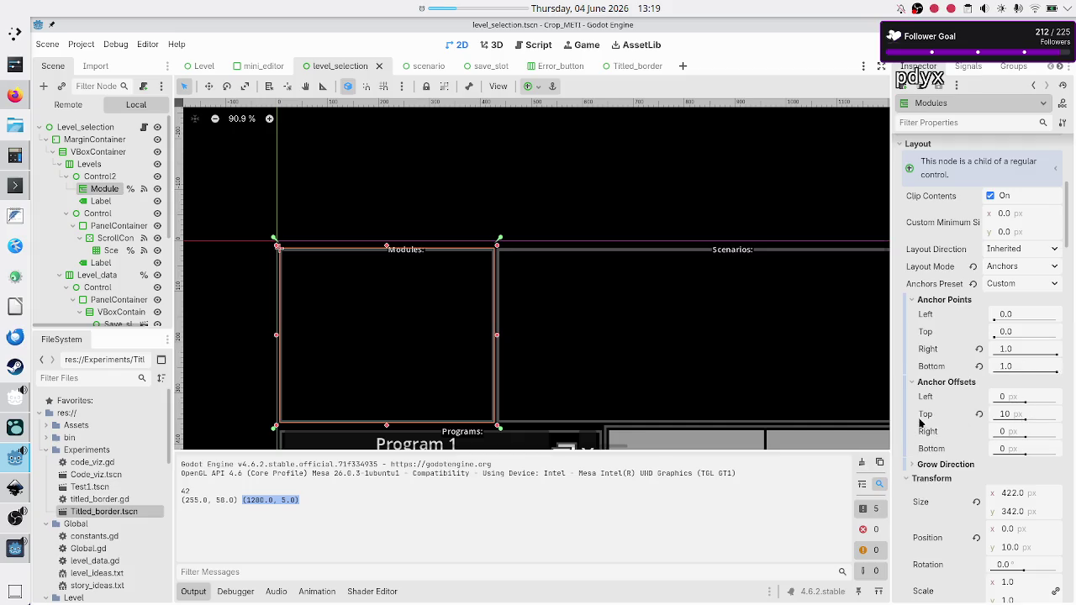
pyautogui.moveTo(937, 418)
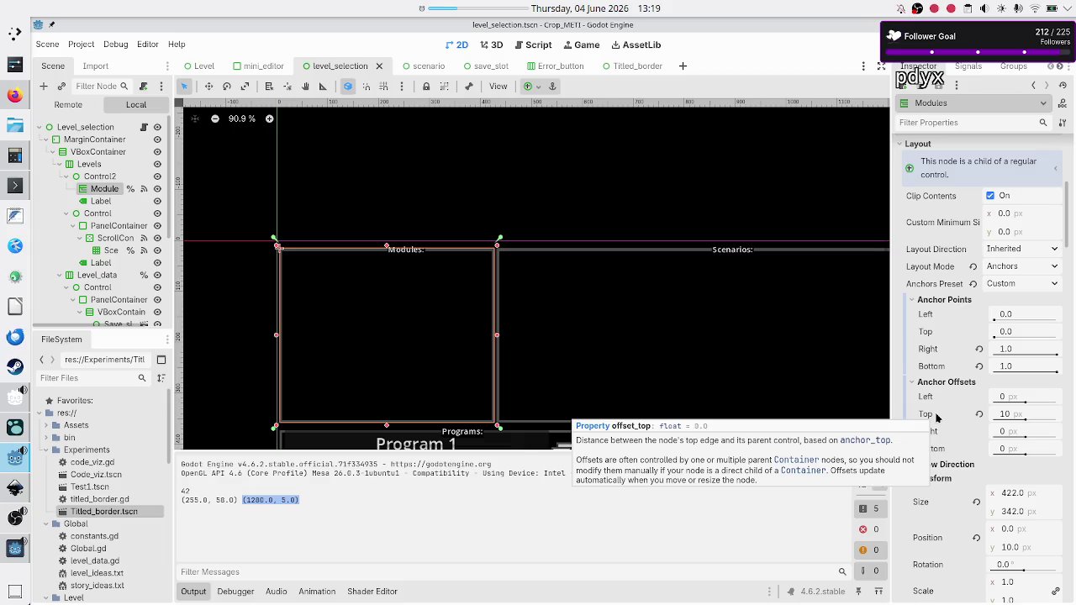
pyautogui.moveTo(1013, 419)
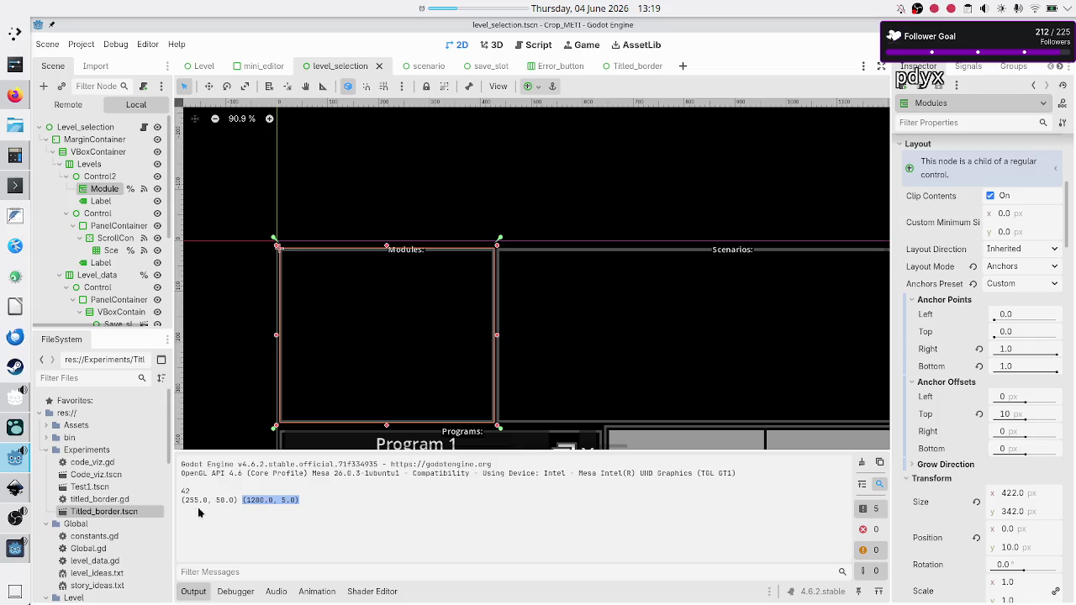
pyautogui.click(545, 66)
pyautogui.click(626, 65)
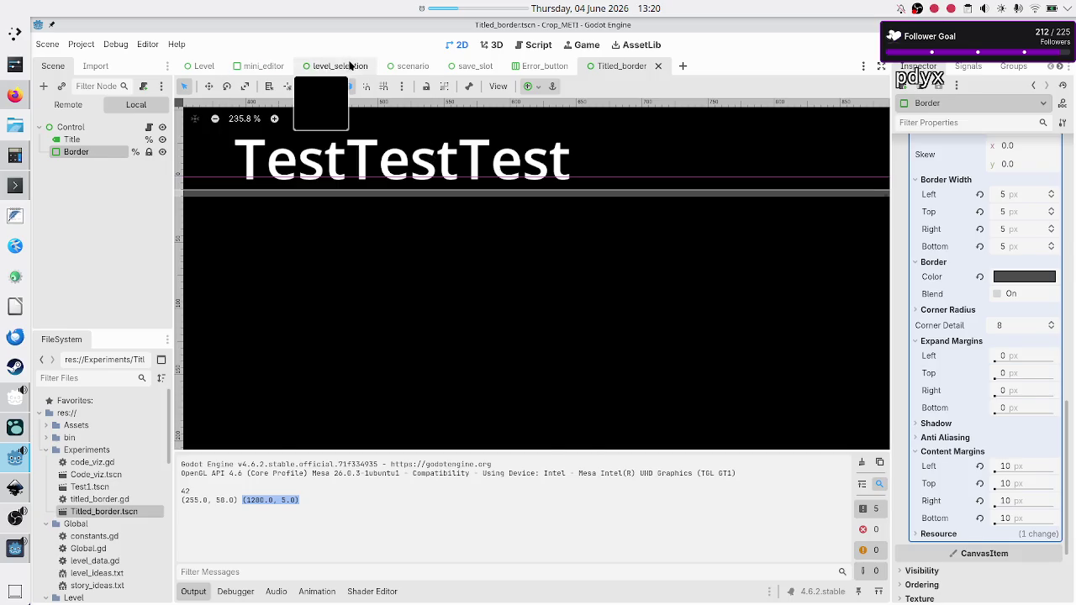
# Step: Revisit level_selection, return to Titled_border, and select the printed 58.0 height in the Output
pyautogui.click(350, 66)
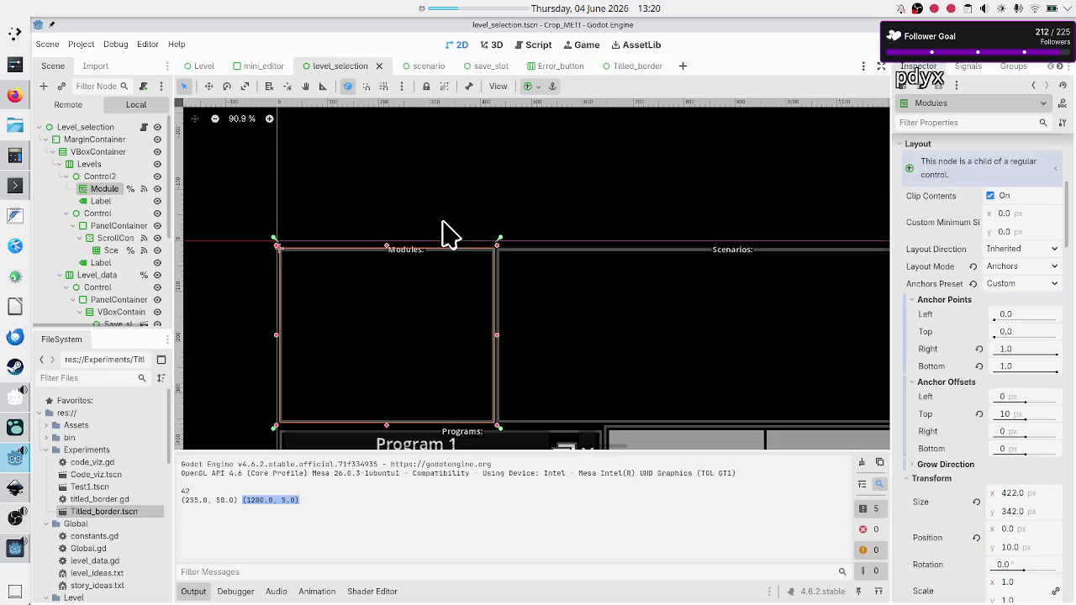
pyautogui.click(626, 68)
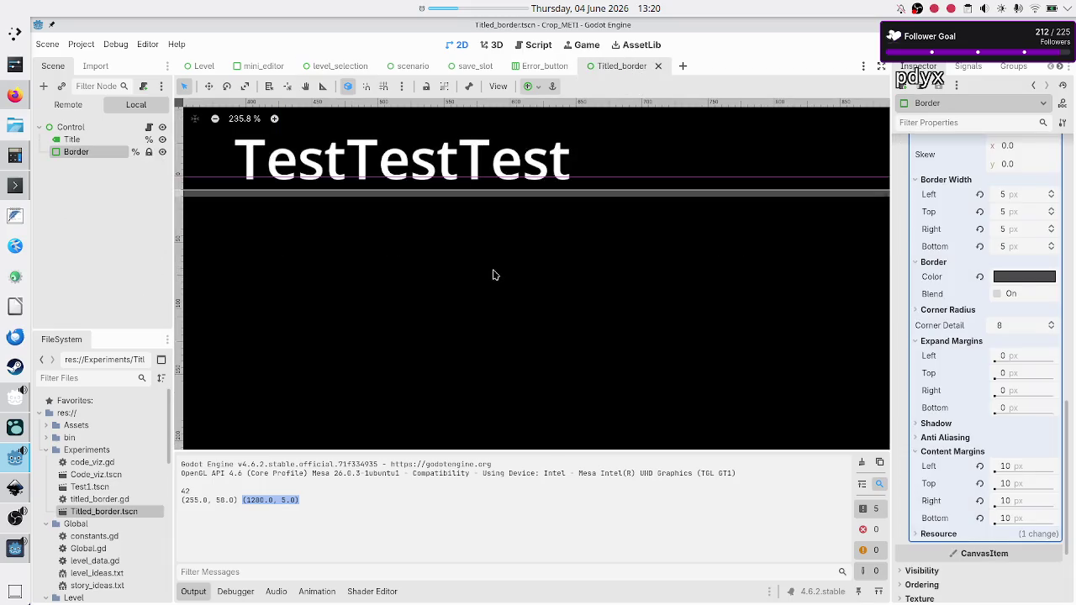
pyautogui.doubleClick(220, 500)
pyautogui.moveTo(230, 500); pyautogui.dragTo(236, 501)
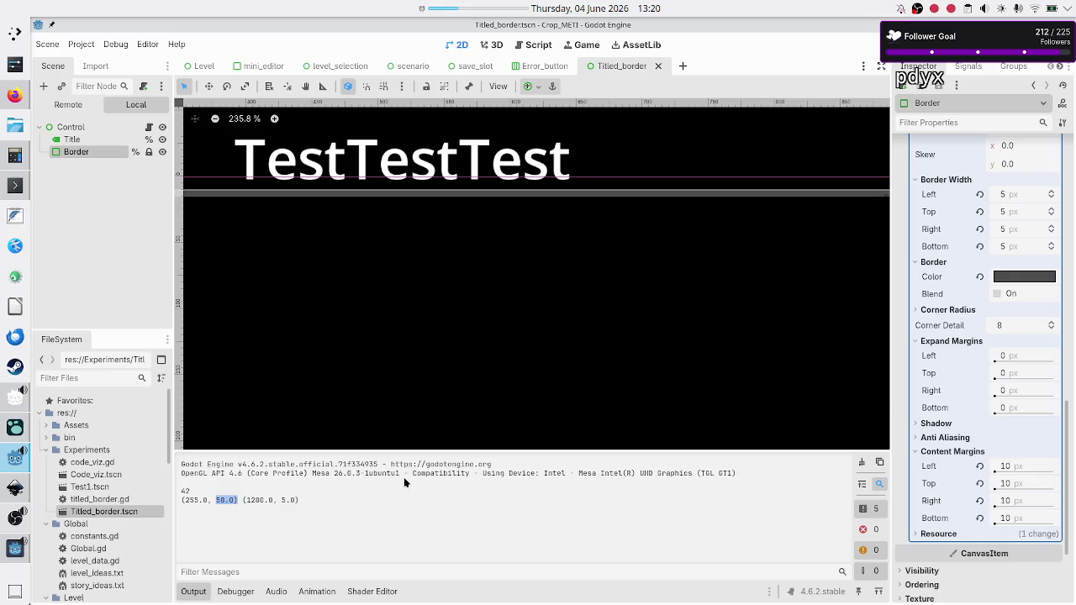
pyautogui.hotkey('alt', 'Tab')
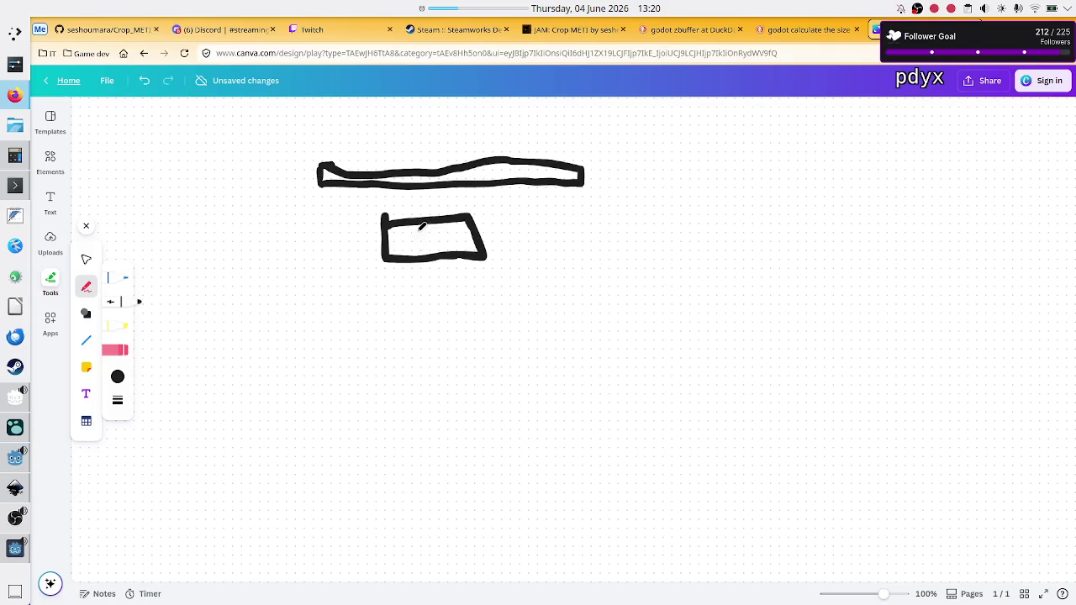
# Step: Undo a stray stroke, then draw a down arrow marked '1/2 R' by the bar and 'R' by the rectangle
pyautogui.moveTo(503, 216); pyautogui.dragTo(505, 250)
pyautogui.hotkey('ctrl', 'z')
pyautogui.moveTo(591, 167)
pyautogui.mouseDown()
pyautogui.moveTo(595, 206)
pyautogui.moveTo(611, 196)
pyautogui.mouseUp()
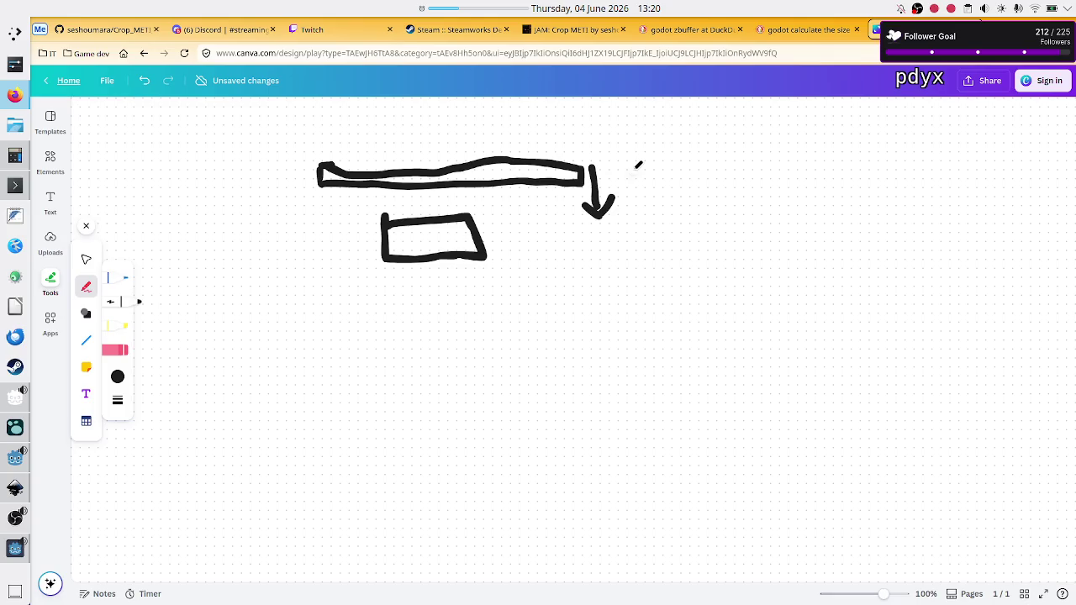
pyautogui.moveTo(623, 179)
pyautogui.mouseDown()
pyautogui.moveTo(677, 178)
pyautogui.moveTo(645, 171)
pyautogui.moveTo(671, 220)
pyautogui.mouseUp()
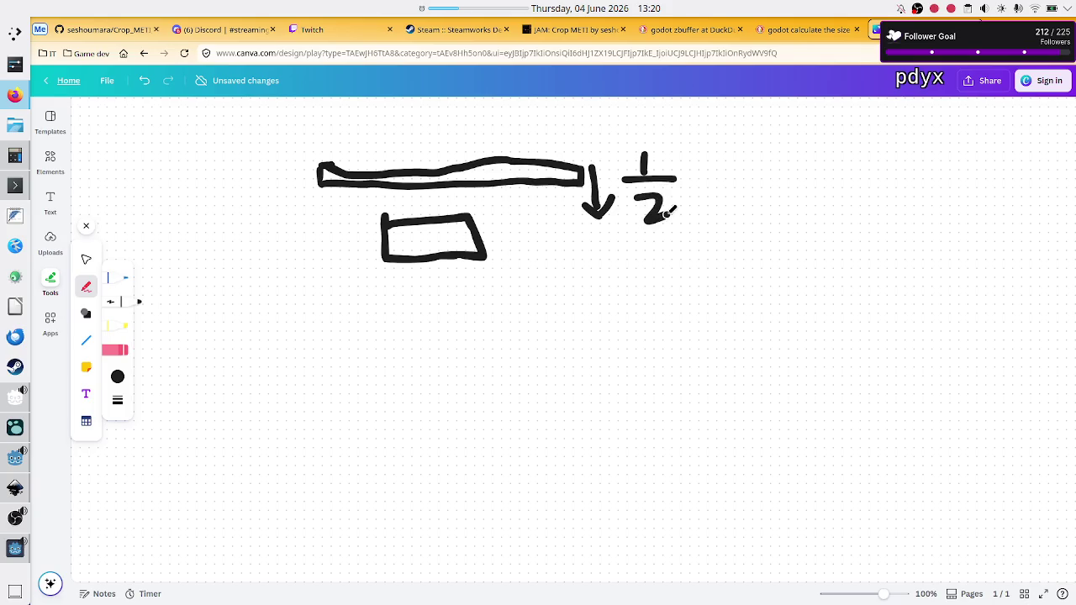
pyautogui.moveTo(480, 250)
pyautogui.mouseDown()
pyautogui.moveTo(501, 224)
pyautogui.moveTo(502, 244)
pyautogui.moveTo(519, 241)
pyautogui.mouseUp()
pyautogui.moveTo(684, 199)
pyautogui.mouseDown()
pyautogui.moveTo(698, 172)
pyautogui.moveTo(716, 185)
pyautogui.mouseUp()
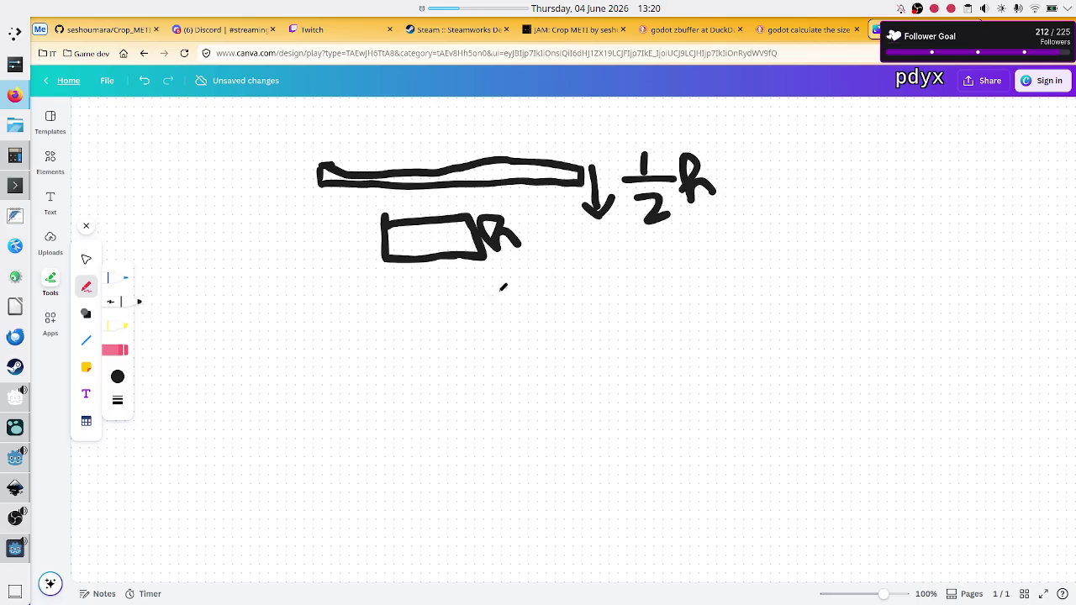
pyautogui.hotkey('alt', 'Tab')
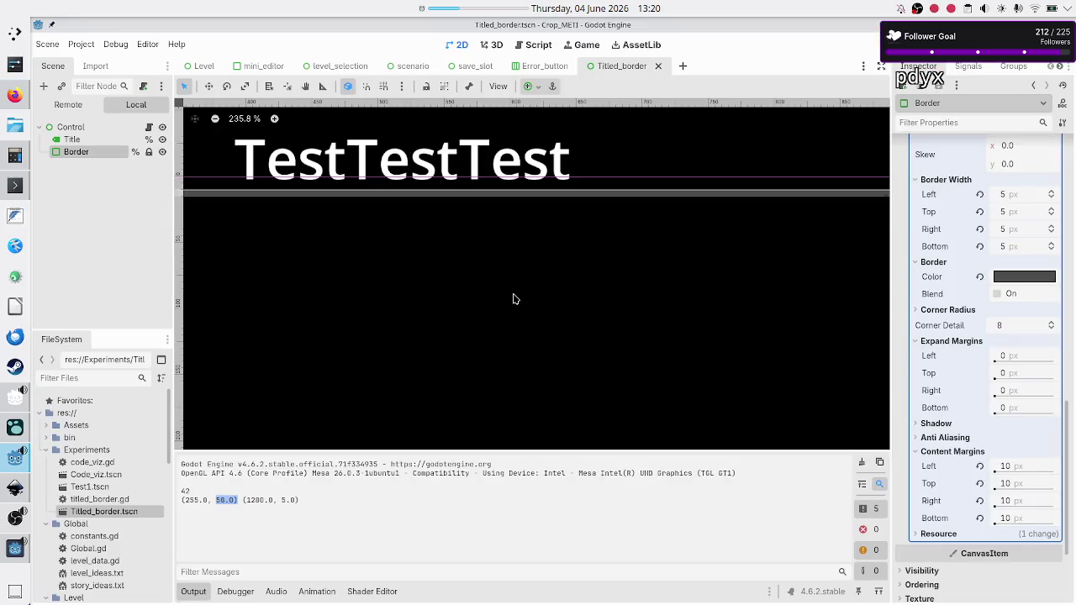
pyautogui.moveTo(980, 293)
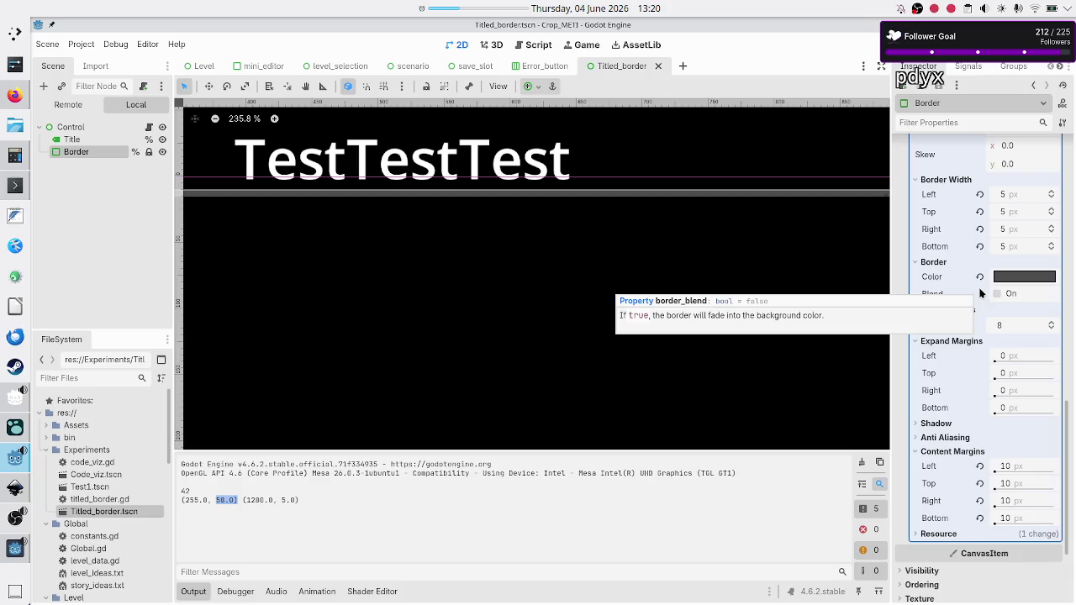
pyautogui.scroll(8, 955, 323)
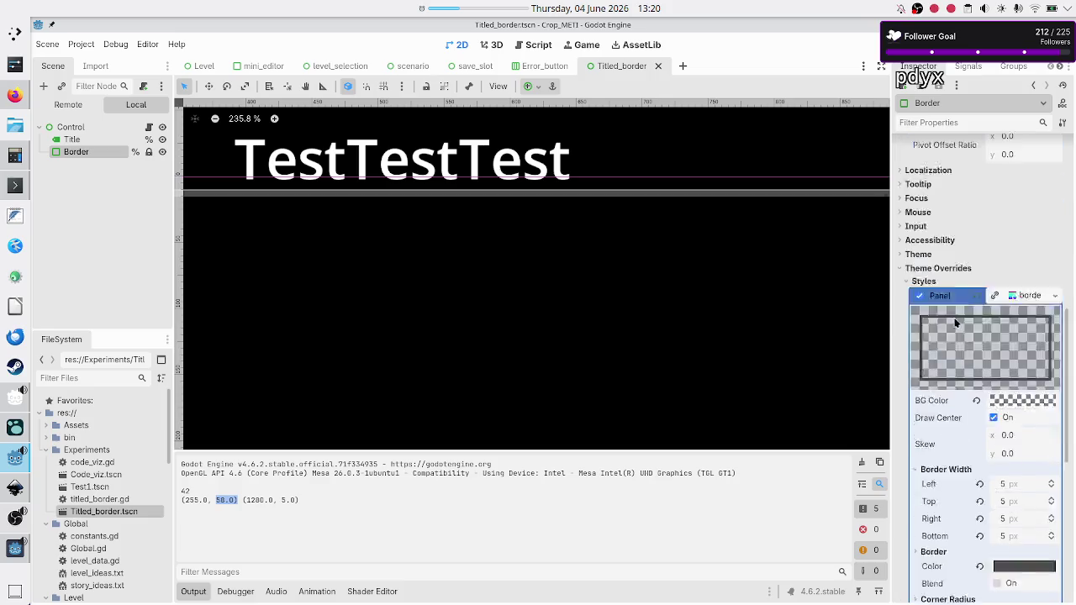
pyautogui.scroll(5, 955, 322)
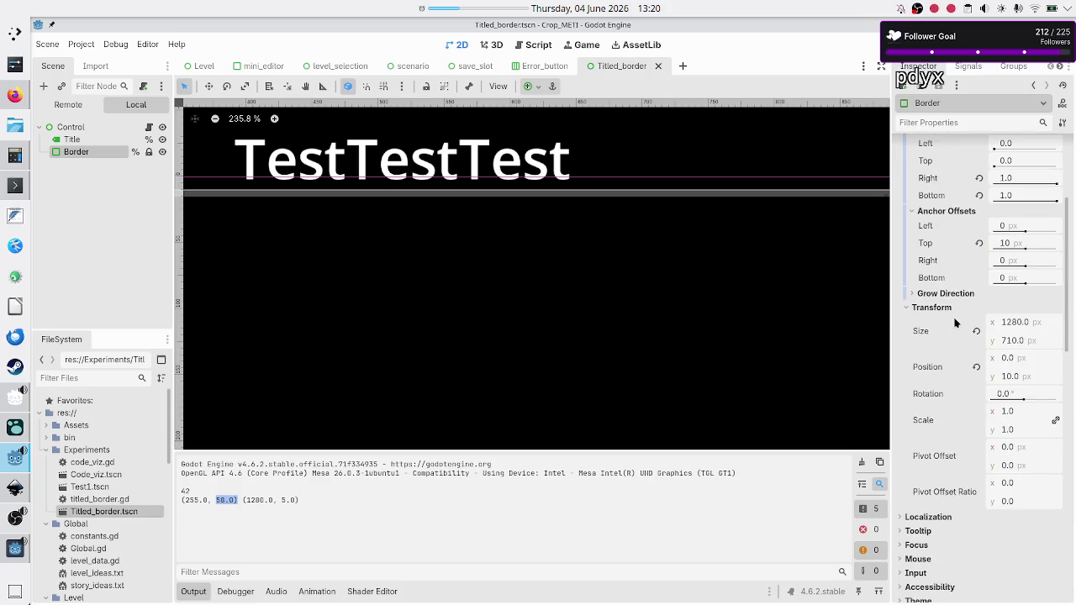
pyautogui.scroll(2, 955, 323)
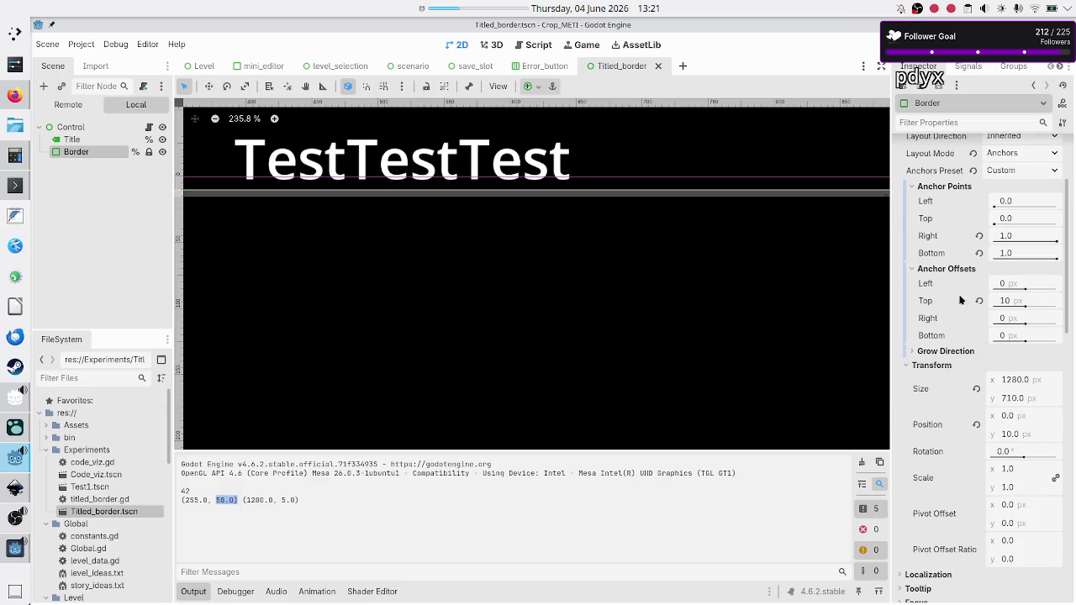
# Step: In titled_border.gd, add 'border_pc.offset_top = string_size.y / 2', then save and run the project
pyautogui.moveTo(926, 304)
pyautogui.click(124, 139)
pyautogui.click(149, 126)
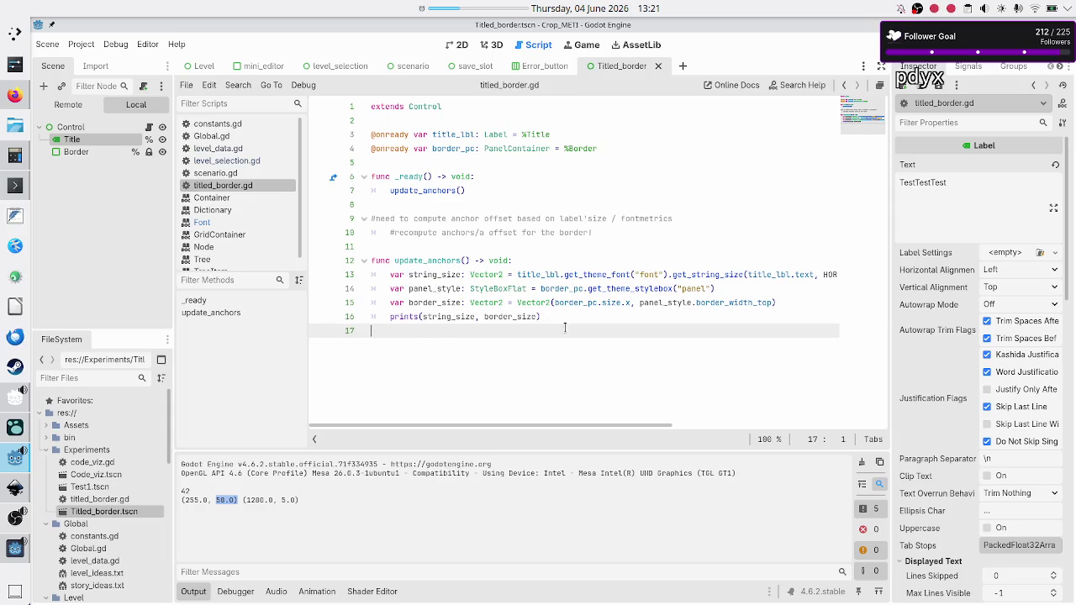
pyautogui.press('Return')
pyautogui.write('order')
pyautogui.press('Return')
pyautogui.press('BackSpace')
pyautogui.press('BackSpace')
pyautogui.press('BackSpace')
pyautogui.write('c.off')
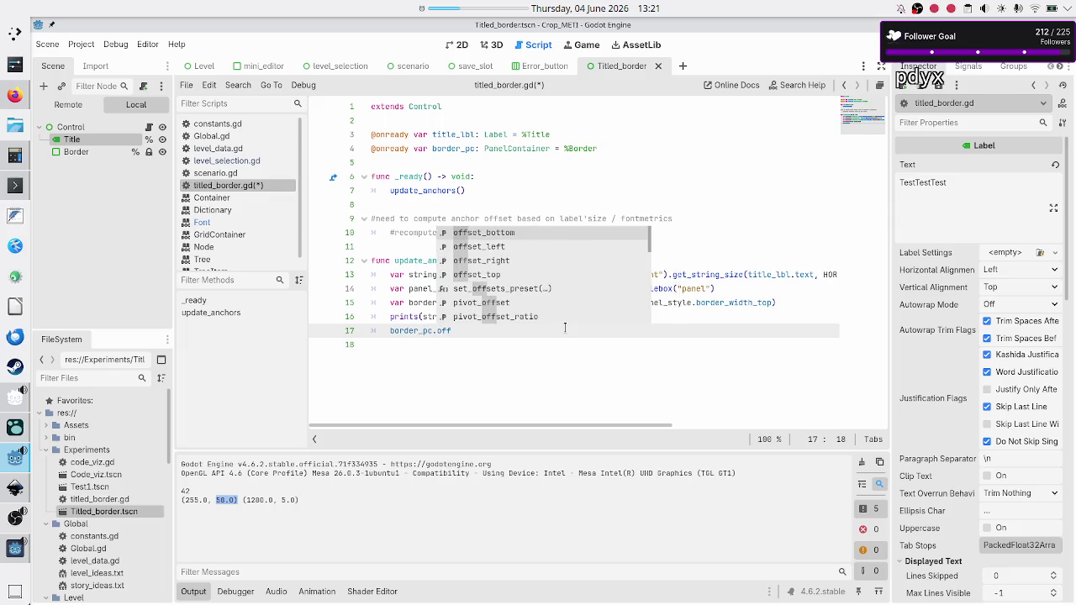
pyautogui.press('Down')
pyautogui.press('Down')
pyautogui.press('Down')
pyautogui.press('Return')
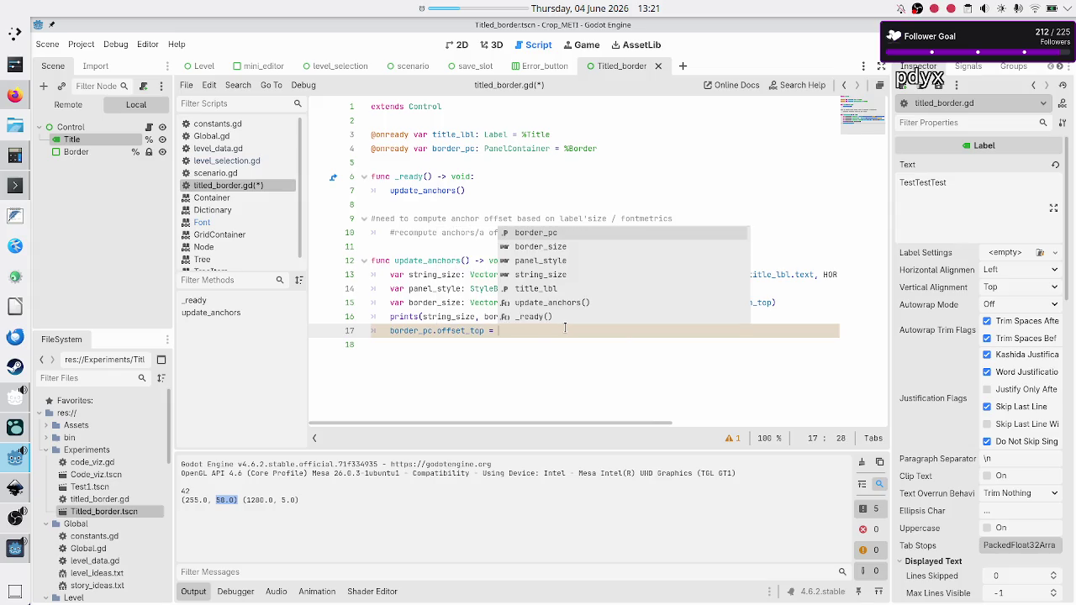
pyautogui.write('string_size.')
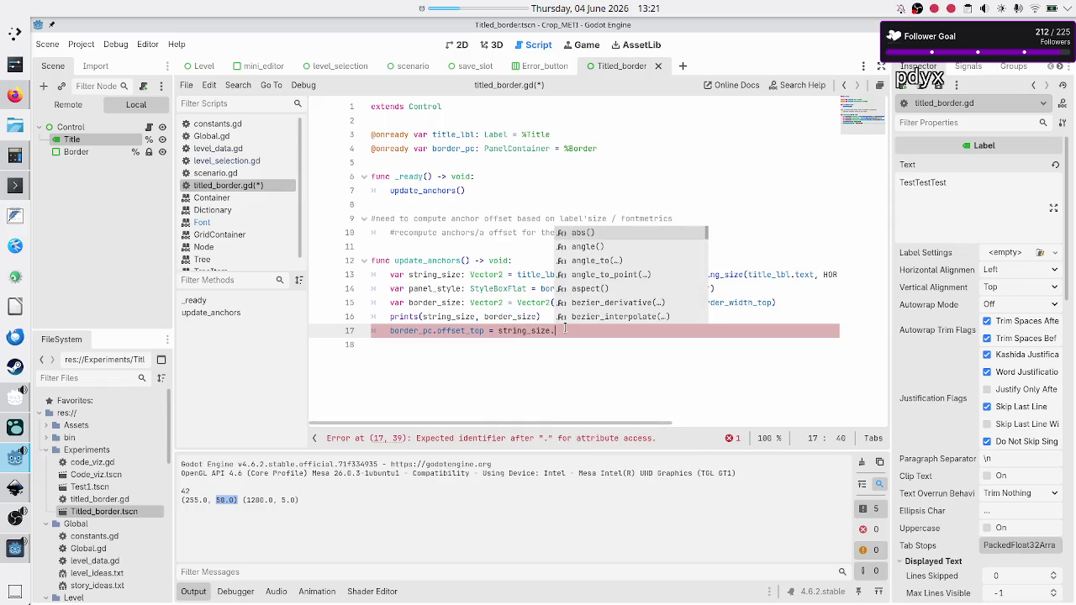
pyautogui.write('y / 2')
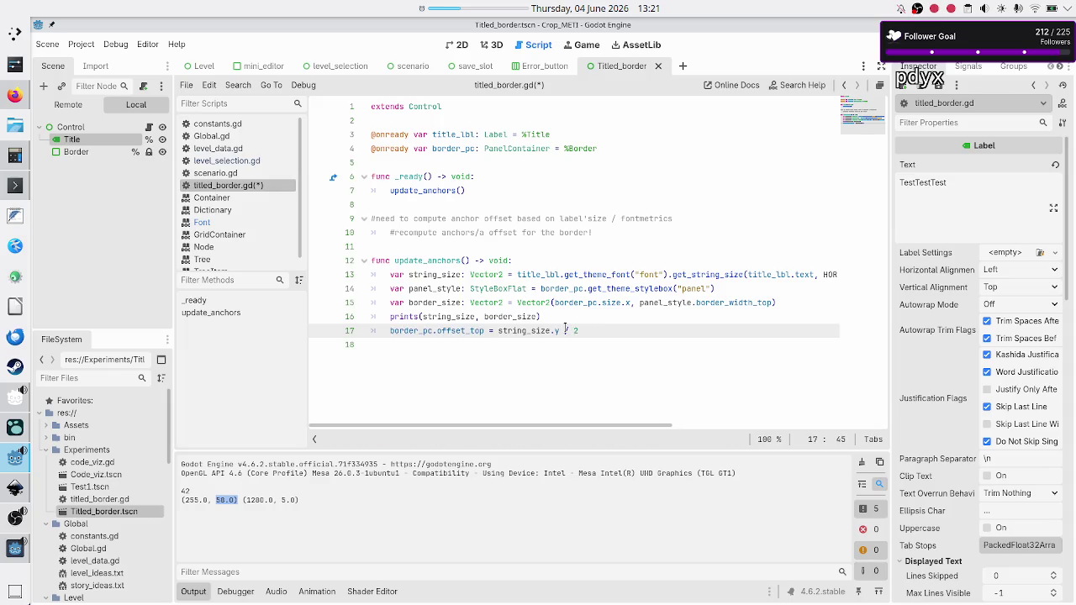
pyautogui.press('F5')
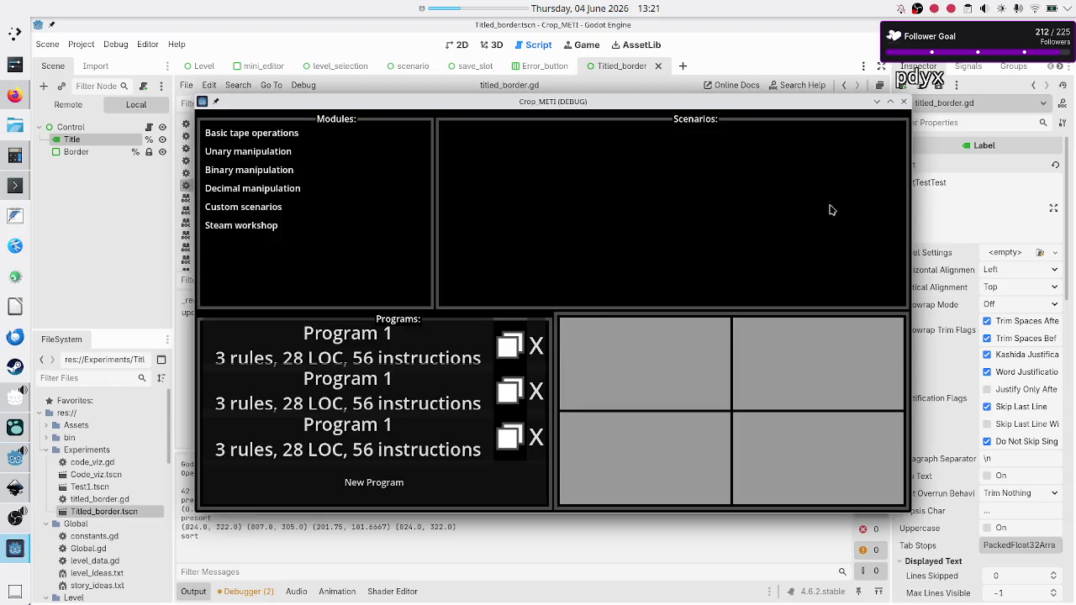
# Step: Close the game, rerun it to check the Border's new offset, close it, and reopen level_selection
pyautogui.click(903, 102)
pyautogui.press('F5')
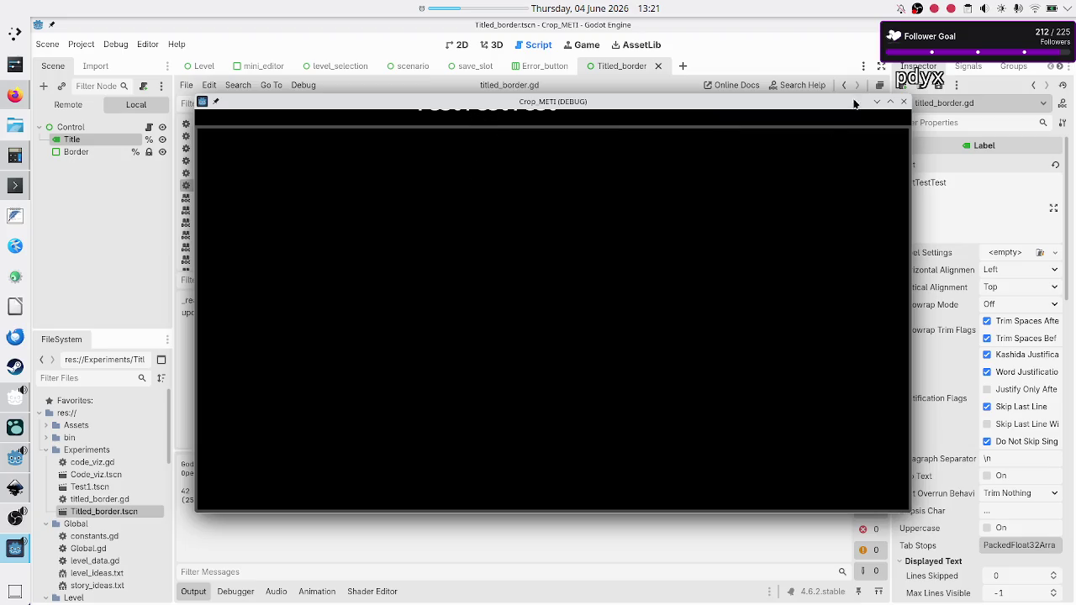
pyautogui.click(904, 101)
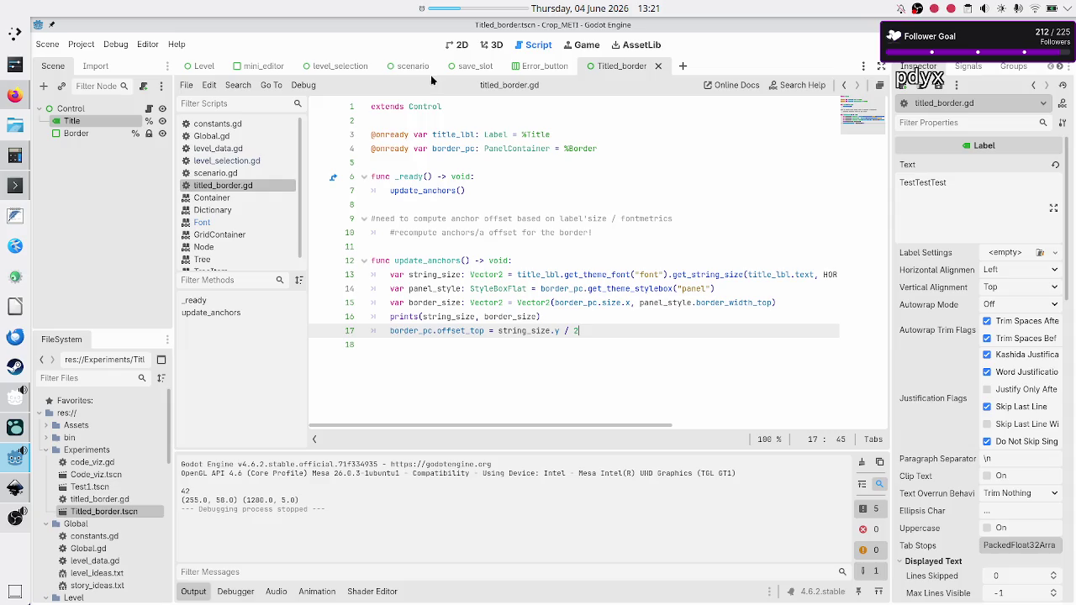
pyautogui.click(332, 66)
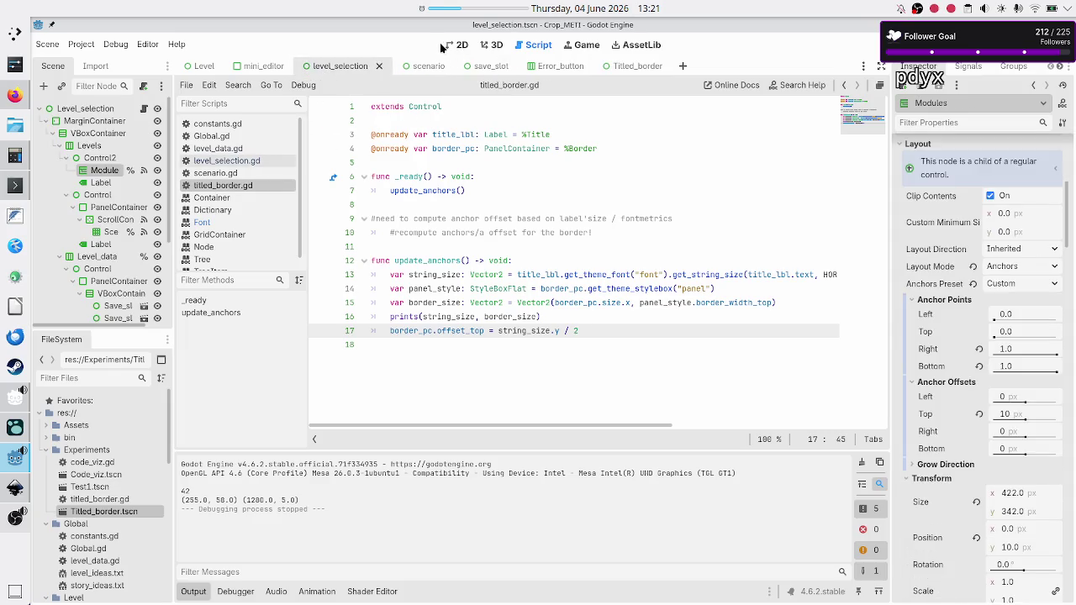
# Step: Select the Modules: label under Control2 in 2D and review its Layout anchors and offsets
pyautogui.click(447, 46)
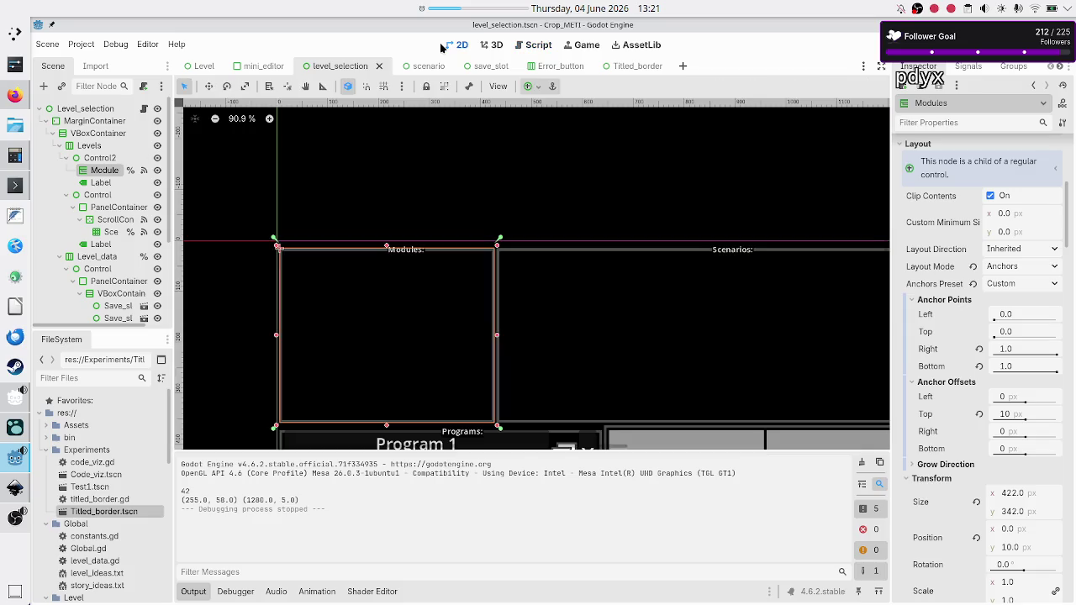
pyautogui.click(102, 184)
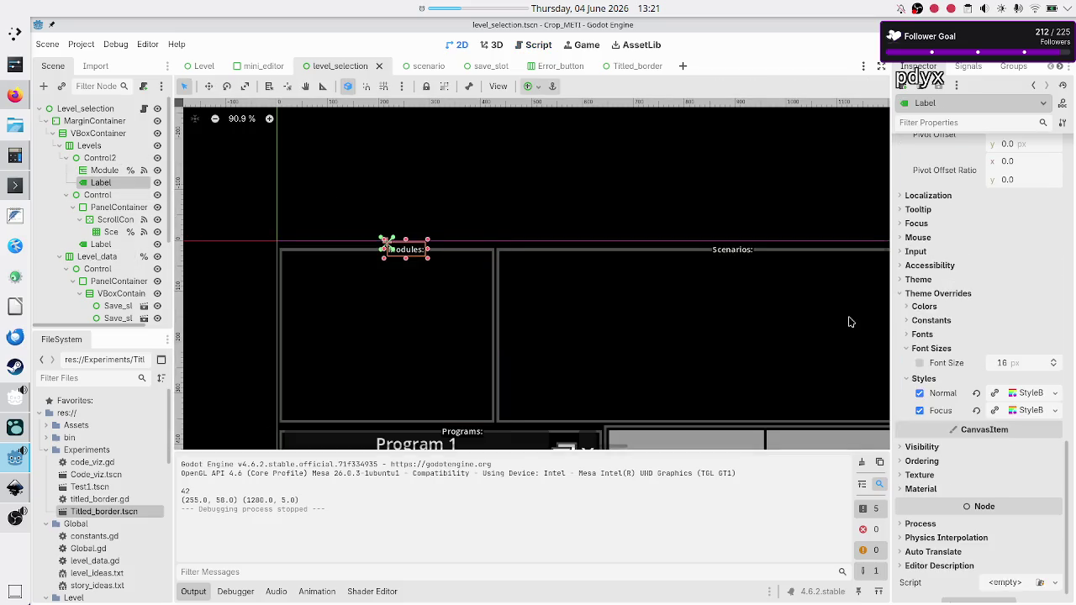
pyautogui.scroll(5, 956, 294)
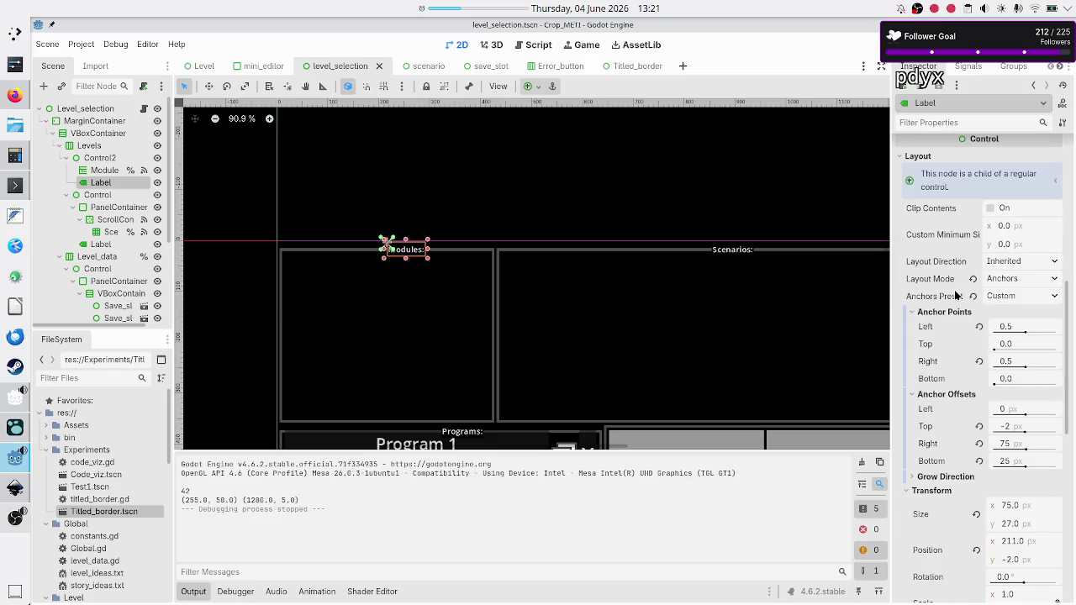
pyautogui.scroll(-3, 956, 294)
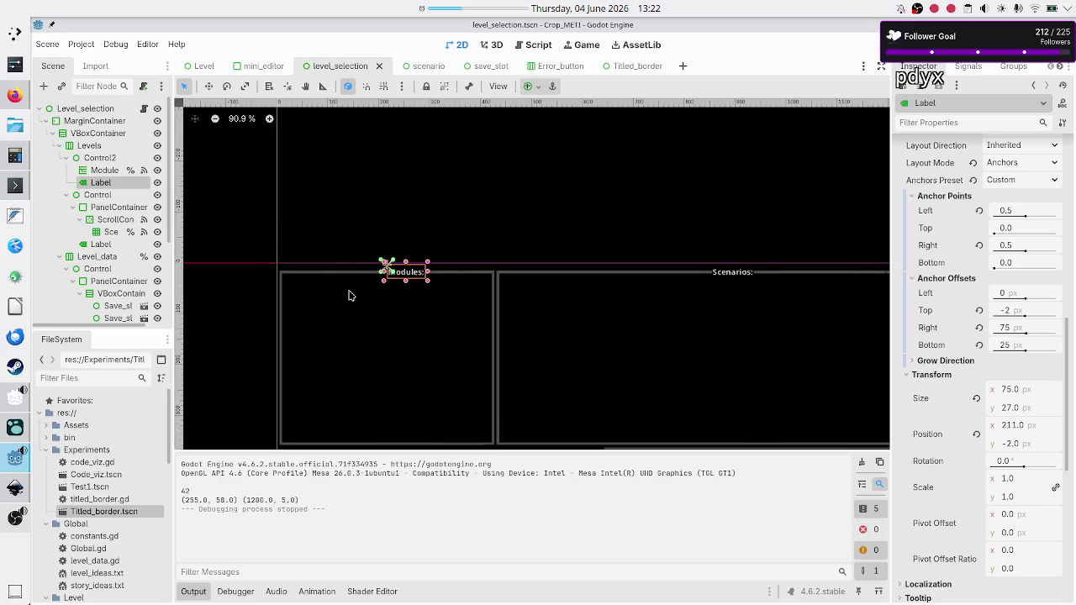
pyautogui.scroll(3, 348, 295)
pyautogui.scroll(1, 350, 295)
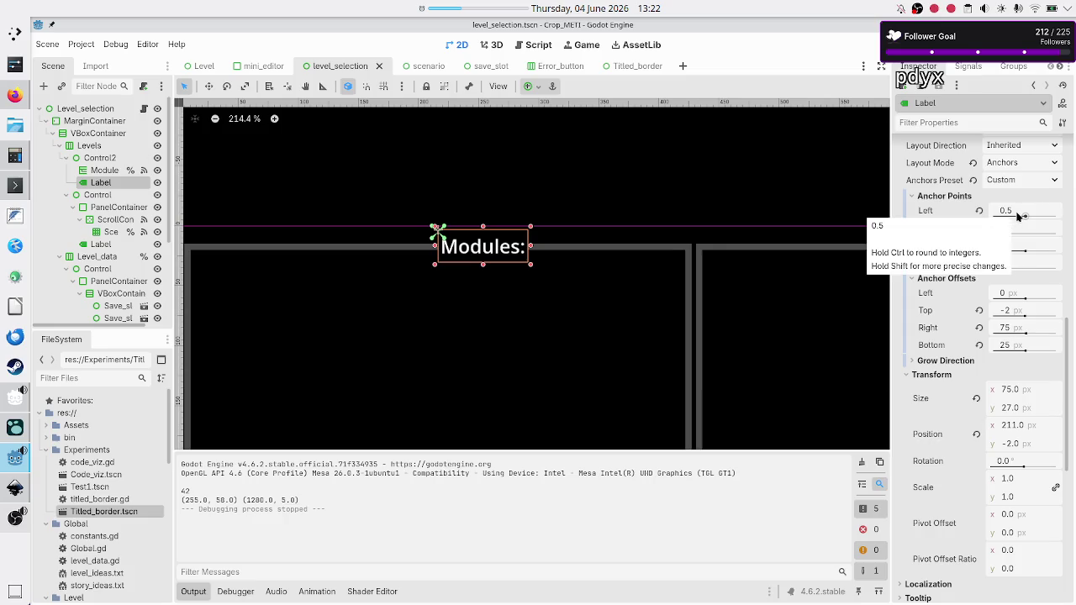
pyautogui.click(632, 69)
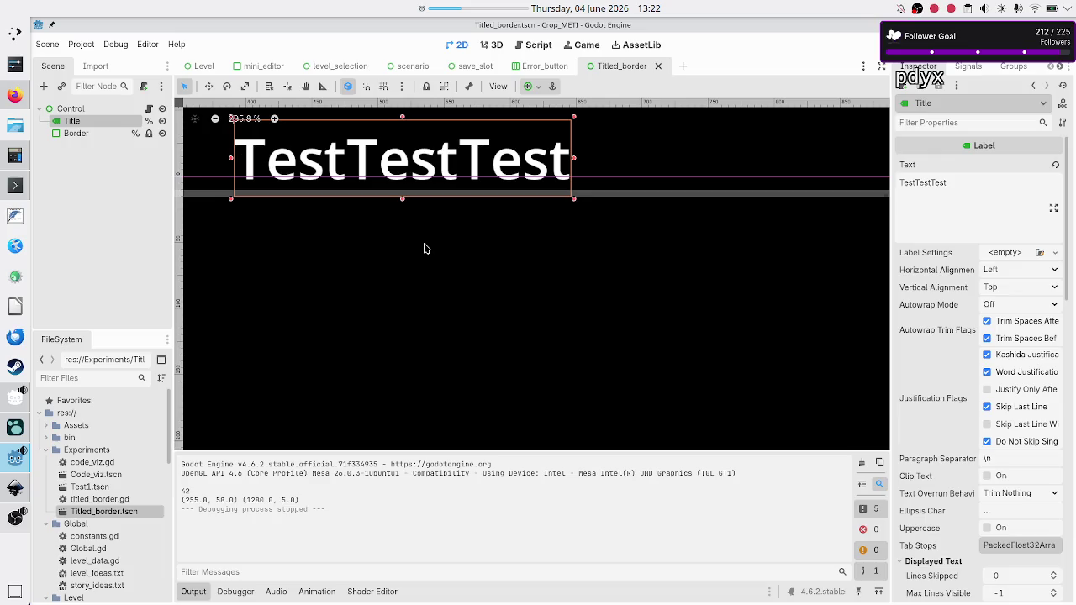
# Step: Set Title's layout mode to Anchors with a Custom anchors preset, showing its anchor points and offsets
pyautogui.scroll(-8, 961, 372)
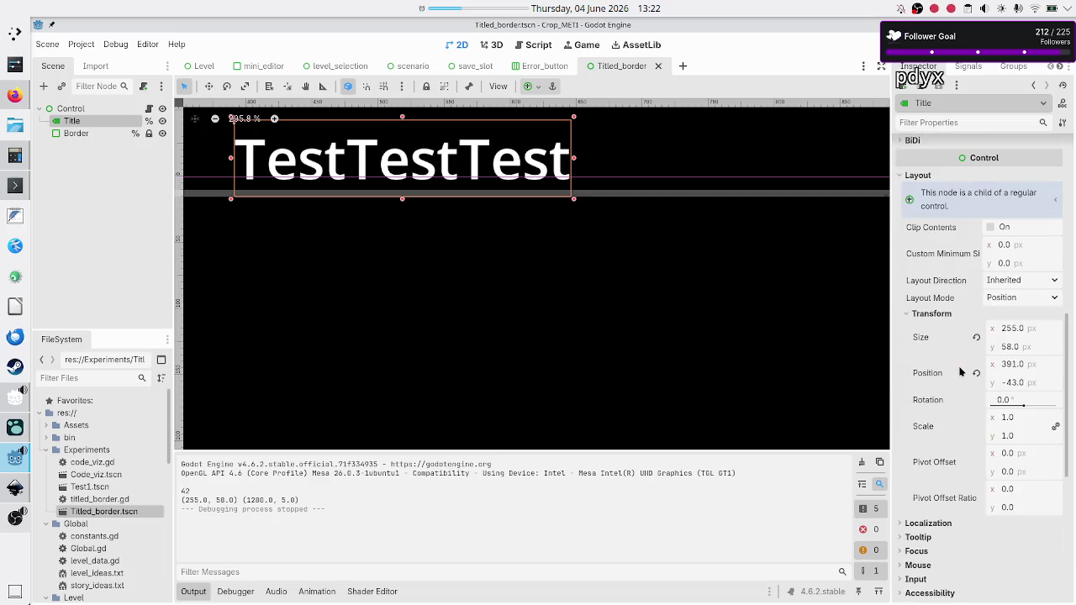
pyautogui.click(1013, 298)
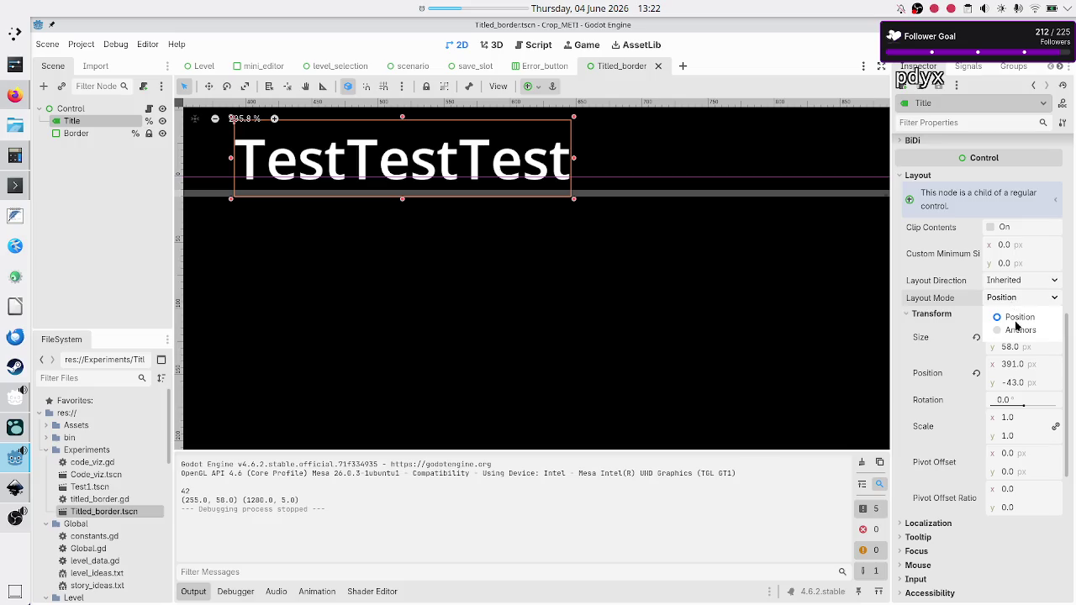
pyautogui.click(1019, 330)
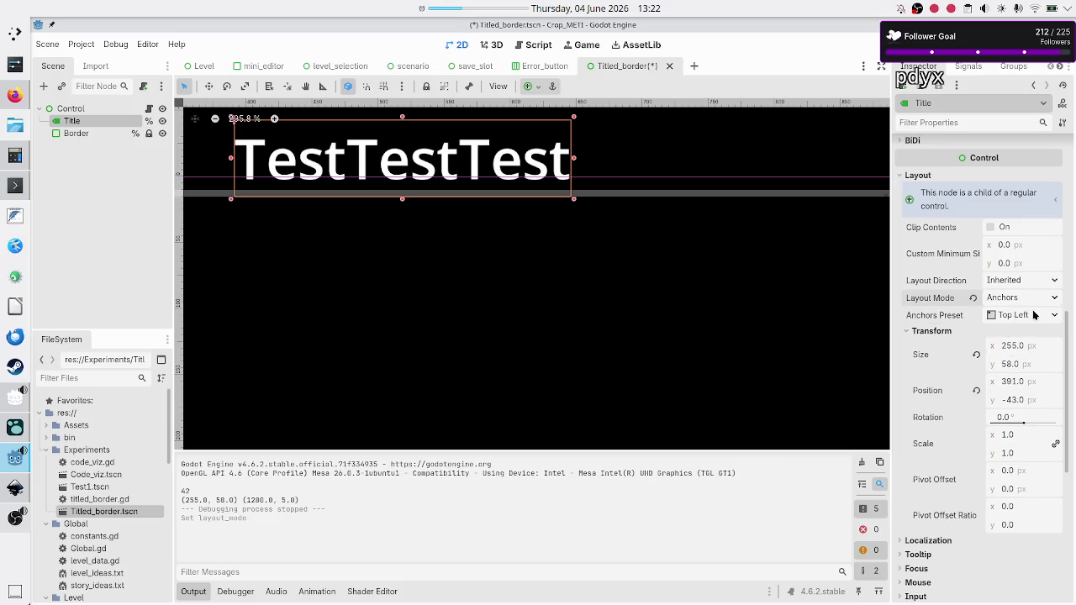
pyautogui.click(1034, 314)
pyautogui.click(1019, 335)
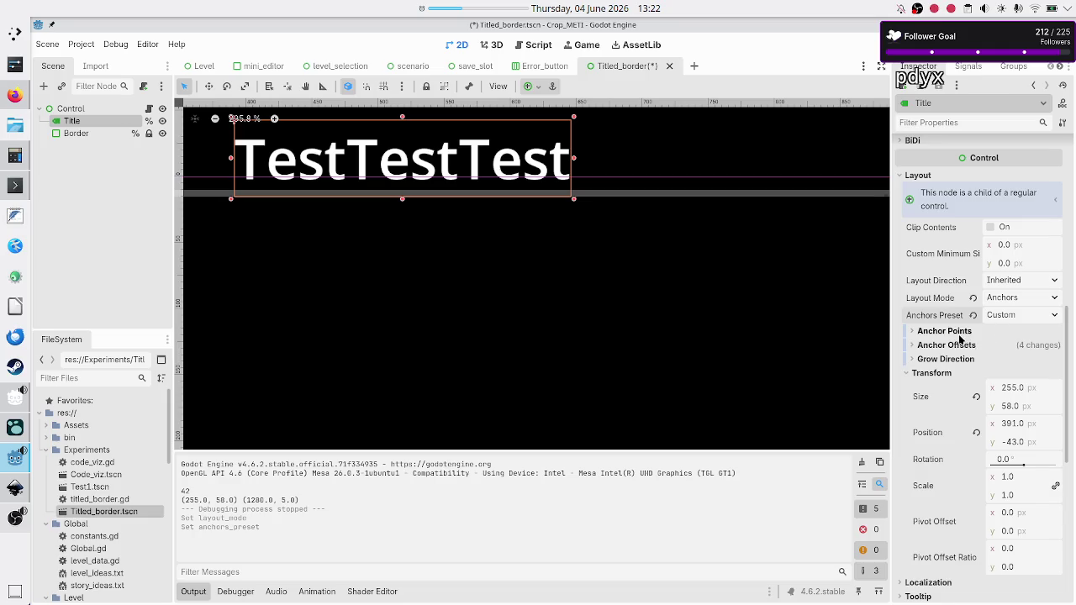
pyautogui.click(959, 333)
pyautogui.click(949, 414)
pyautogui.scroll(-5, 967, 425)
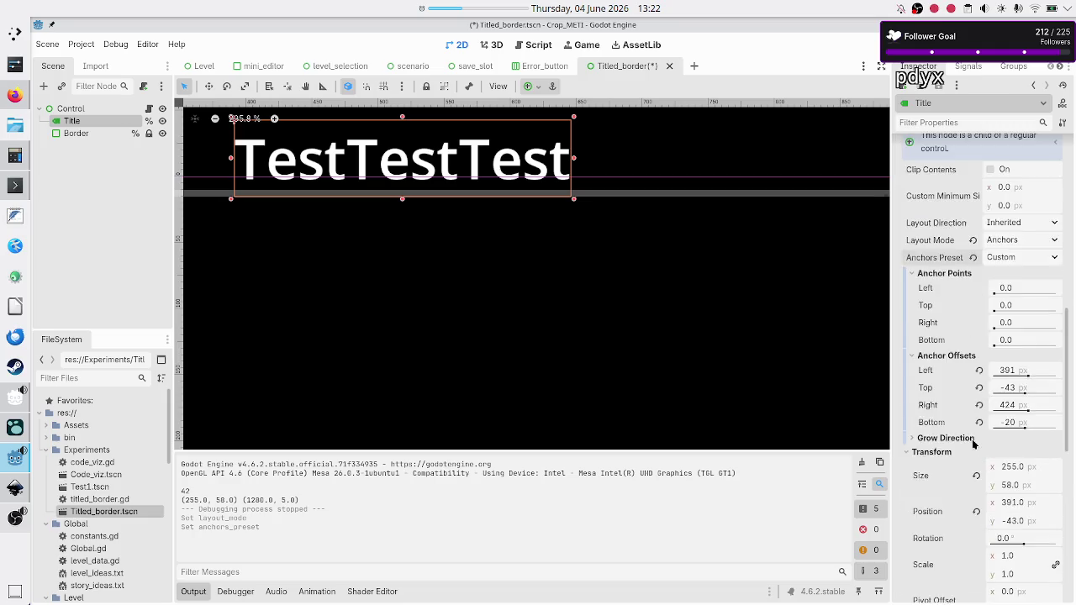
# Step: Reset Title's bottom, right, top and left anchor offsets to 0
pyautogui.click(979, 307)
pyautogui.click(979, 289)
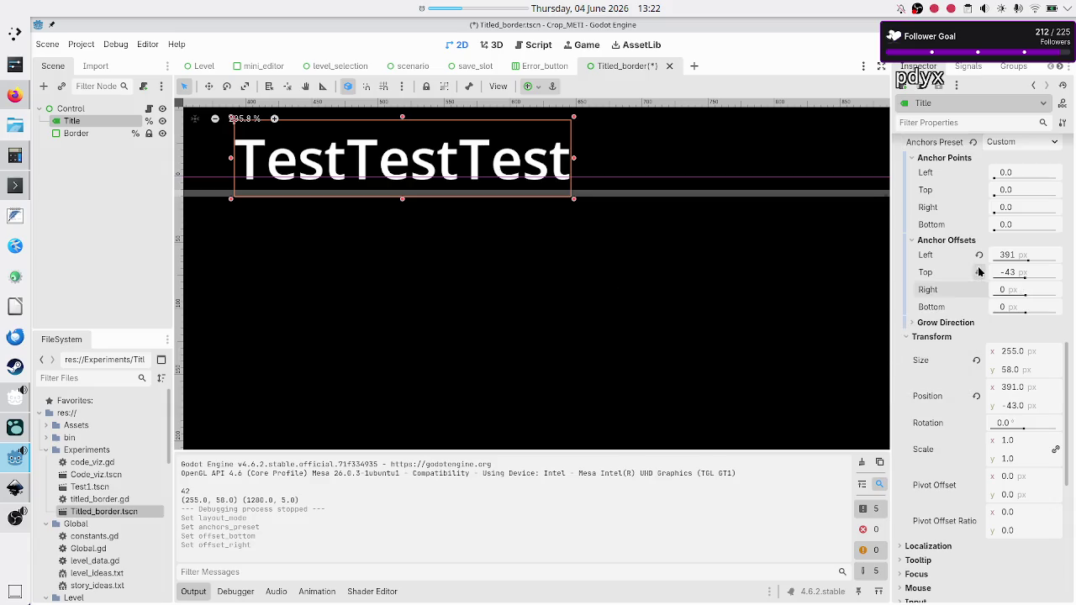
pyautogui.click(978, 272)
pyautogui.click(979, 254)
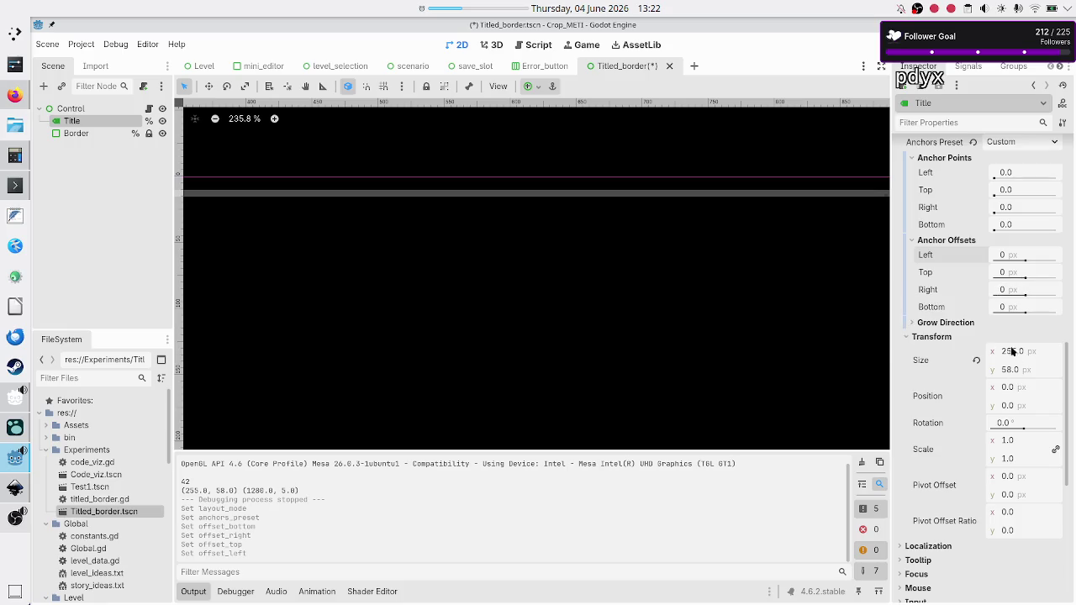
pyautogui.scroll(-2, 636, 257)
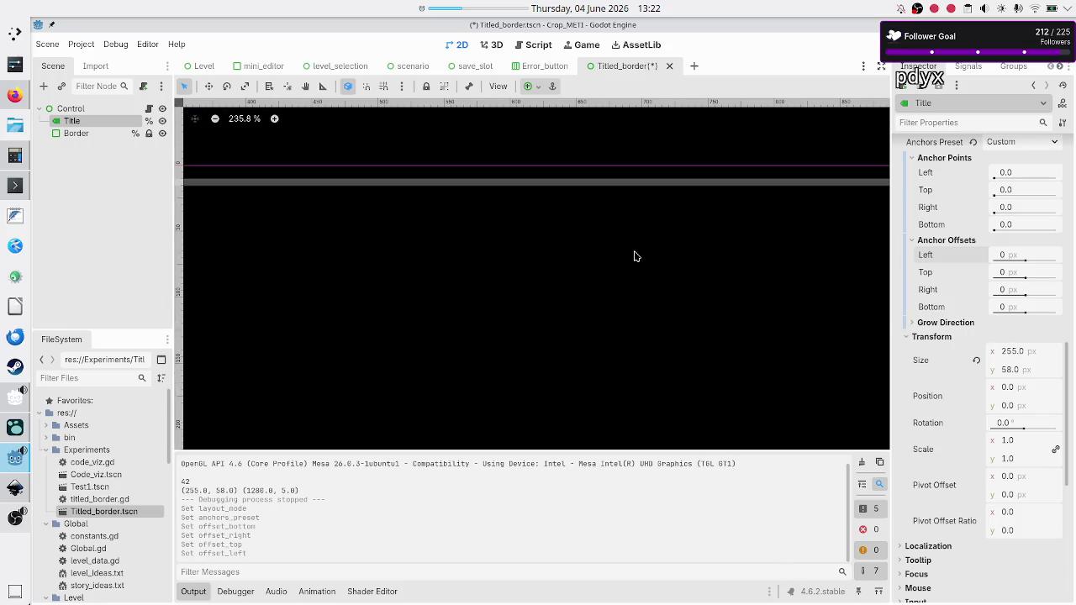
pyautogui.hscroll(-5, 555, 166)
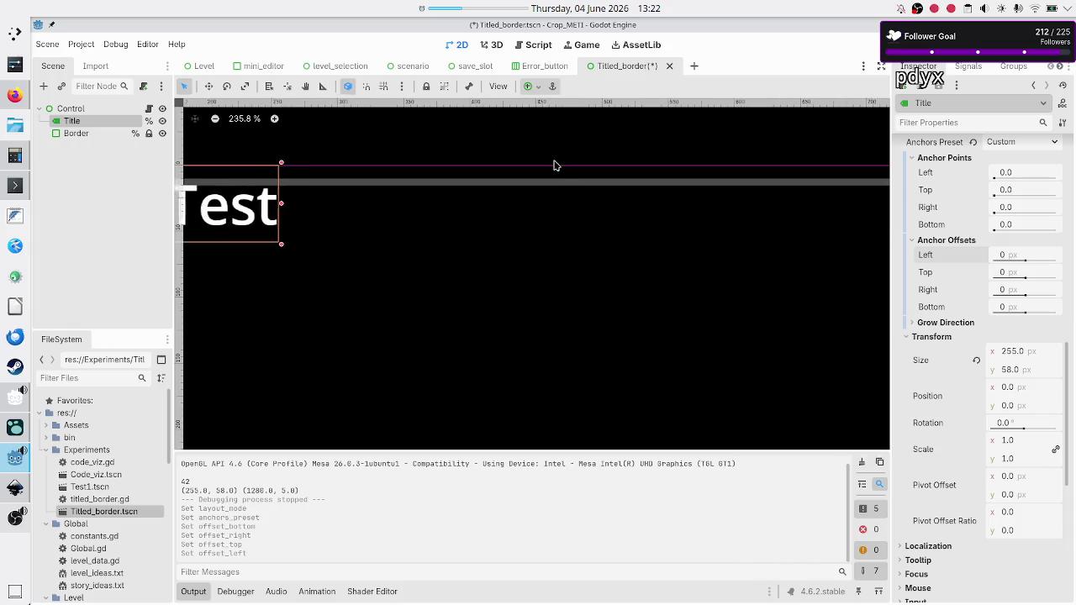
pyautogui.click(1010, 275)
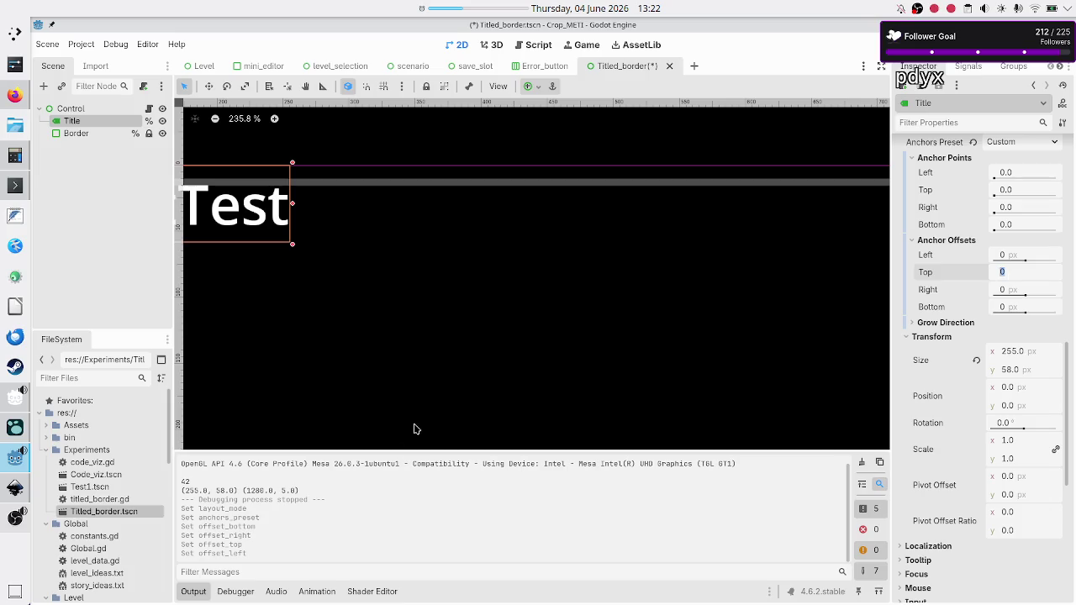
pyautogui.press('Return')
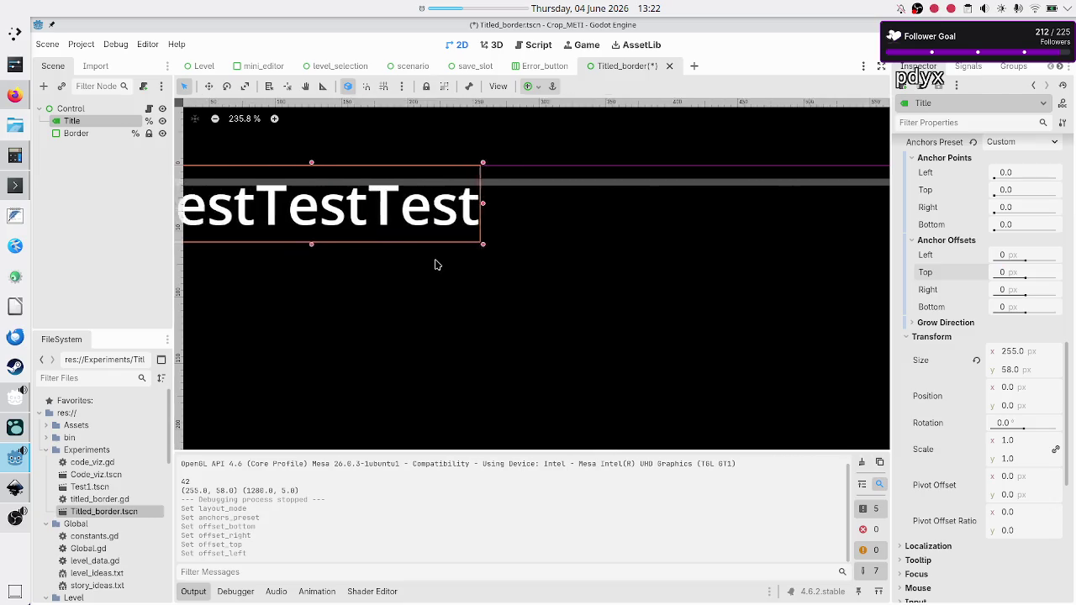
pyautogui.hscroll(-2, 436, 264)
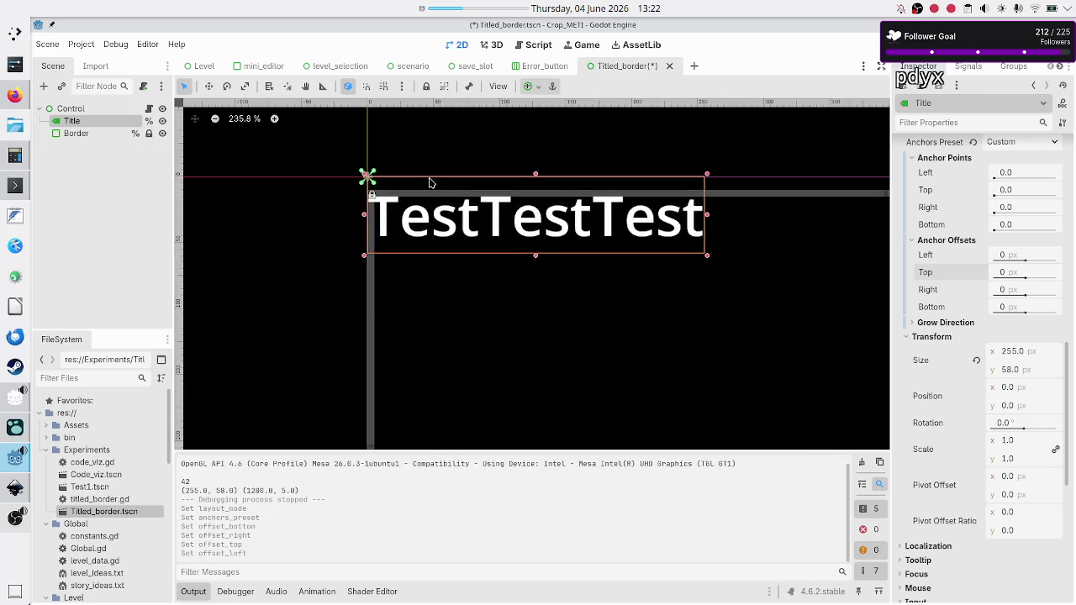
pyautogui.scroll(3, 402, 196)
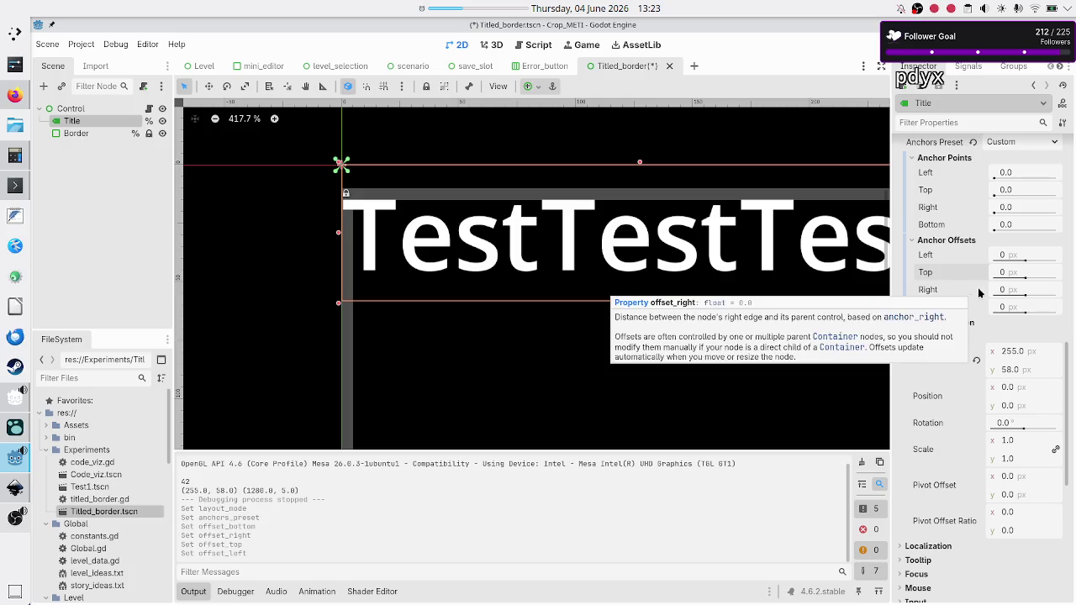
pyautogui.click(1003, 279)
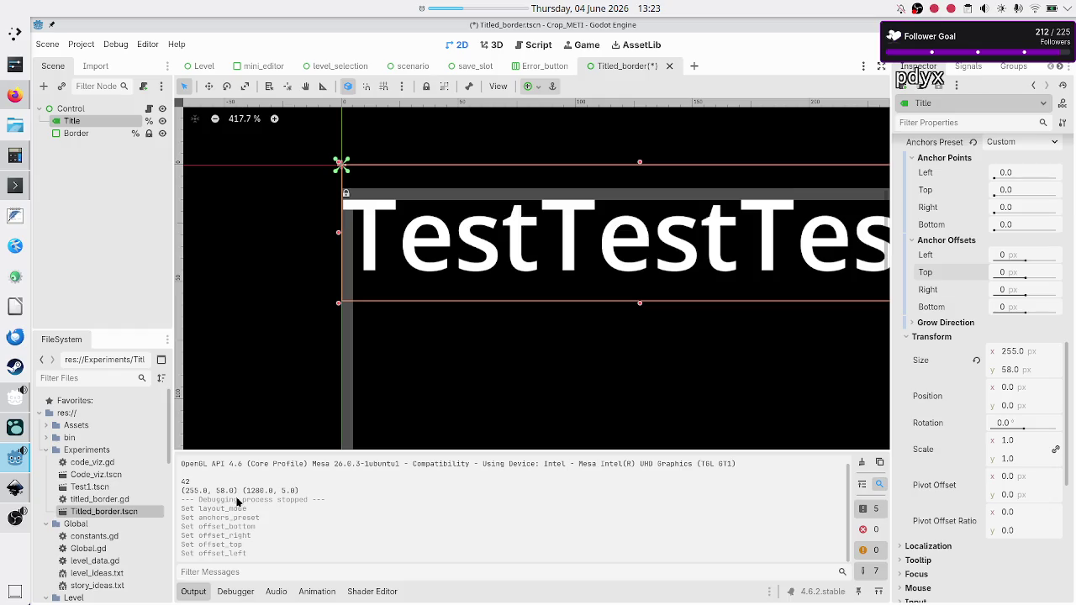
pyautogui.click(78, 134)
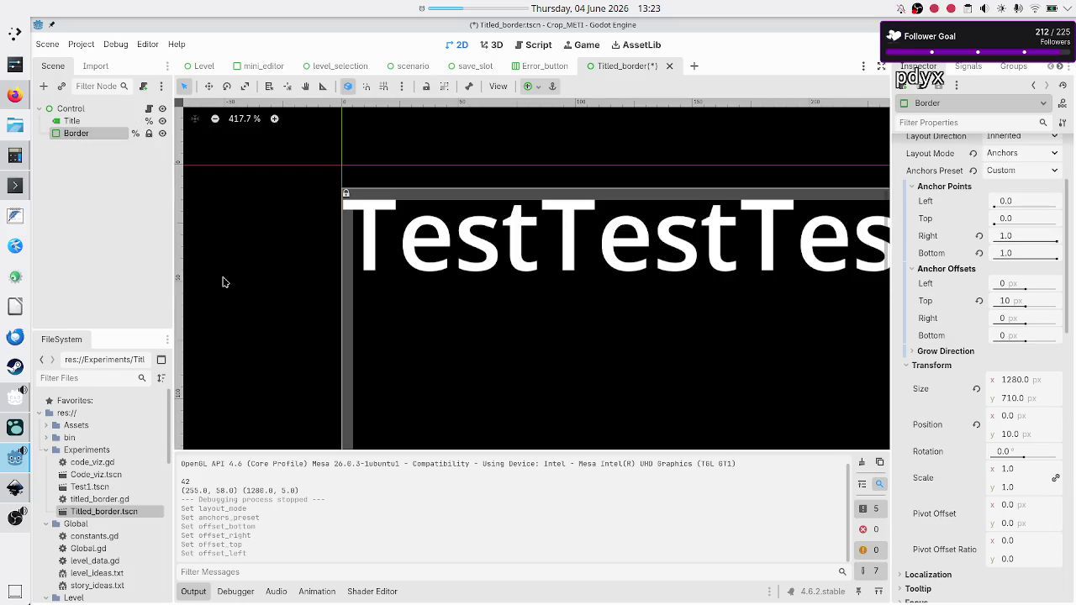
pyautogui.click(72, 121)
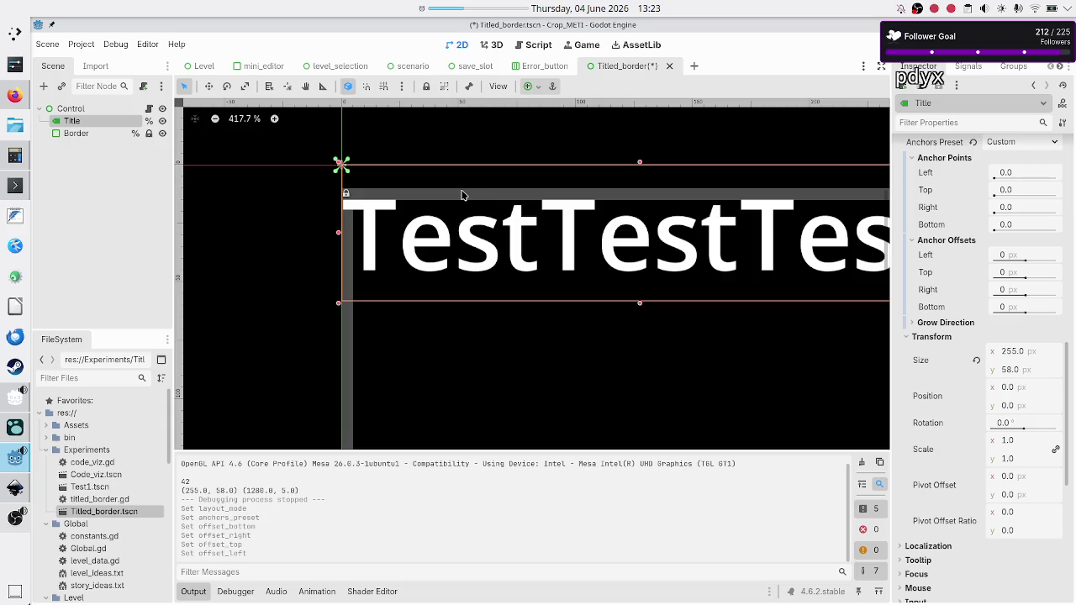
pyautogui.scroll(2, 462, 195)
pyautogui.scroll(5, 463, 273)
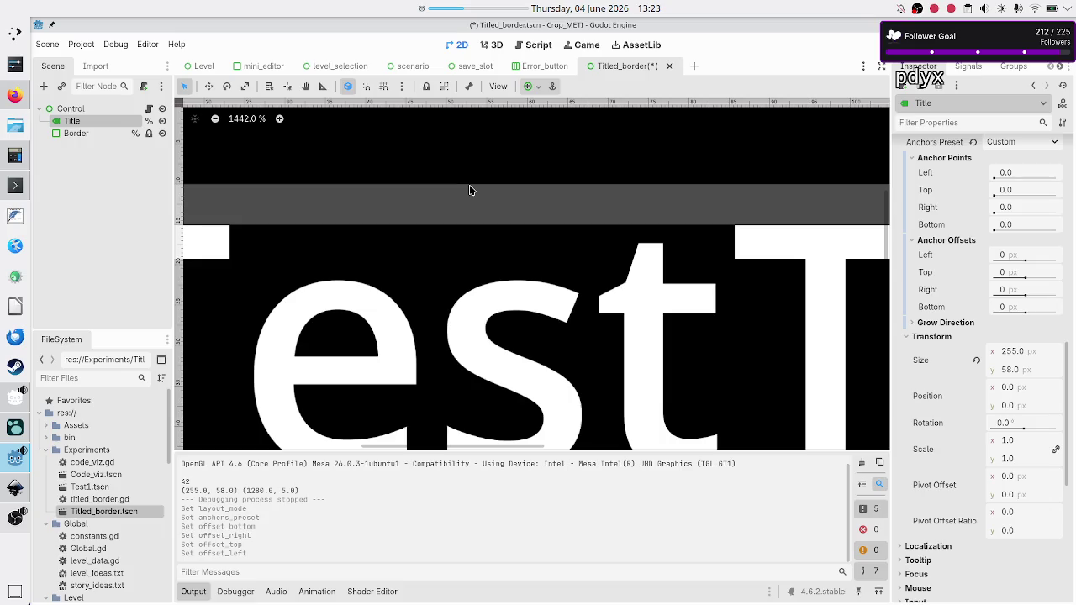
pyautogui.scroll(-2, 470, 190)
pyautogui.scroll(-4, 470, 190)
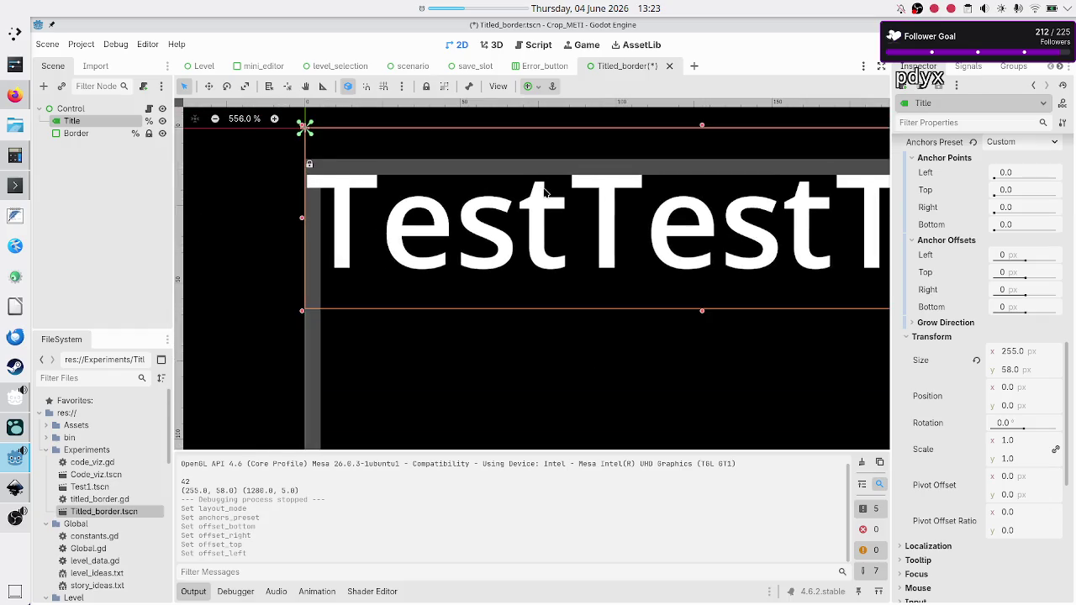
pyautogui.scroll(-1, 545, 192)
pyautogui.scroll(3, 544, 193)
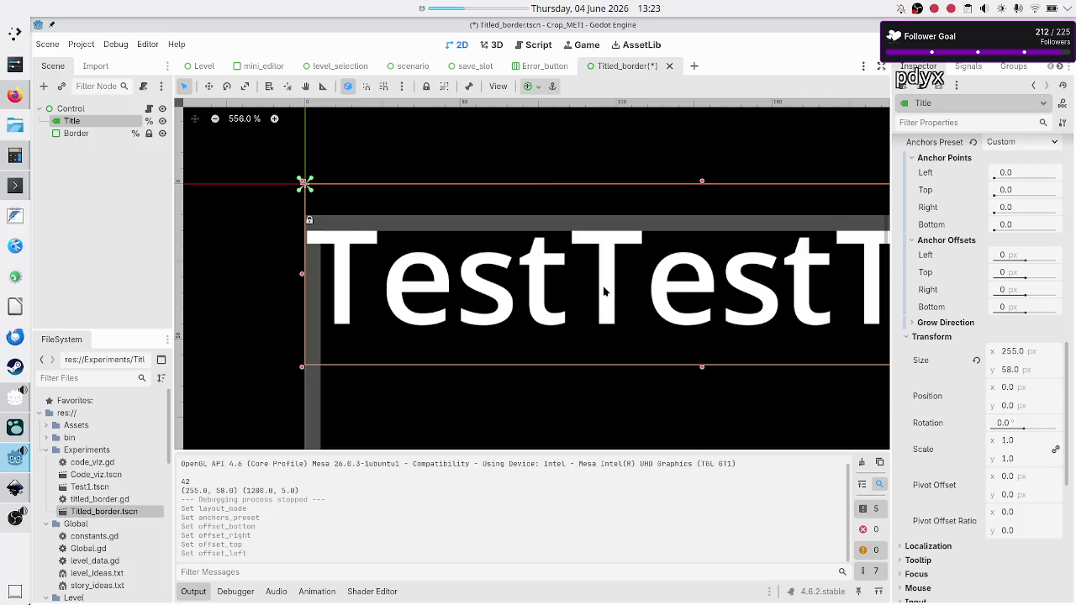
pyautogui.scroll(-2, 603, 292)
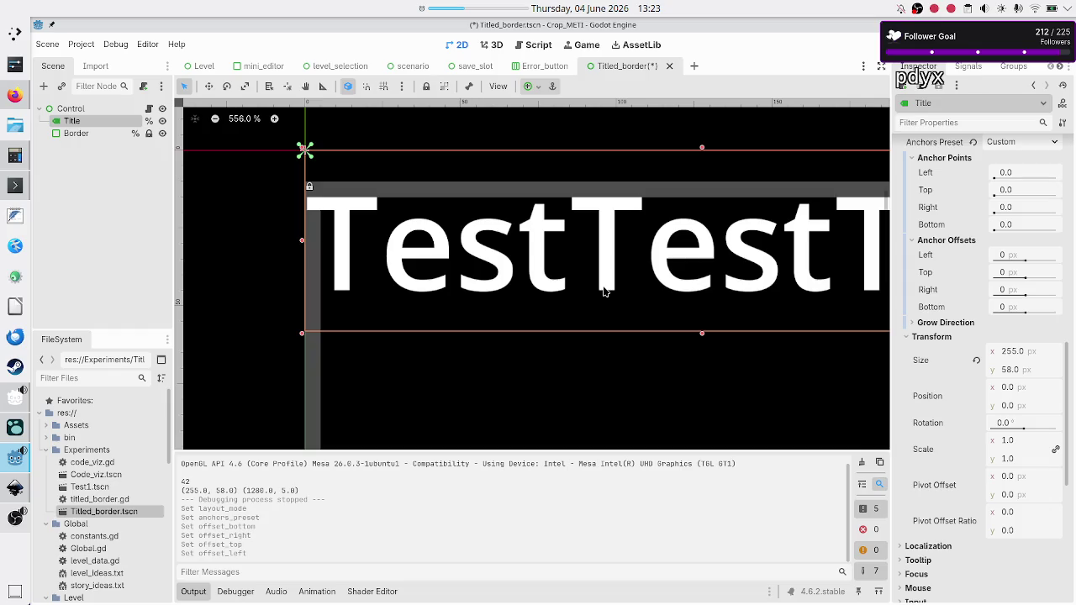
pyautogui.scroll(-4, 604, 292)
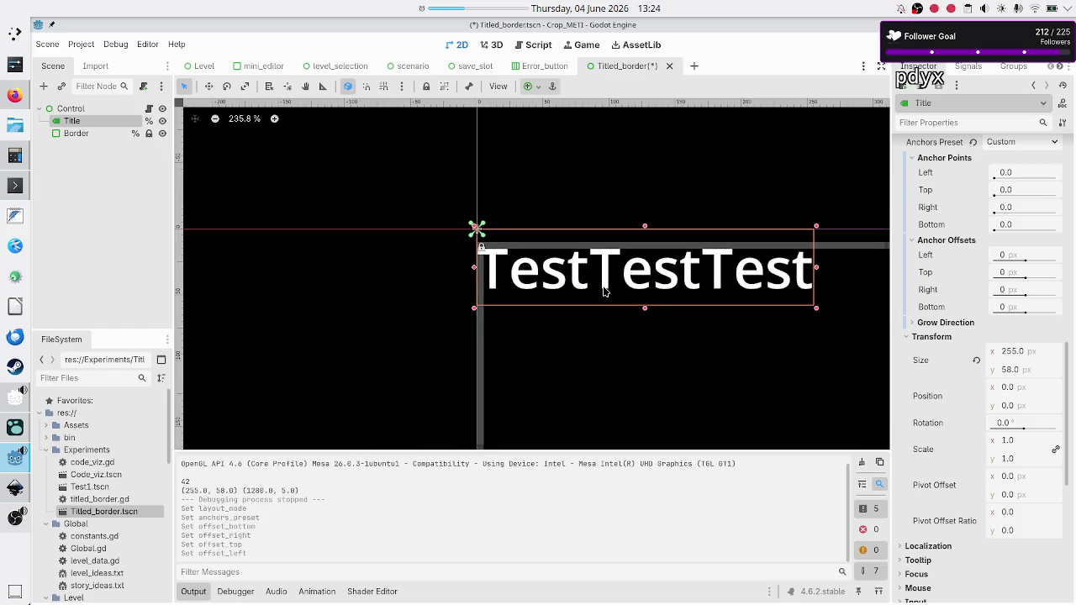
pyautogui.scroll(-4, 604, 291)
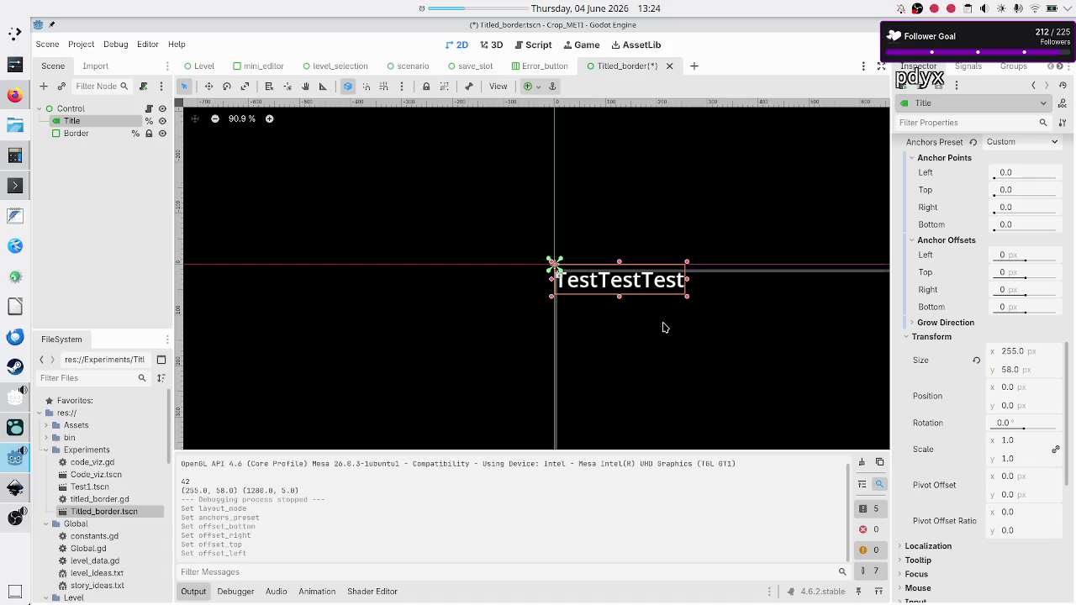
pyautogui.hscroll(1, 662, 327)
pyautogui.hscroll(15, 662, 327)
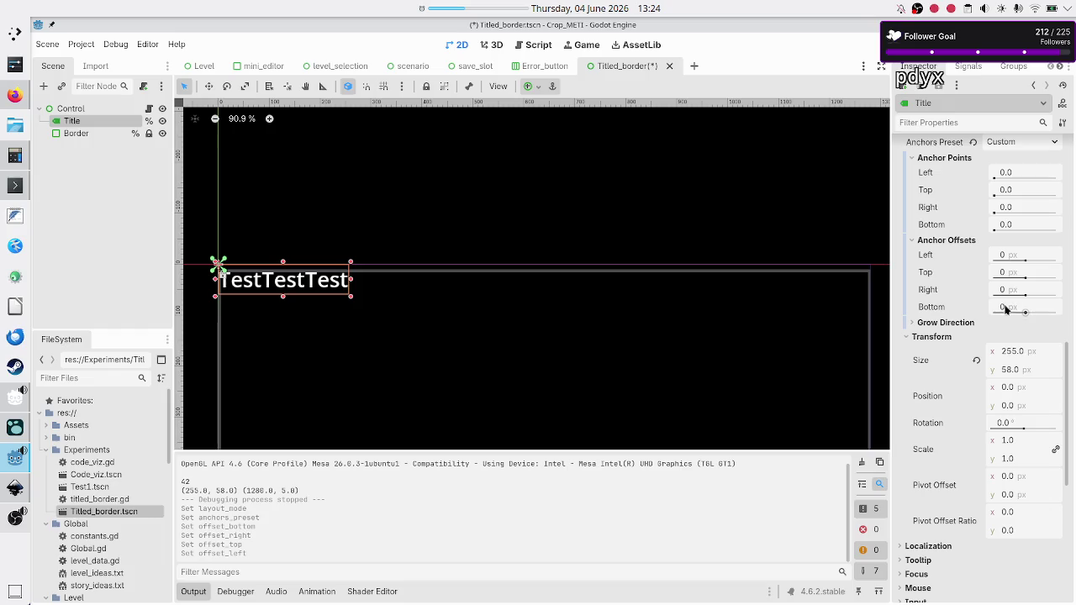
pyautogui.click(1014, 259)
# Step: Try a 1 px and a larger left offset on Title, then revert it to 0
pyautogui.write('1')
pyautogui.press('Return')
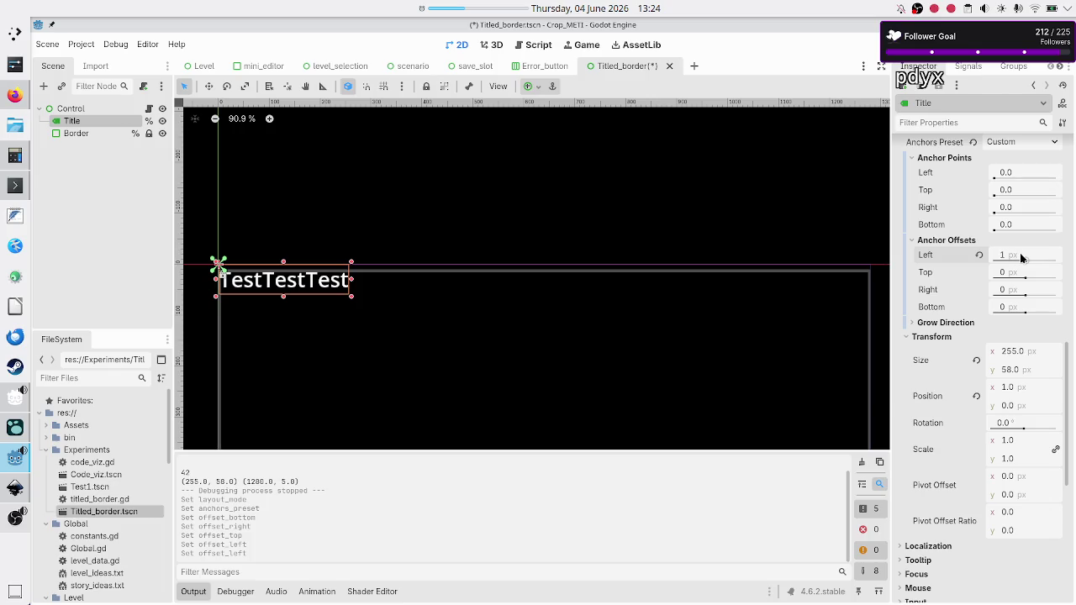
pyautogui.moveTo(1024, 263)
pyautogui.mouseDown()
pyautogui.moveTo(1041, 267)
pyautogui.moveTo(986, 270)
pyautogui.mouseUp()
pyautogui.click(978, 256)
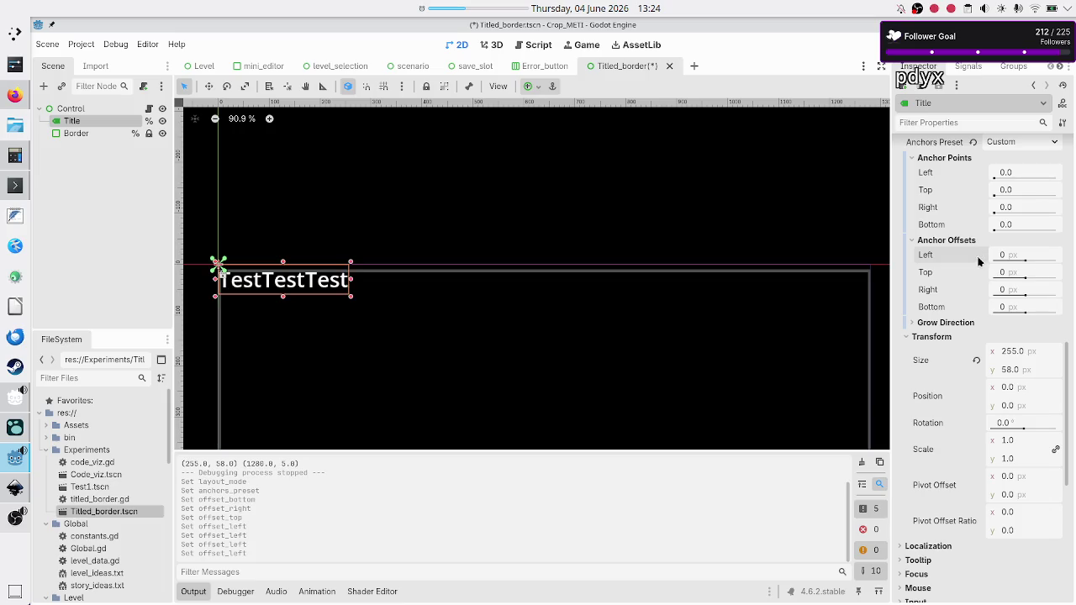
# Step: Set Title's left anchor point to 0.5 so it starts at the horizontal centre
pyautogui.click(1015, 173)
pyautogui.write('0.5')
pyautogui.press('Return')
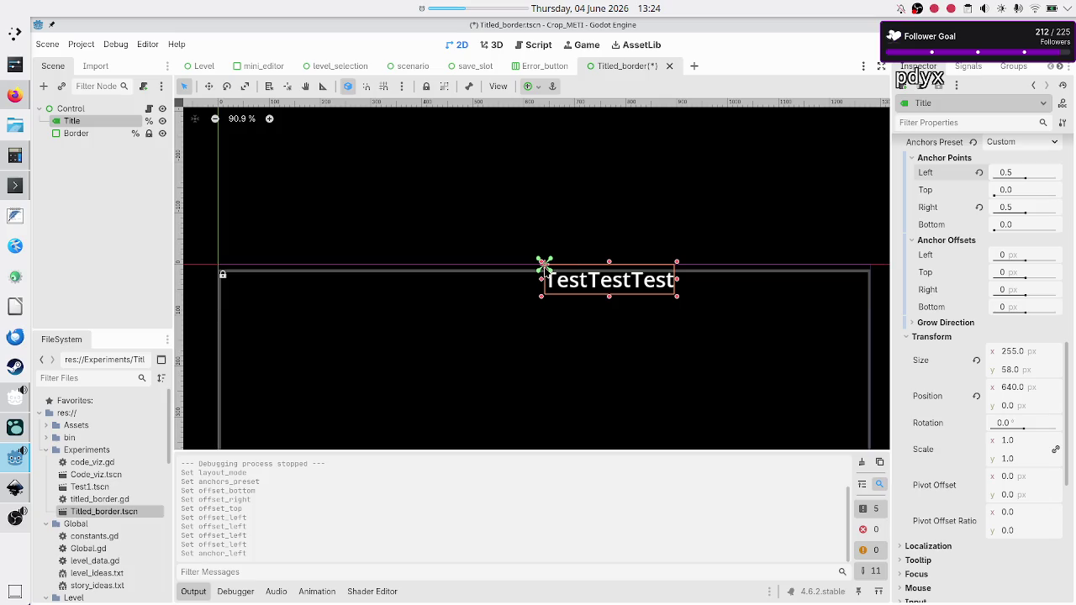
pyautogui.scroll(8, 543, 270)
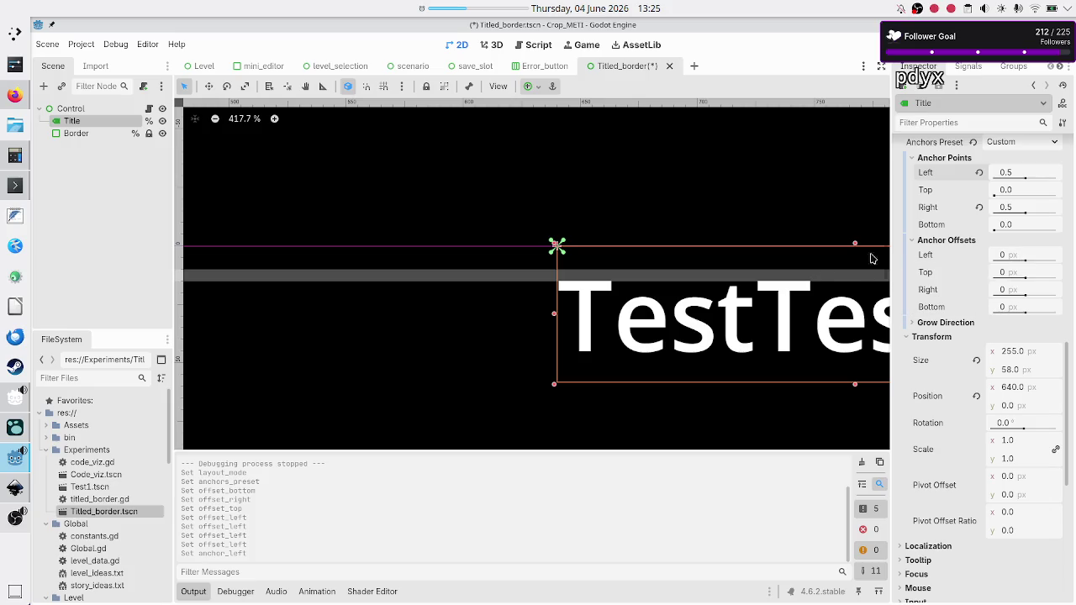
# Step: Add line 18 'title_lbl.offset_left = -string_size.x / 2', fixing the misspelt string.size
pyautogui.moveTo(935, 256)
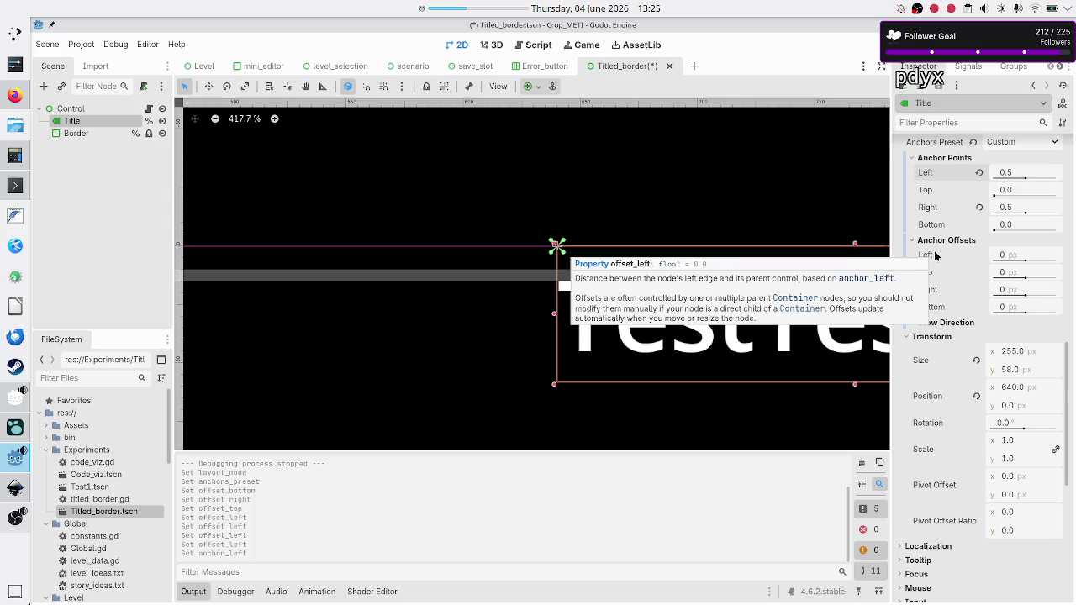
pyautogui.click(89, 108)
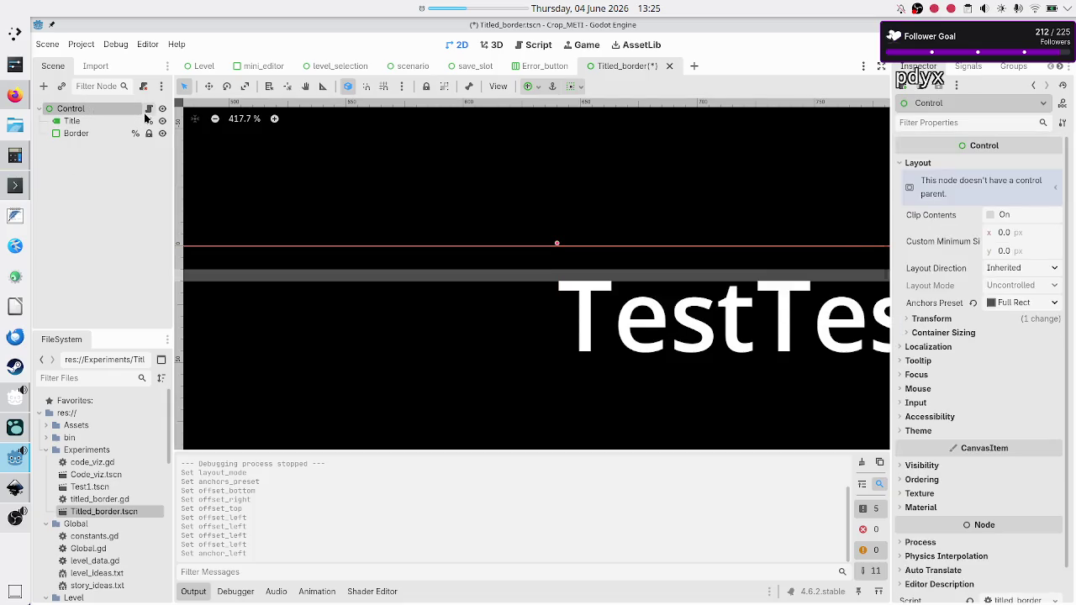
pyautogui.click(148, 109)
pyautogui.press('Return')
pyautogui.write('tit')
pyautogui.press('Return')
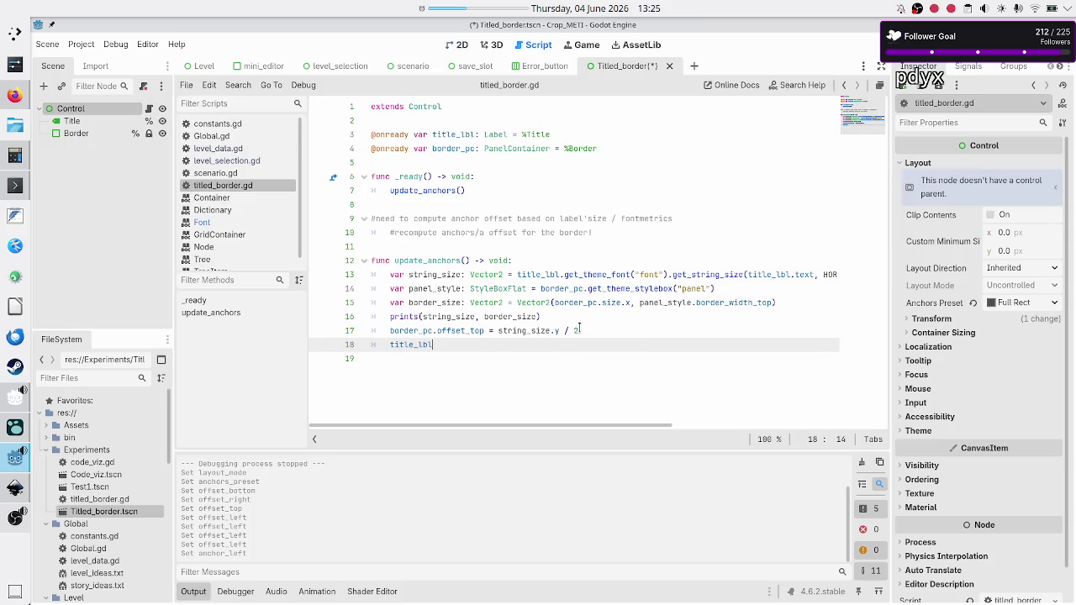
pyautogui.write('.off')
pyautogui.press('Down')
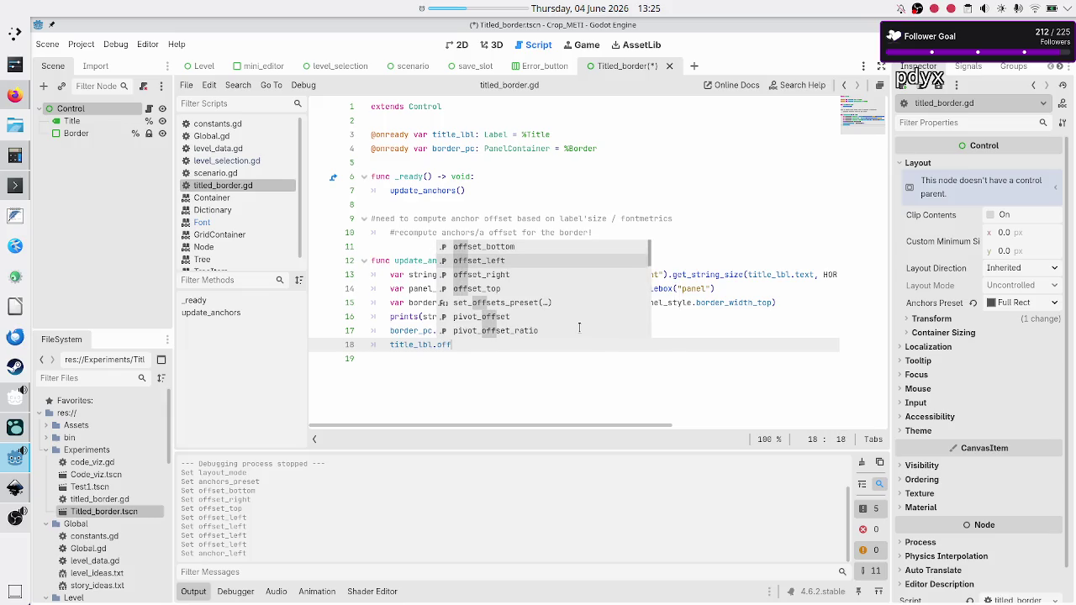
pyautogui.press('Return')
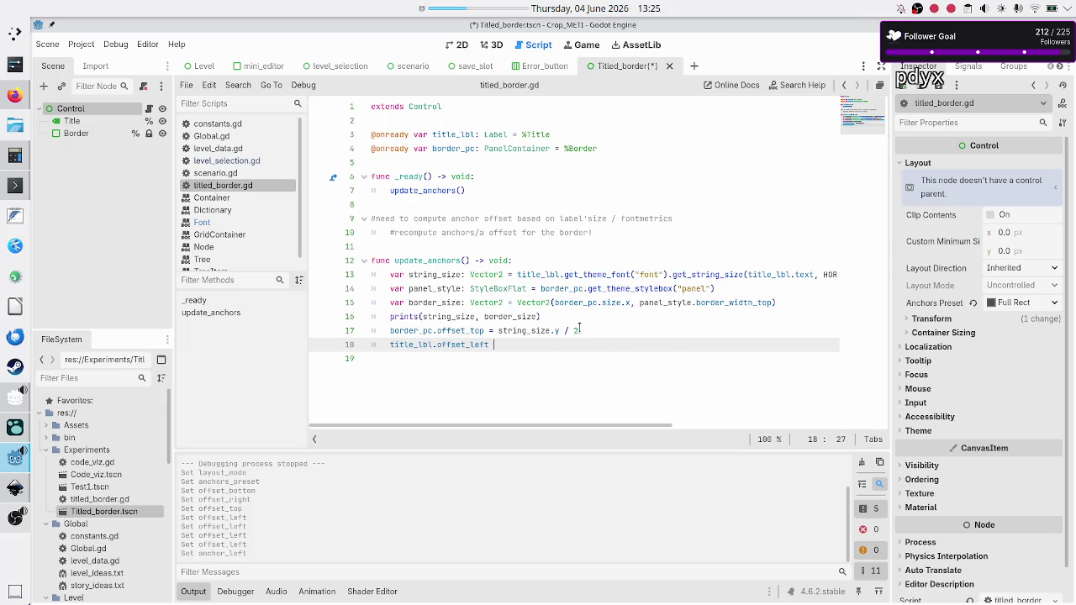
pyautogui.write('=')
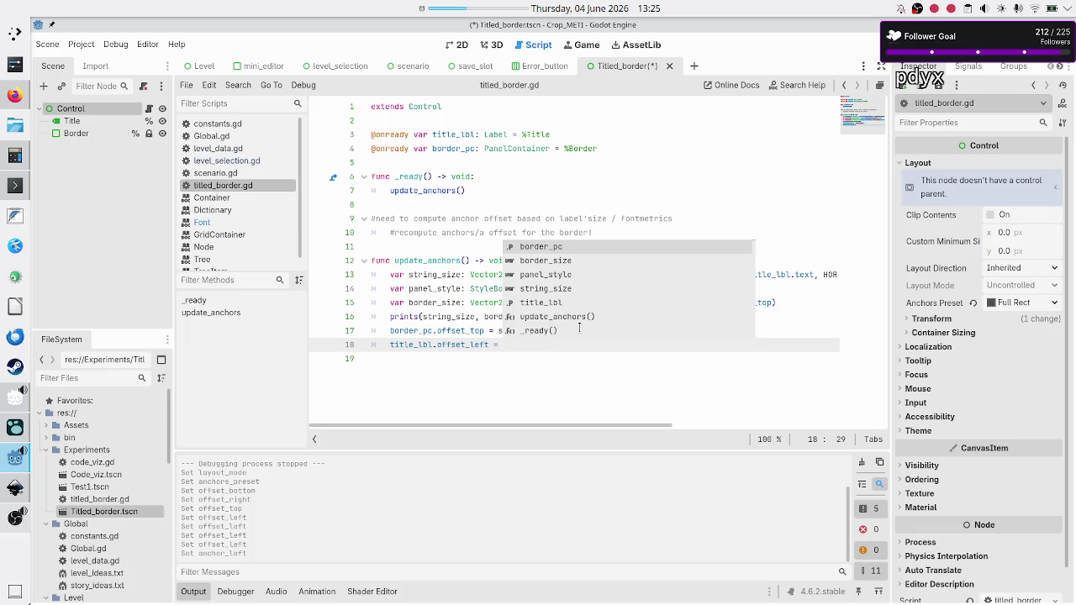
pyautogui.write(' - ')
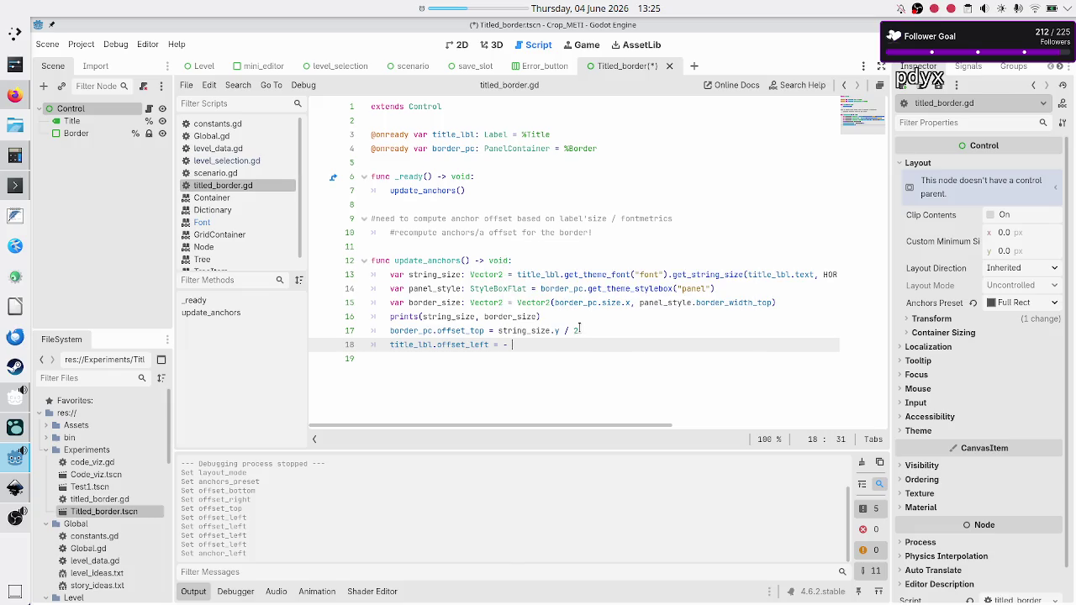
pyautogui.write('string.')
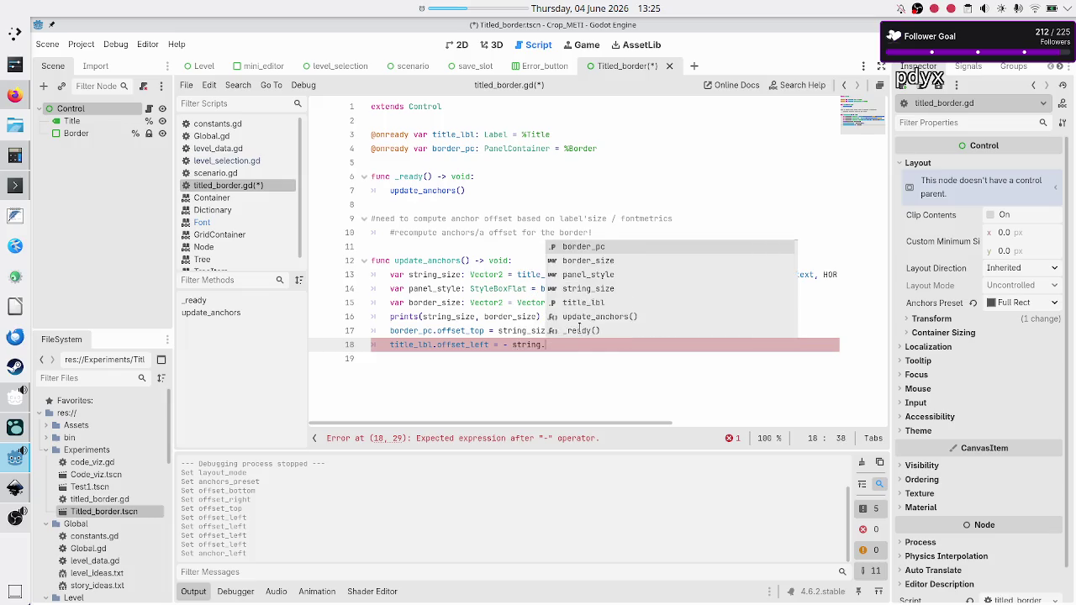
pyautogui.write('size.x / 2')
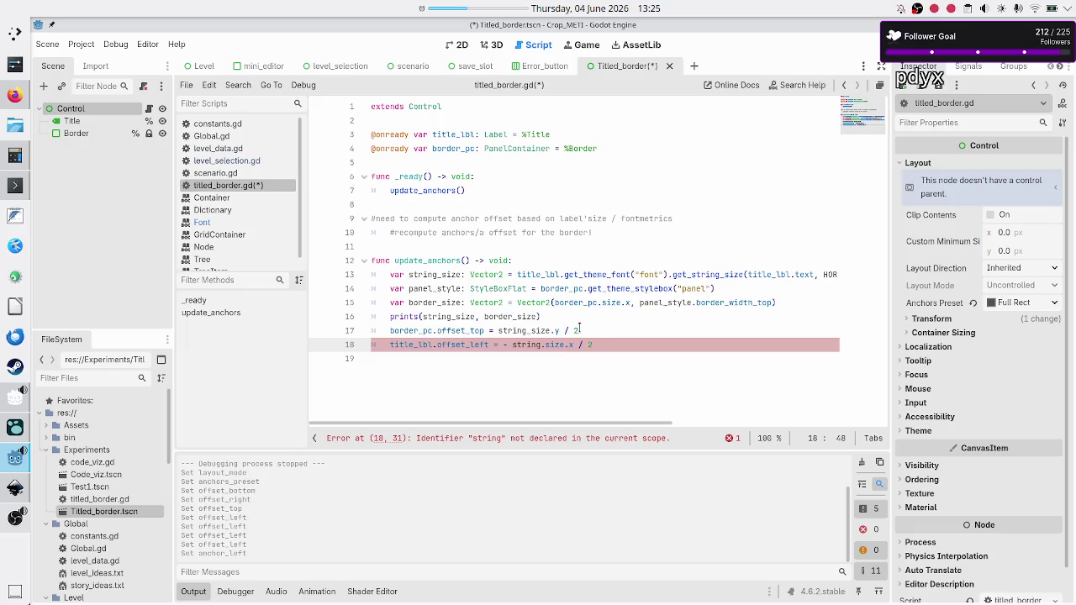
pyautogui.press('Left')
pyautogui.press('Left')
pyautogui.press('Left')
pyautogui.press('BackSpace')
pyautogui.write('_')
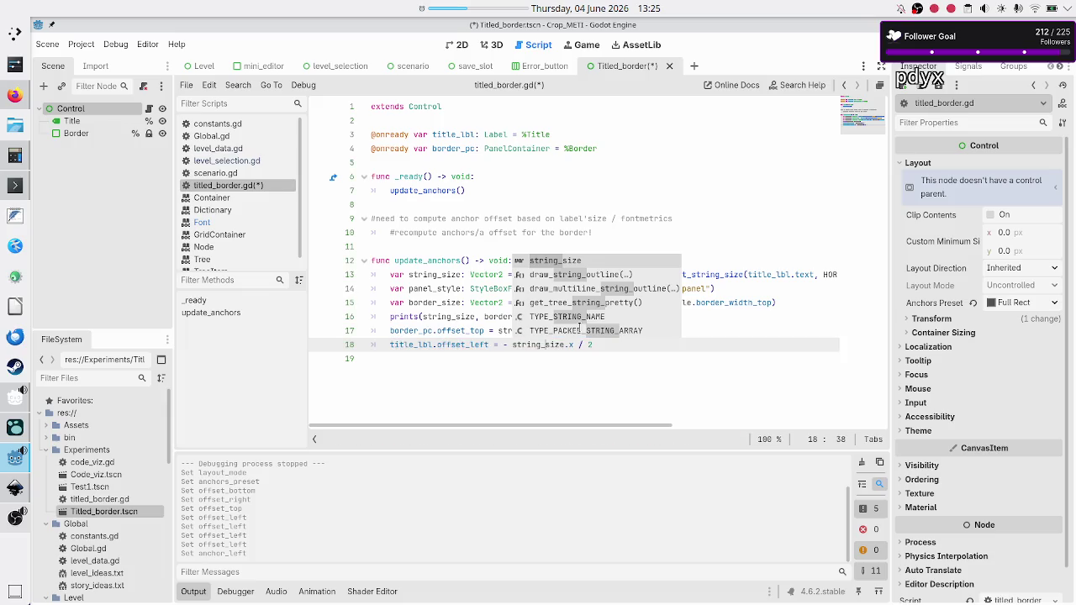
pyautogui.press('Escape')
# Step: Save and run the scene with F6, close the game, and select Title
pyautogui.press('F6')
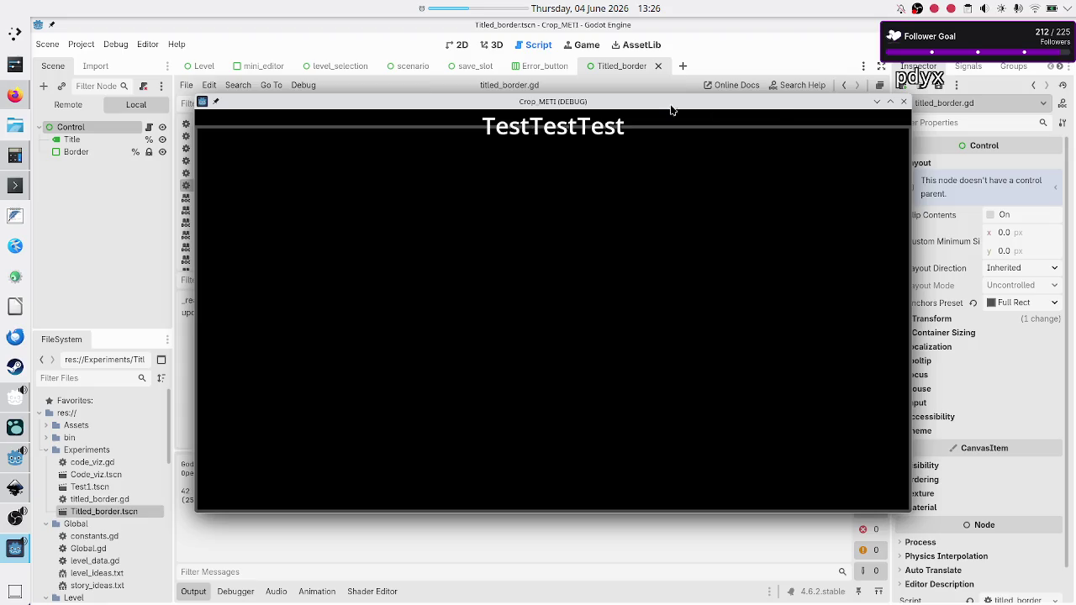
pyautogui.click(903, 102)
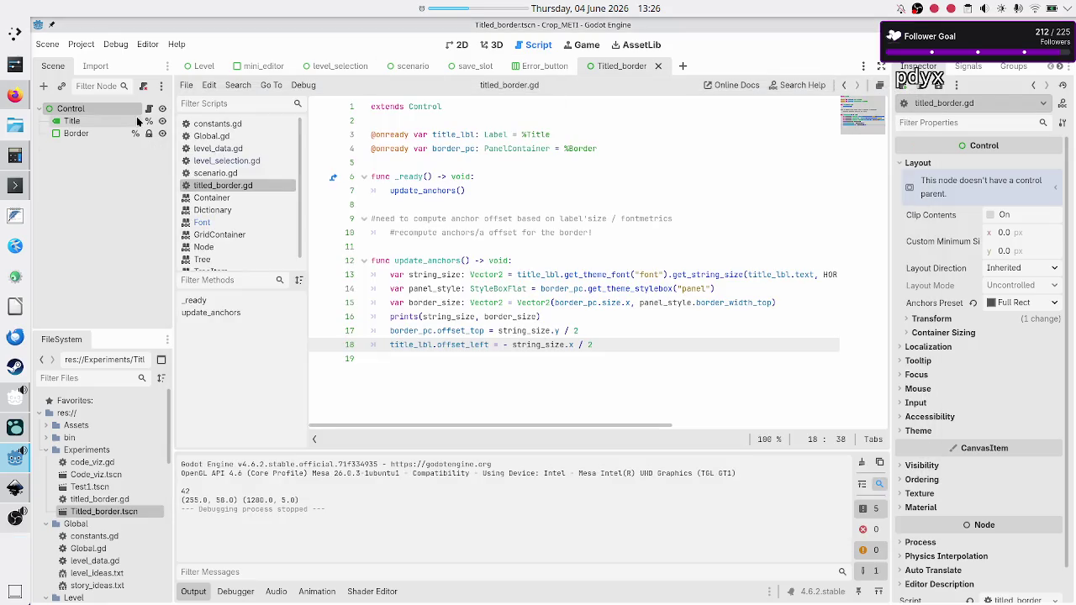
pyautogui.click(91, 121)
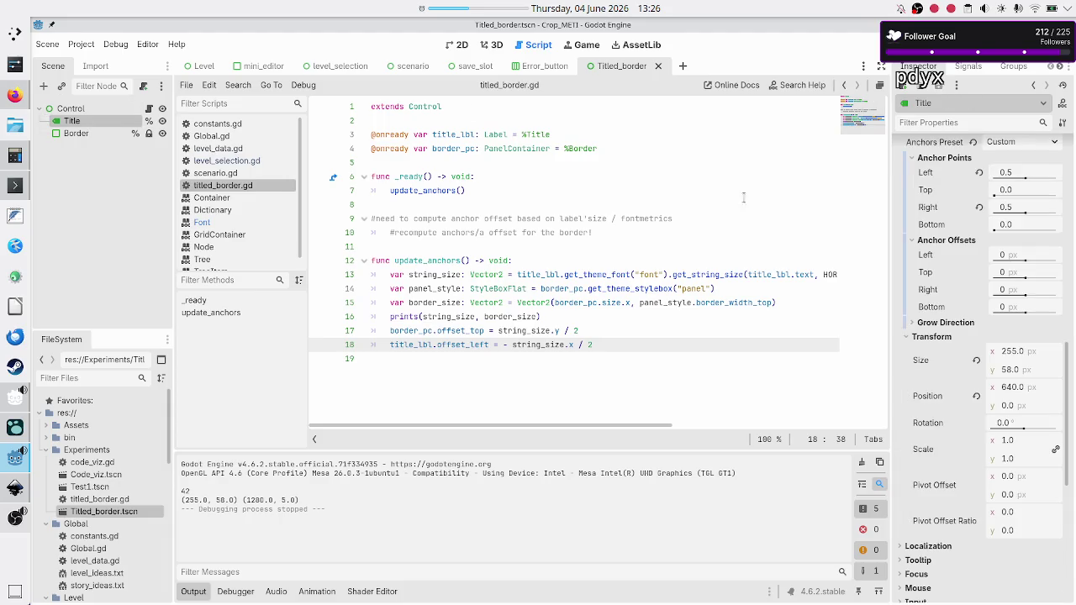
# Step: Give Title's Normal style override a new StyleBoxFlat with a black 000000 background
pyautogui.click(461, 45)
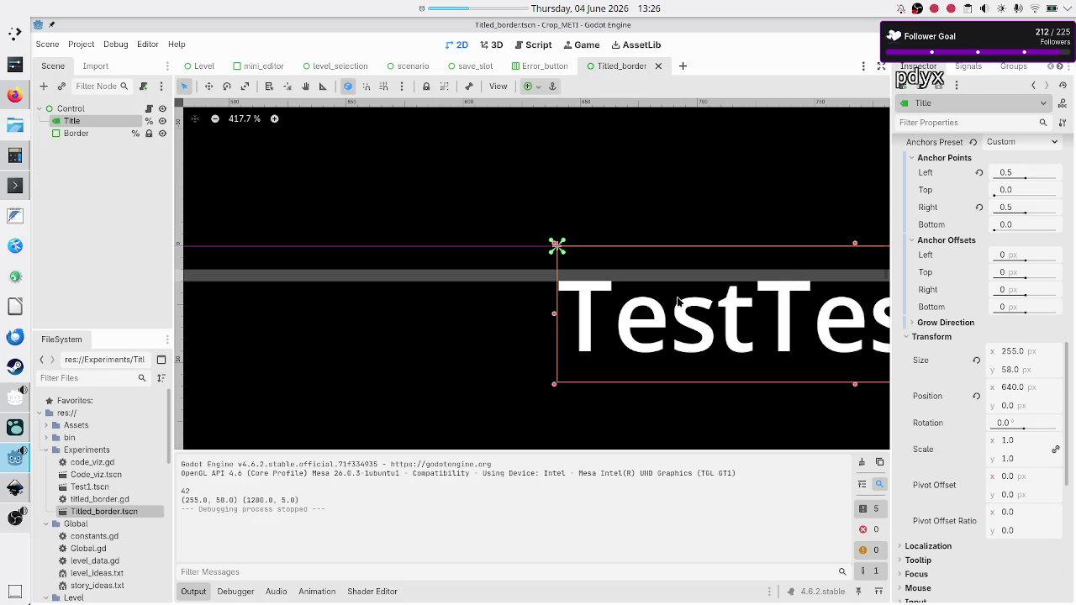
pyautogui.scroll(-10, 935, 391)
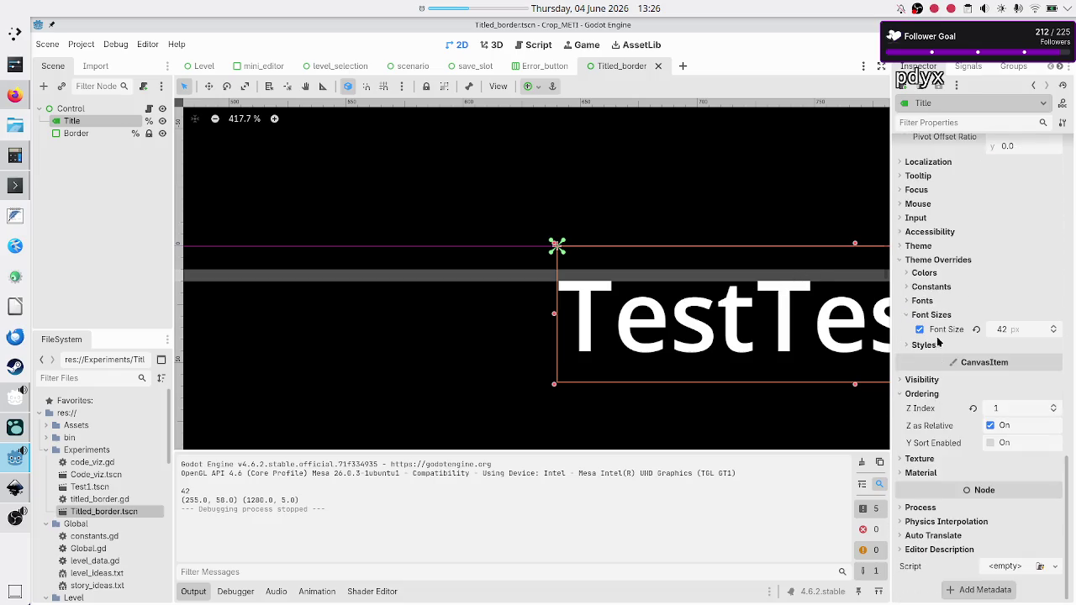
pyautogui.click(924, 345)
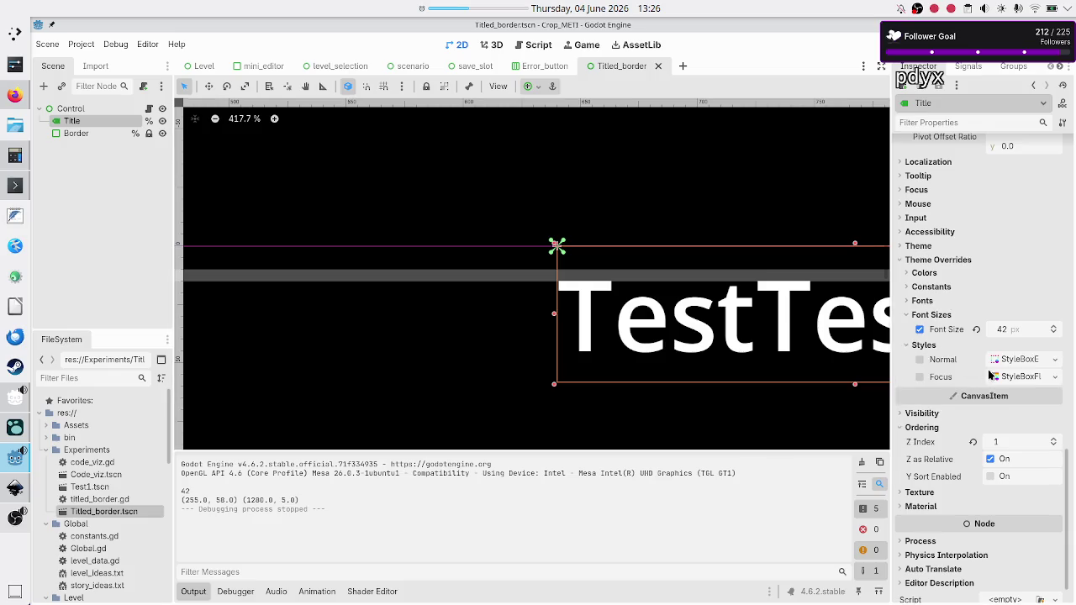
pyautogui.click(1057, 359)
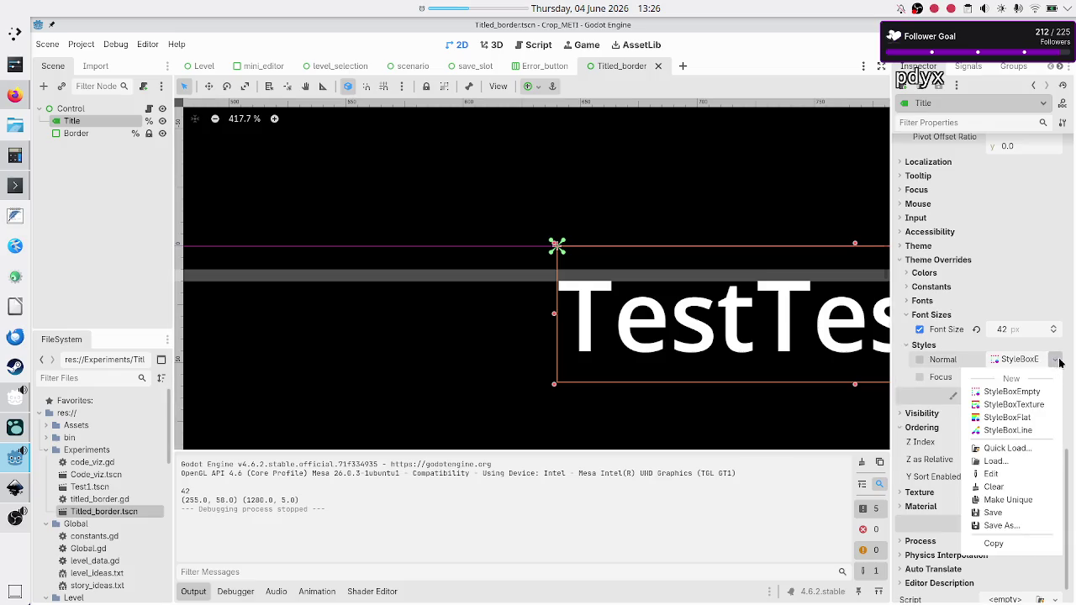
pyautogui.click(1021, 417)
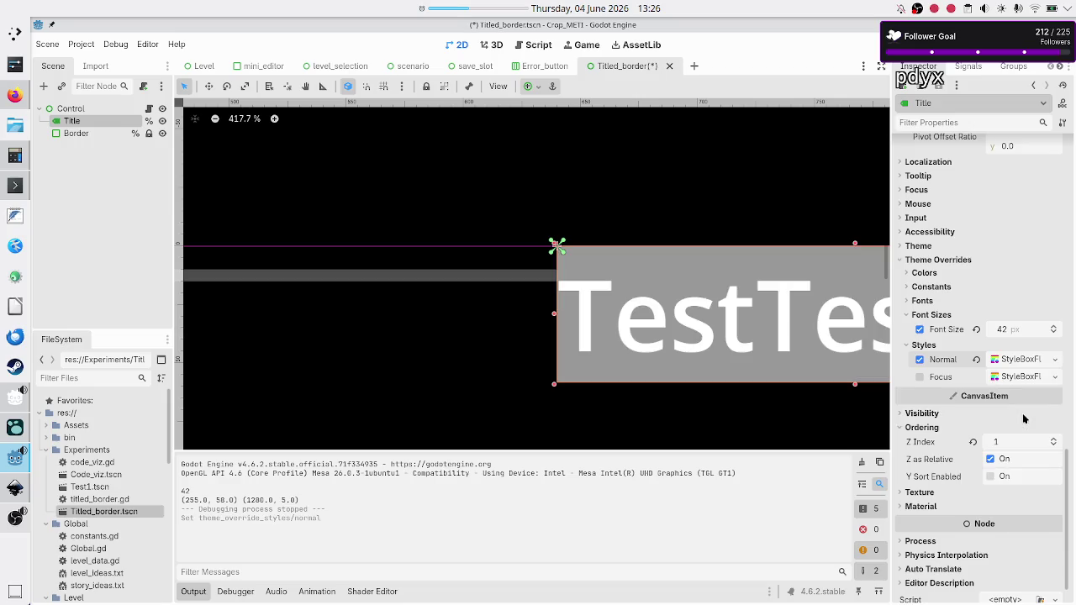
pyautogui.click(1020, 359)
pyautogui.moveTo(1018, 468)
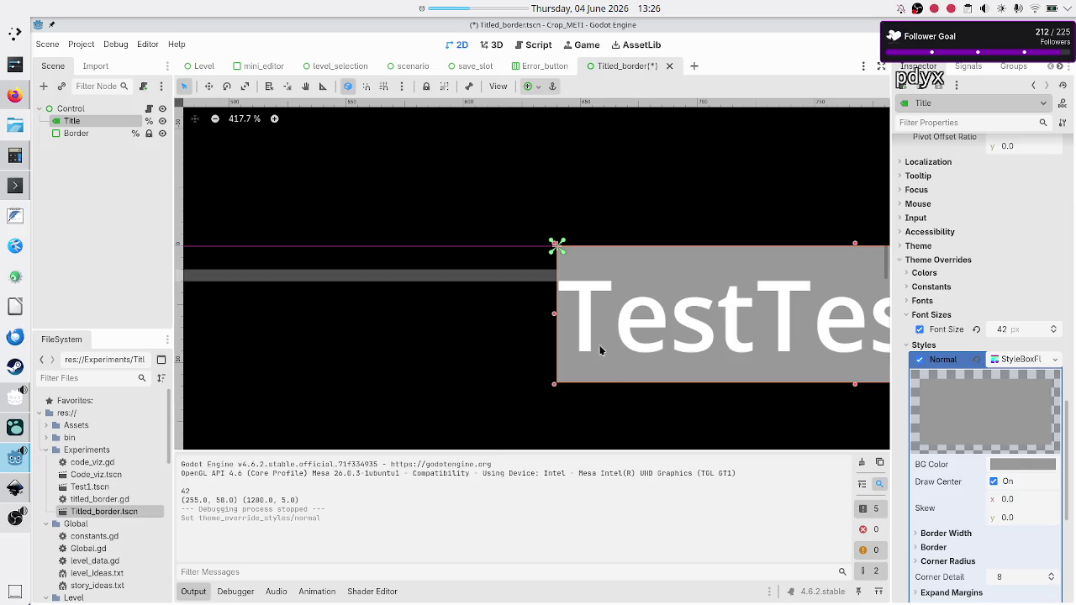
pyautogui.click(1035, 465)
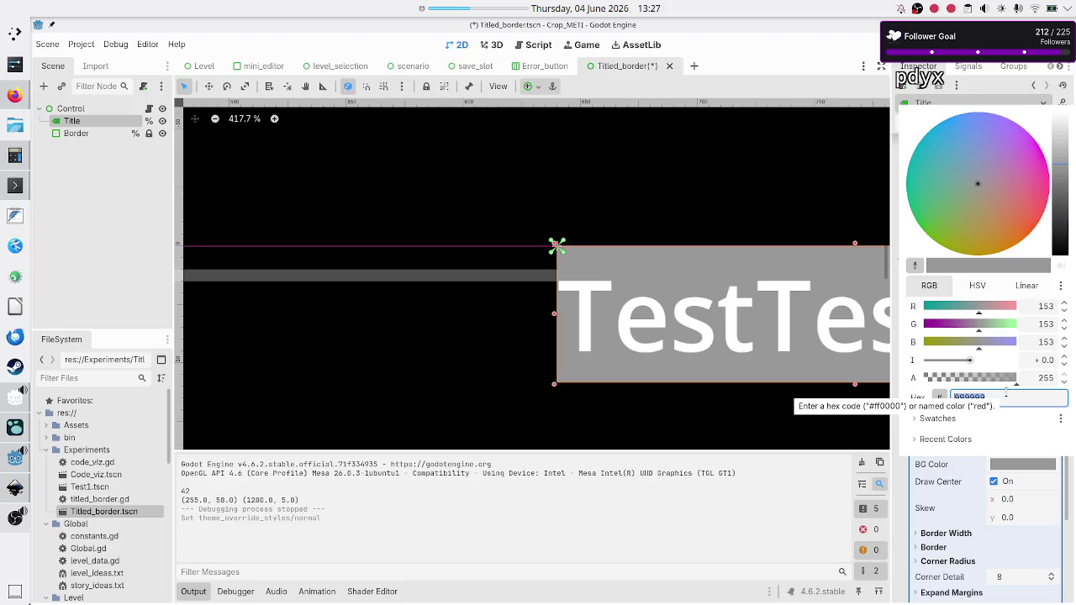
pyautogui.press('Return')
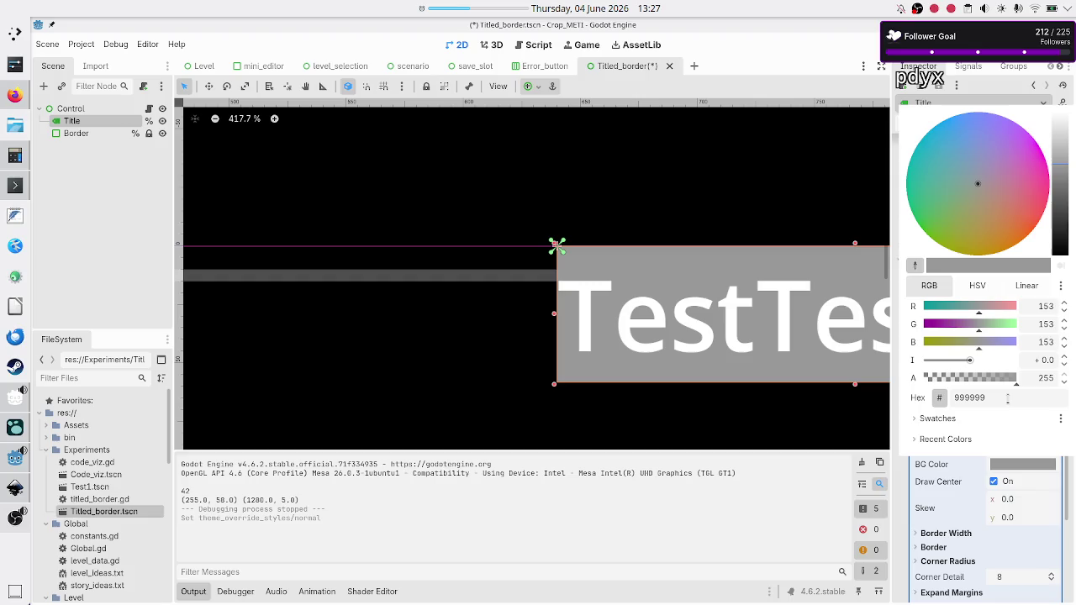
pyautogui.moveTo(1062, 210); pyautogui.dragTo(1064, 262)
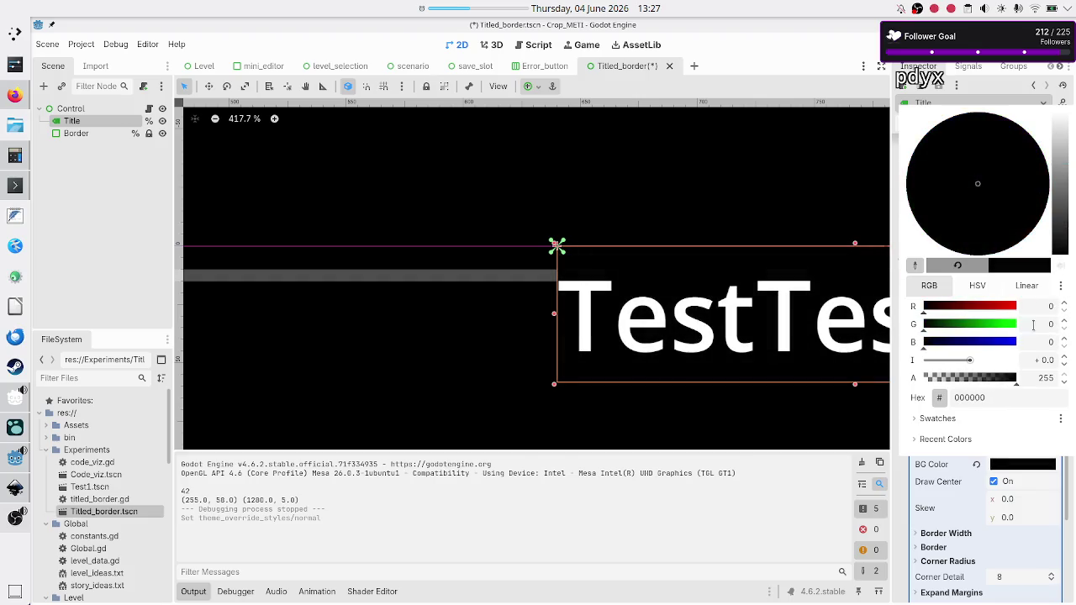
pyautogui.click(1004, 401)
pyautogui.press('Escape')
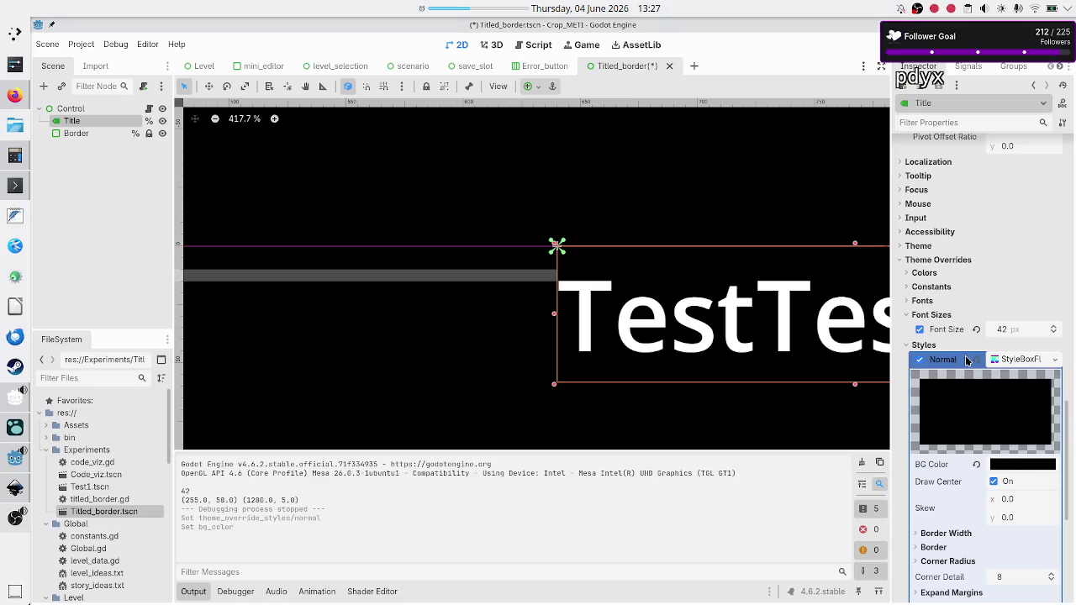
# Step: Copy the Normal stylebox and paste it into the Focus style override
pyautogui.click(1017, 362)
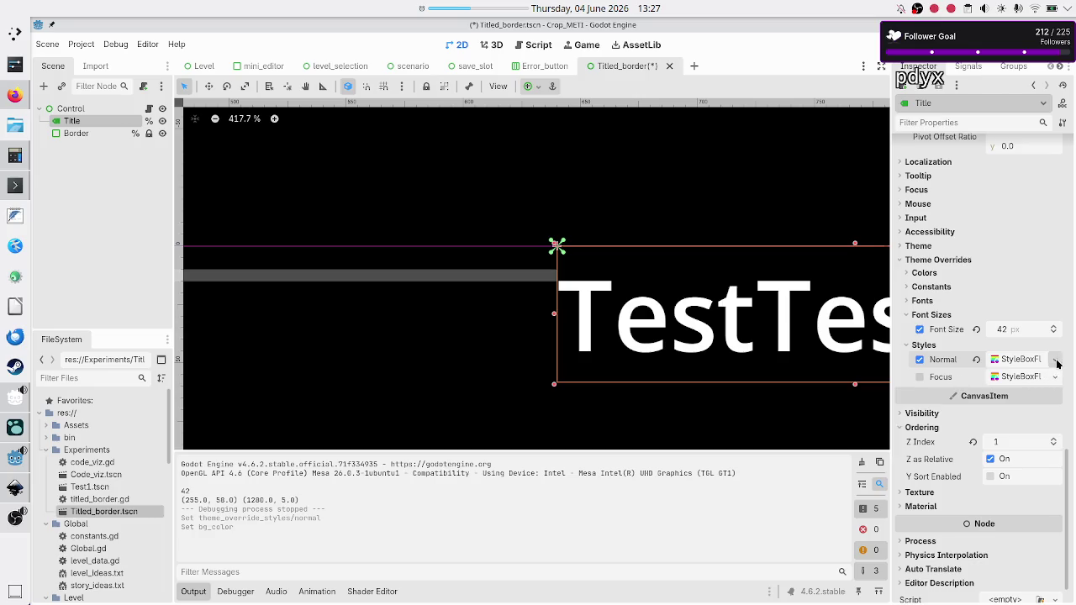
pyautogui.click(1055, 359)
pyautogui.click(1008, 544)
pyautogui.click(1054, 376)
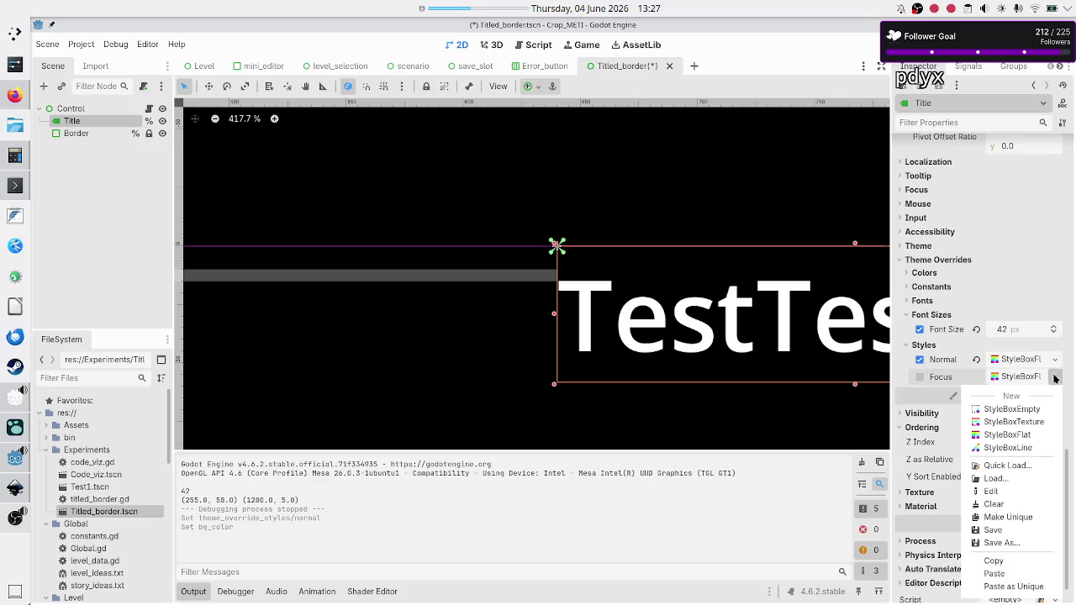
pyautogui.click(995, 573)
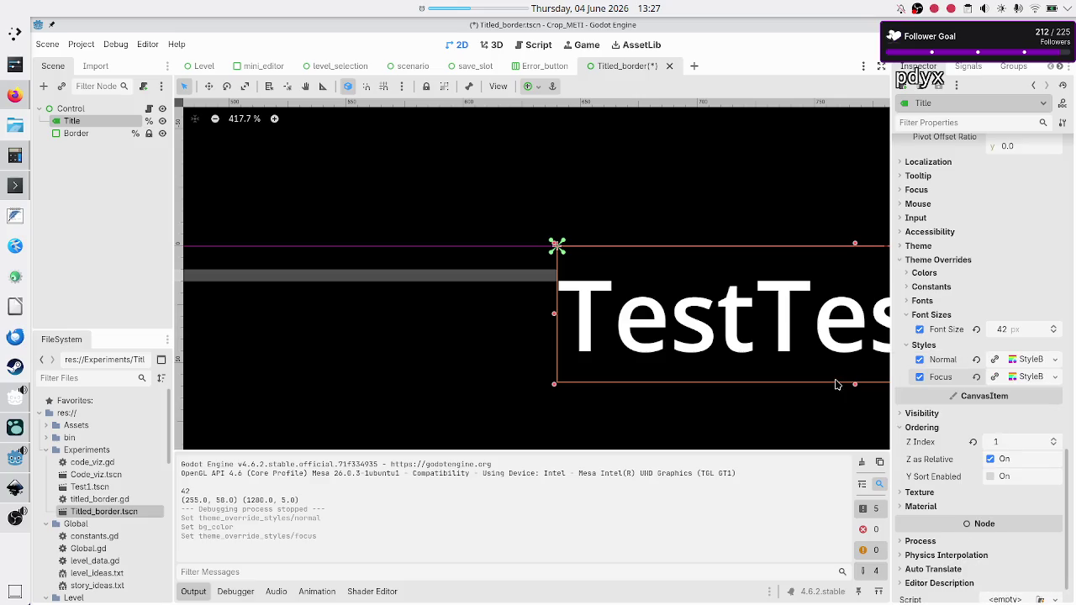
# Step: Revert the Border node's top anchor offset from 10 back to 0
pyautogui.scroll(-2, 580, 286)
pyautogui.scroll(-12, 579, 287)
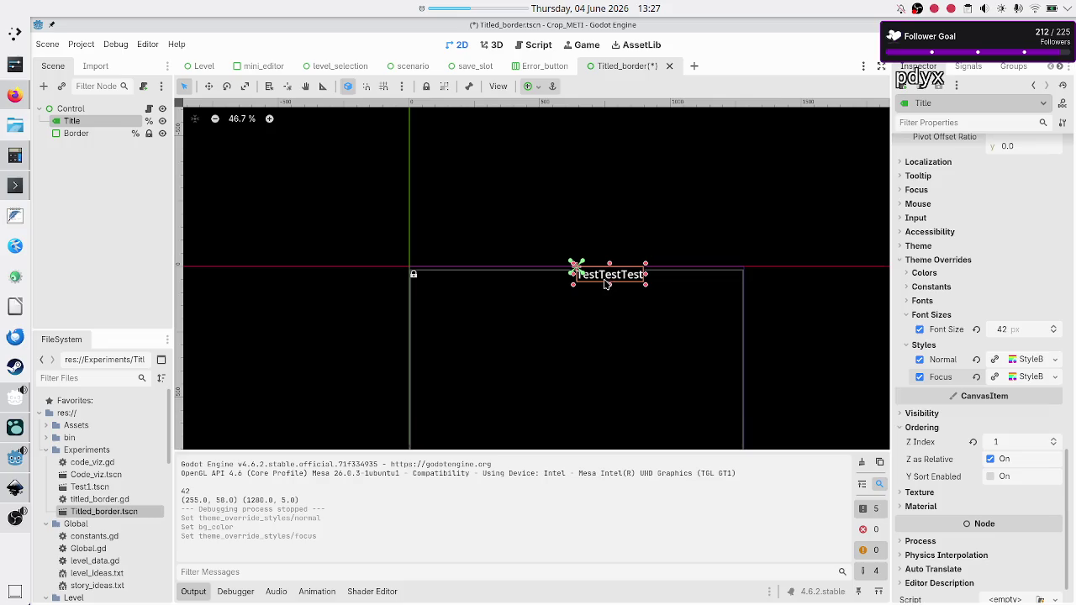
pyautogui.scroll(7, 606, 284)
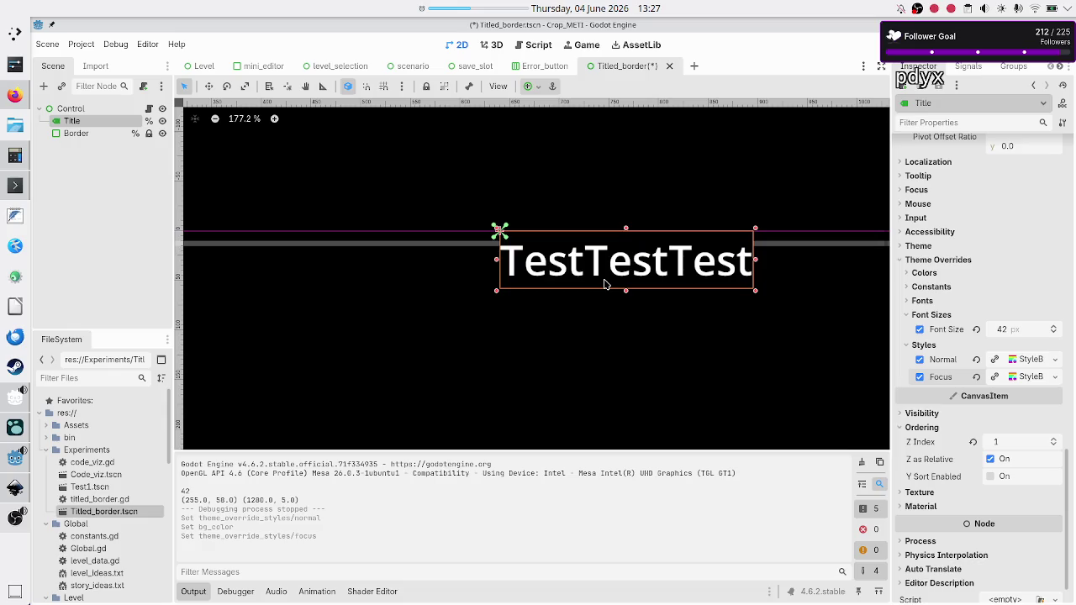
pyautogui.scroll(-2, 604, 284)
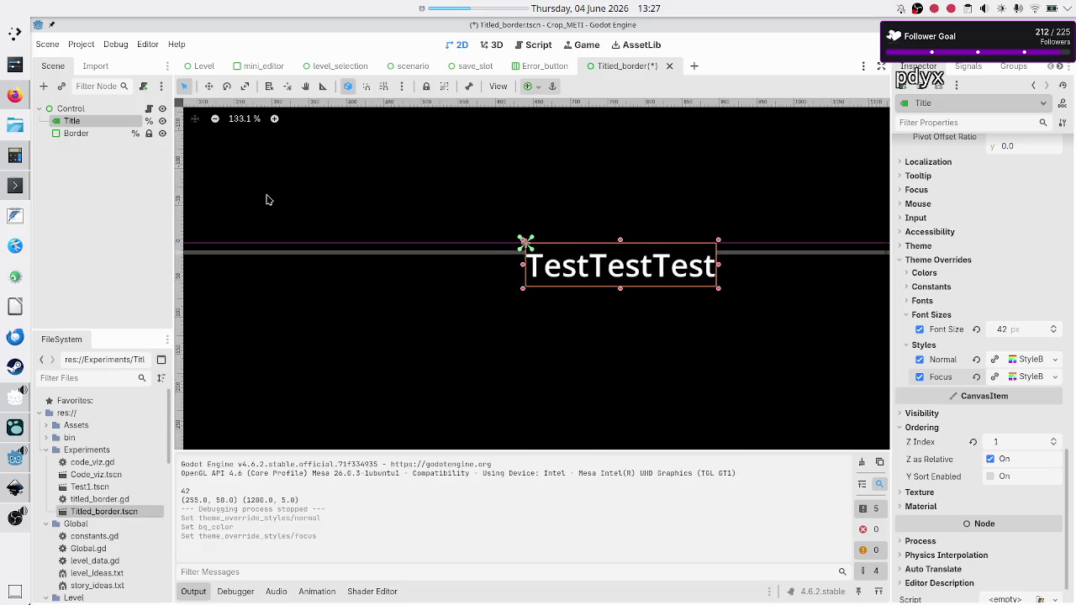
pyautogui.click(77, 133)
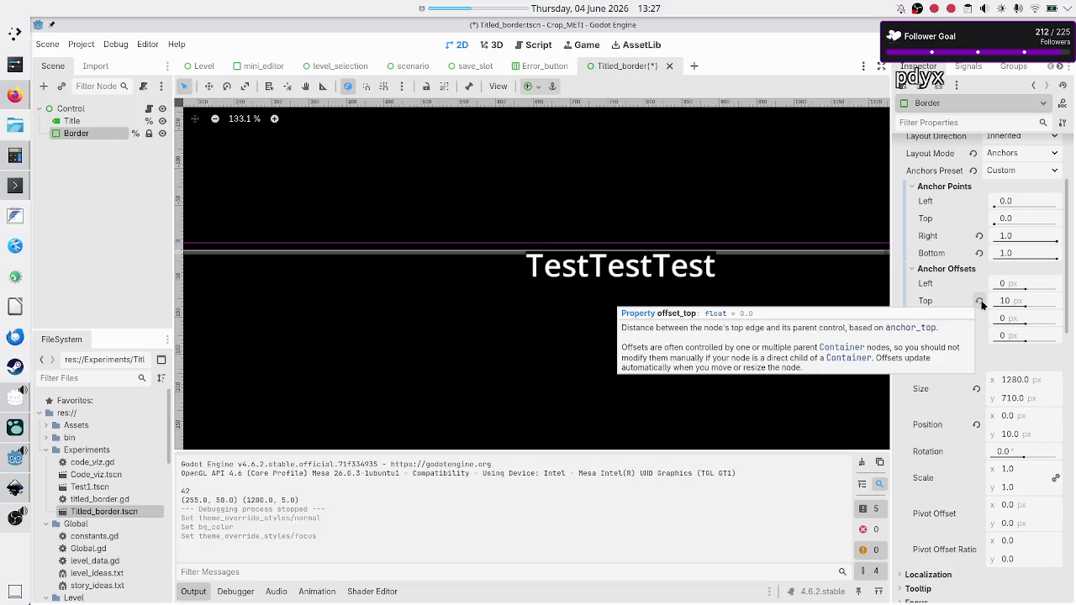
pyautogui.click(979, 302)
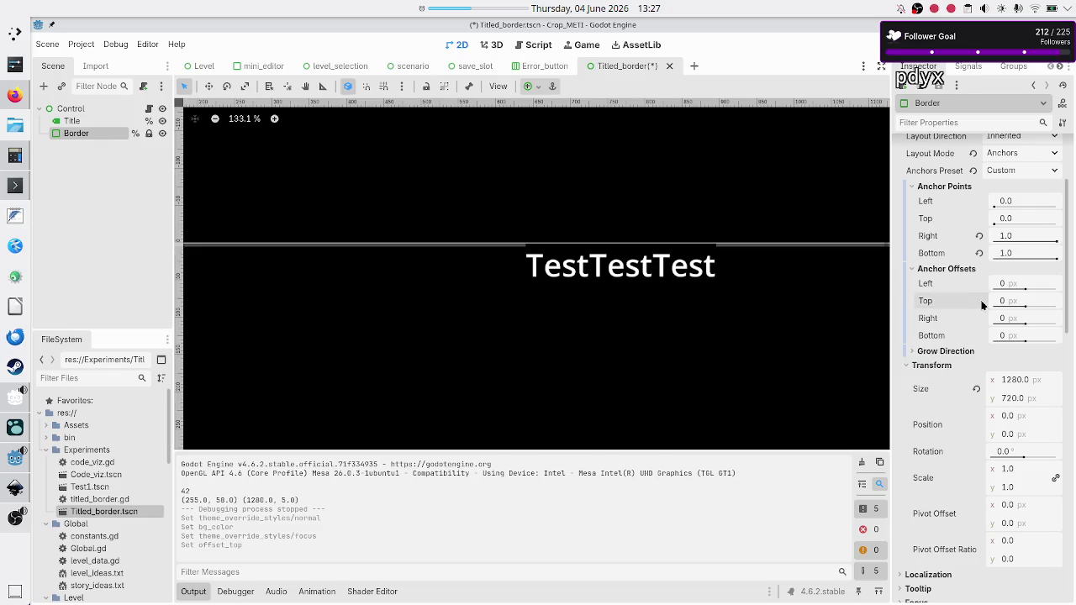
# Step: Select the Title label and review its layout: position 640, 0, size 255 × 58 px
pyautogui.click(100, 114)
pyautogui.click(98, 116)
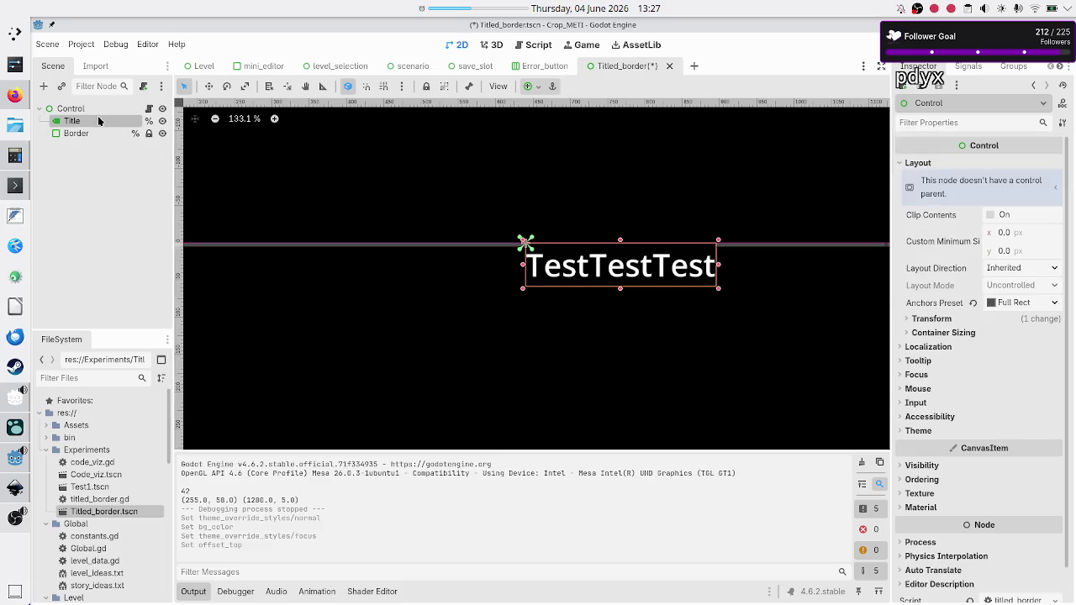
pyautogui.scroll(5, 954, 321)
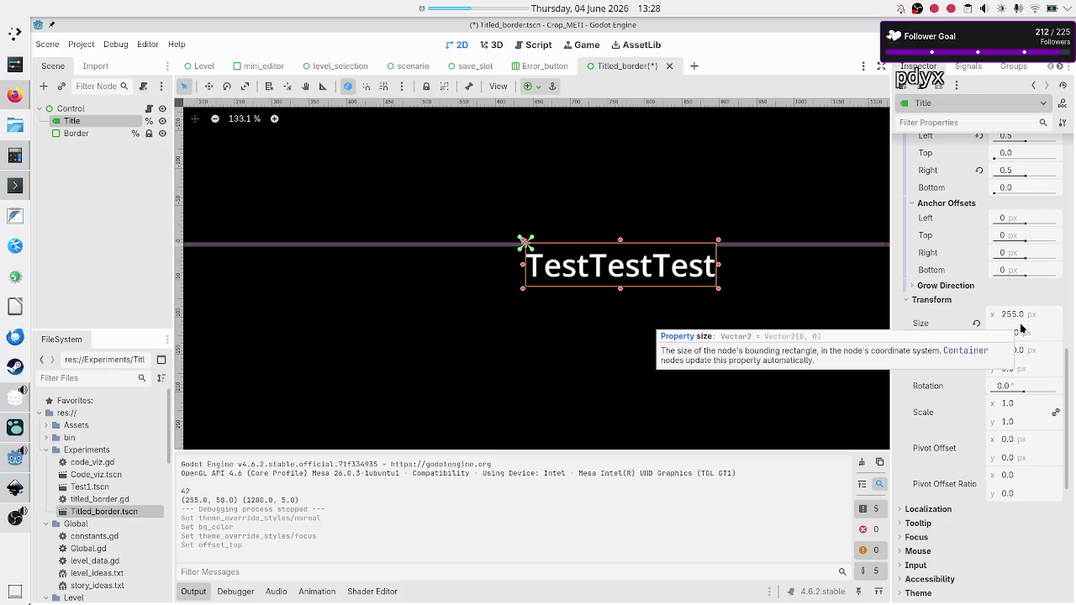
pyautogui.scroll(2, 934, 288)
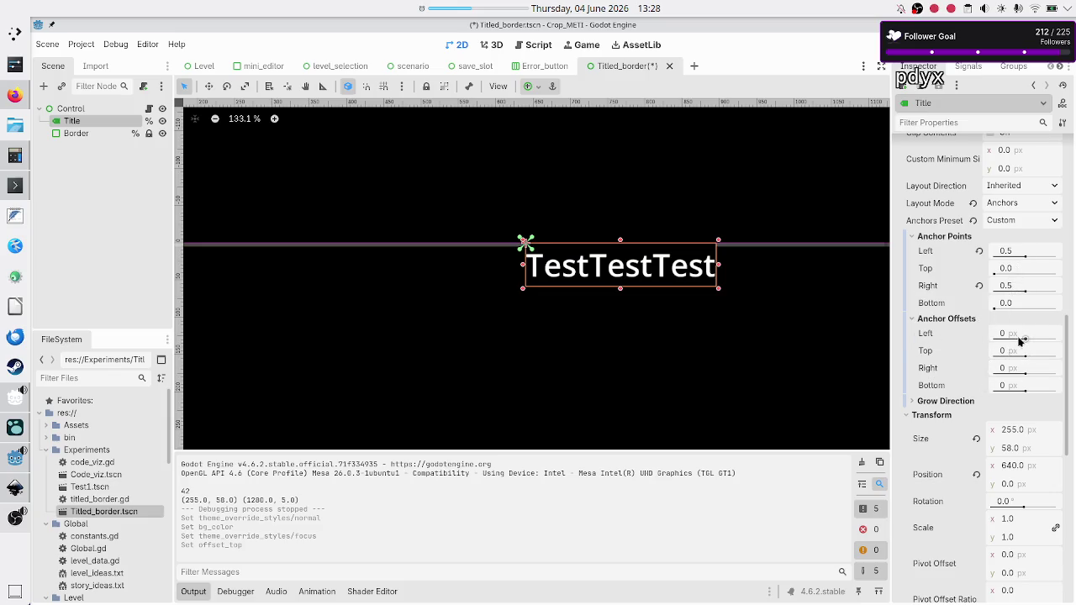
pyautogui.scroll(6, 952, 353)
pyautogui.scroll(5, 952, 354)
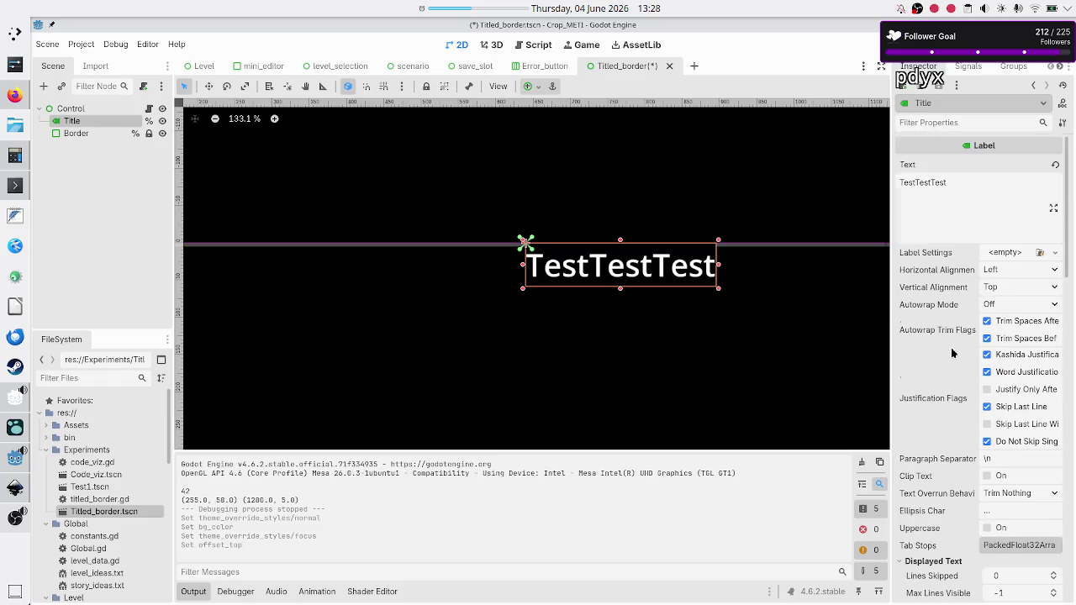
# Step: Rerun the scene, view TestTestTest centred across the border at full screen, then close it
pyautogui.press('F5')
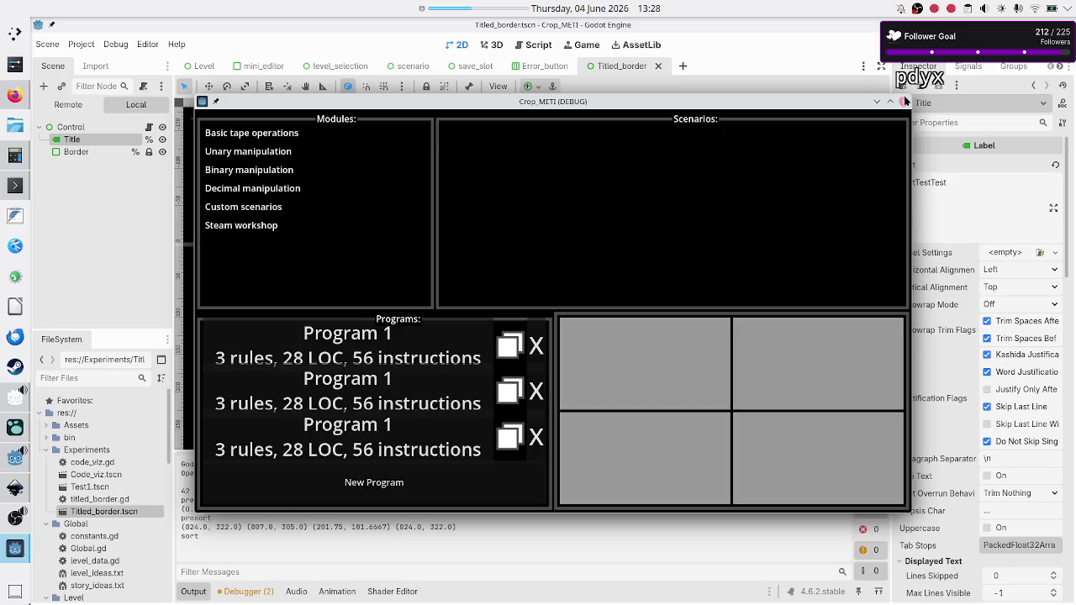
pyautogui.click(904, 102)
pyautogui.press('F5')
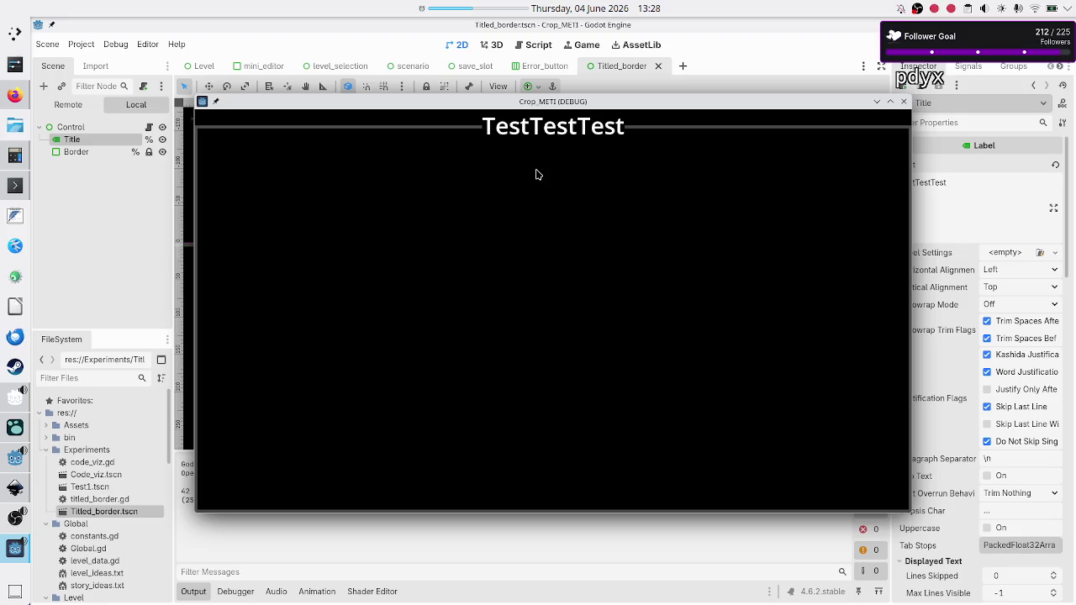
pyautogui.doubleClick(546, 100)
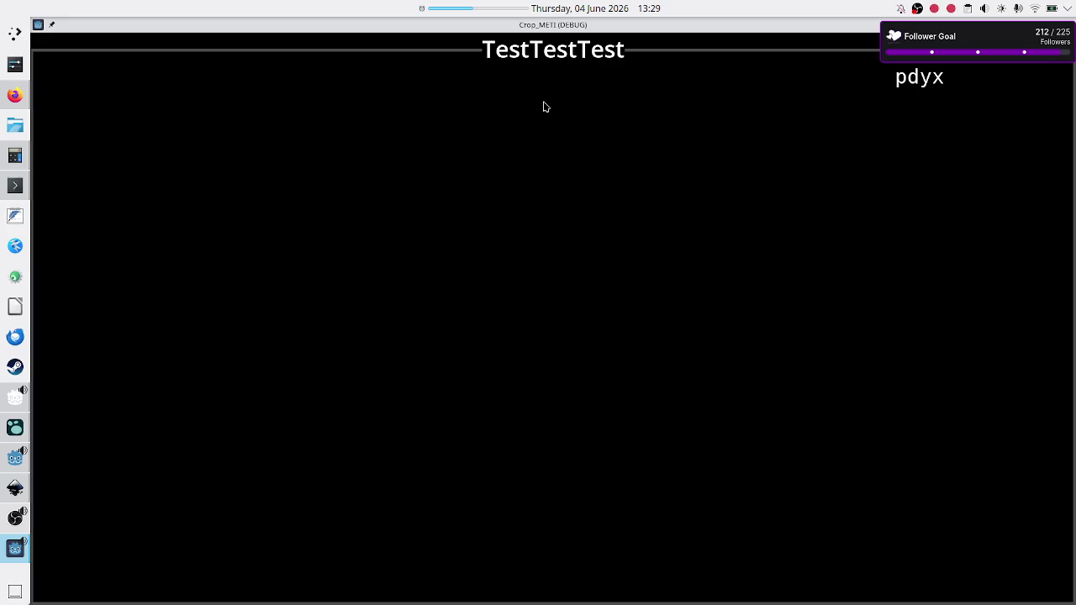
pyautogui.press('Escape')
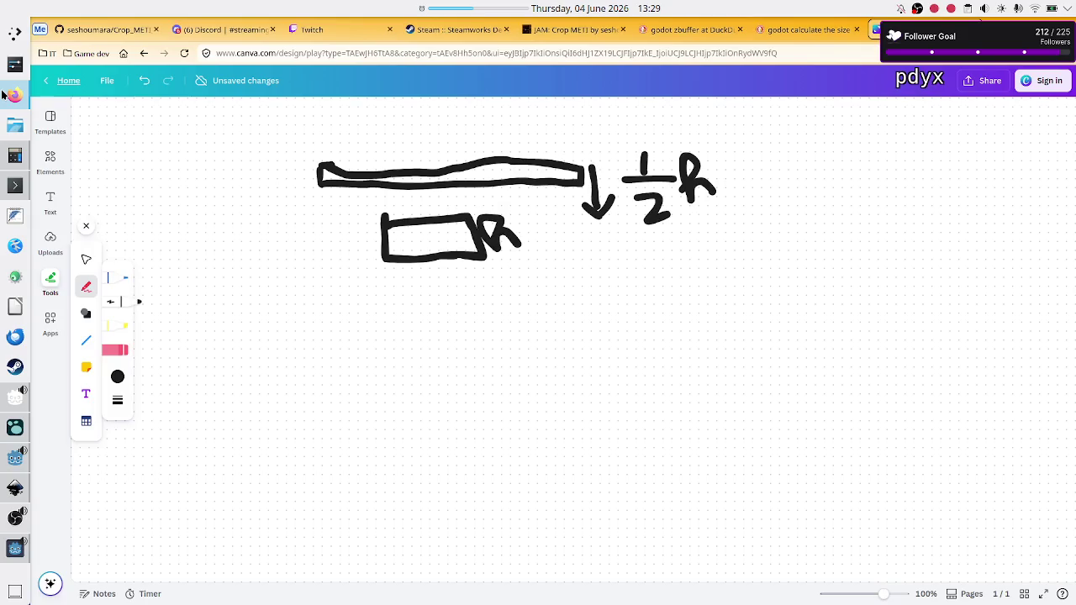
# Step: Sketch horizontal strokes splitting the Canva rectangle into bands, then return to Godot
pyautogui.click(15, 95)
pyautogui.moveTo(221, 197)
pyautogui.mouseDown()
pyautogui.moveTo(247, 335)
pyautogui.moveTo(392, 335)
pyautogui.moveTo(376, 201)
pyautogui.moveTo(218, 193)
pyautogui.mouseUp()
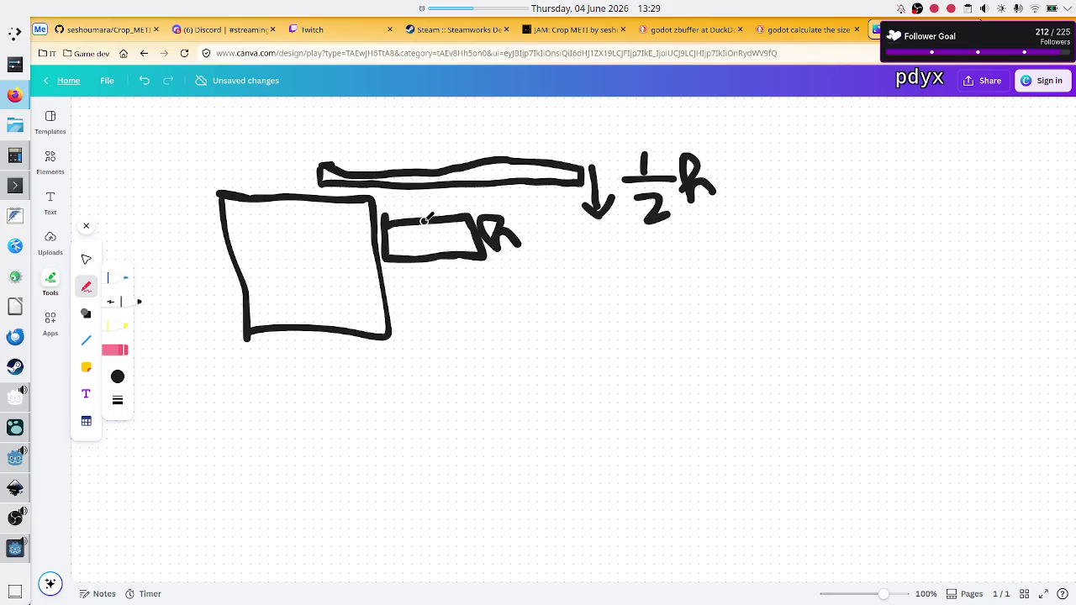
pyautogui.moveTo(234, 238)
pyautogui.mouseDown()
pyautogui.moveTo(250, 266)
pyautogui.moveTo(375, 268)
pyautogui.moveTo(379, 230)
pyautogui.moveTo(228, 239)
pyautogui.moveTo(242, 271)
pyautogui.mouseUp()
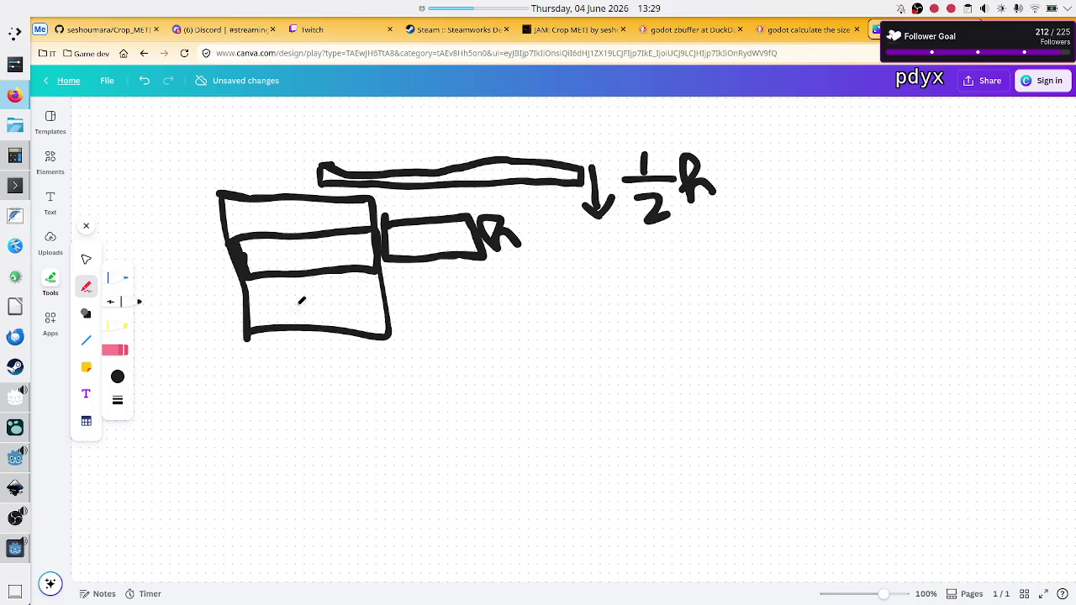
pyautogui.hotkey('alt', 'Tab')
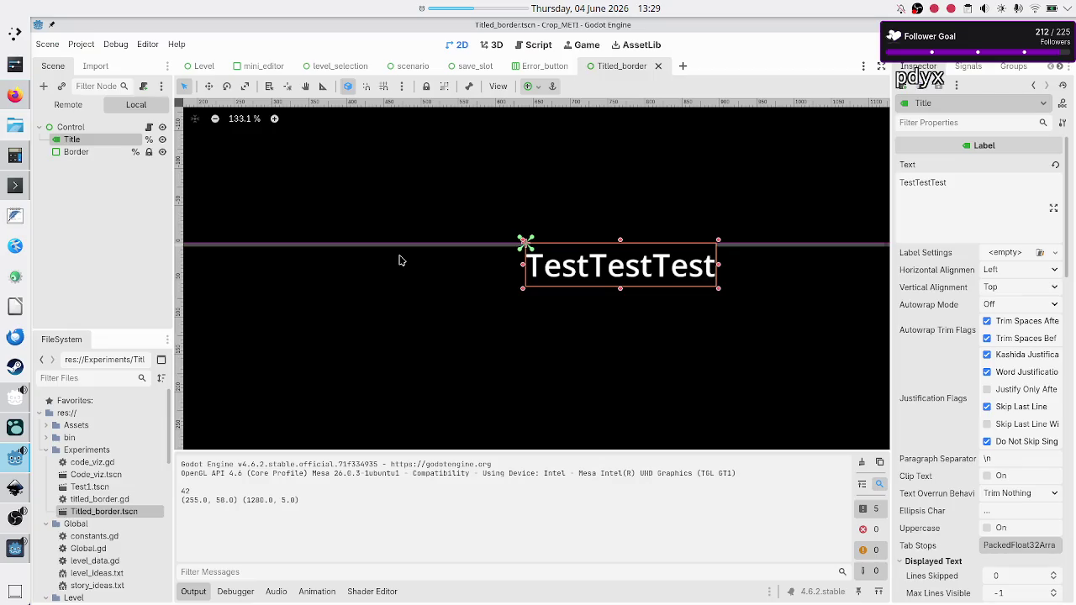
# Step: Zoom the 2D viewport to about 285% where the border line meets the TestTestTest label
pyautogui.scroll(20, 400, 260)
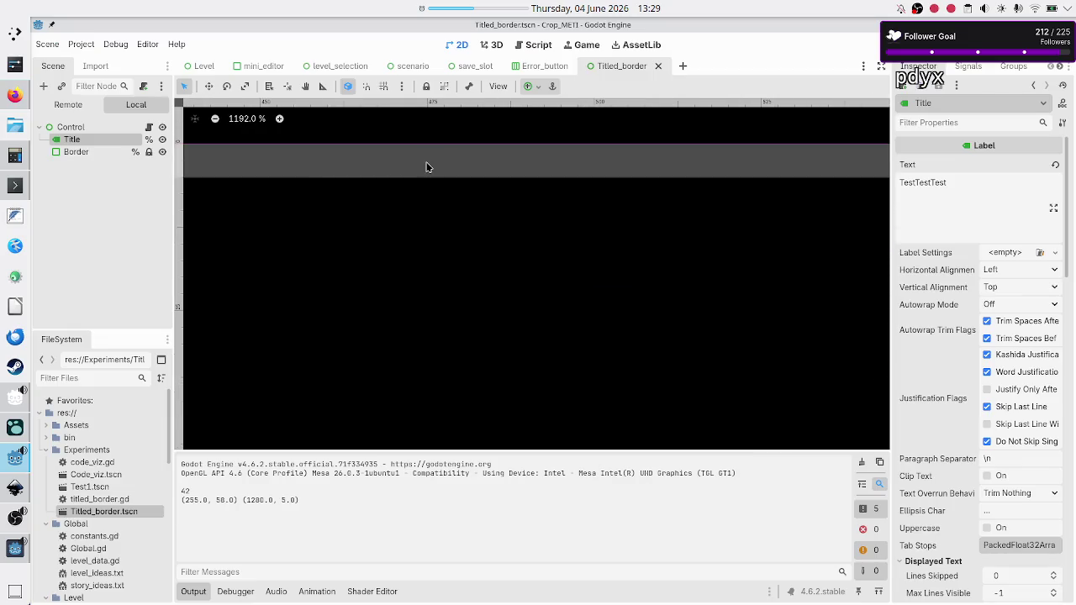
pyautogui.hotkey('alt', 'Tab')
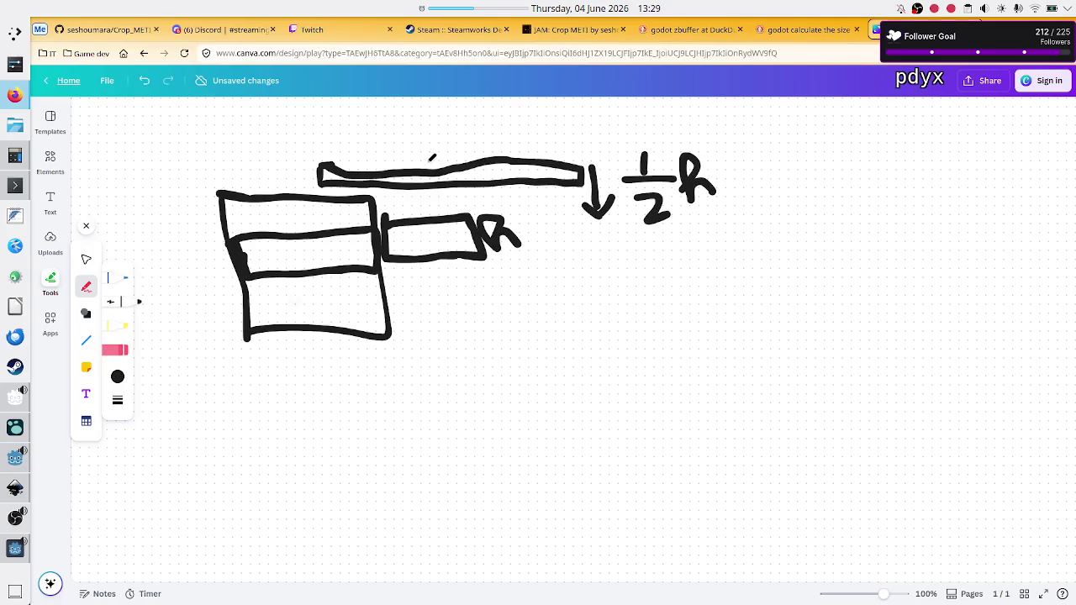
pyautogui.hotkey('alt', 'Tab')
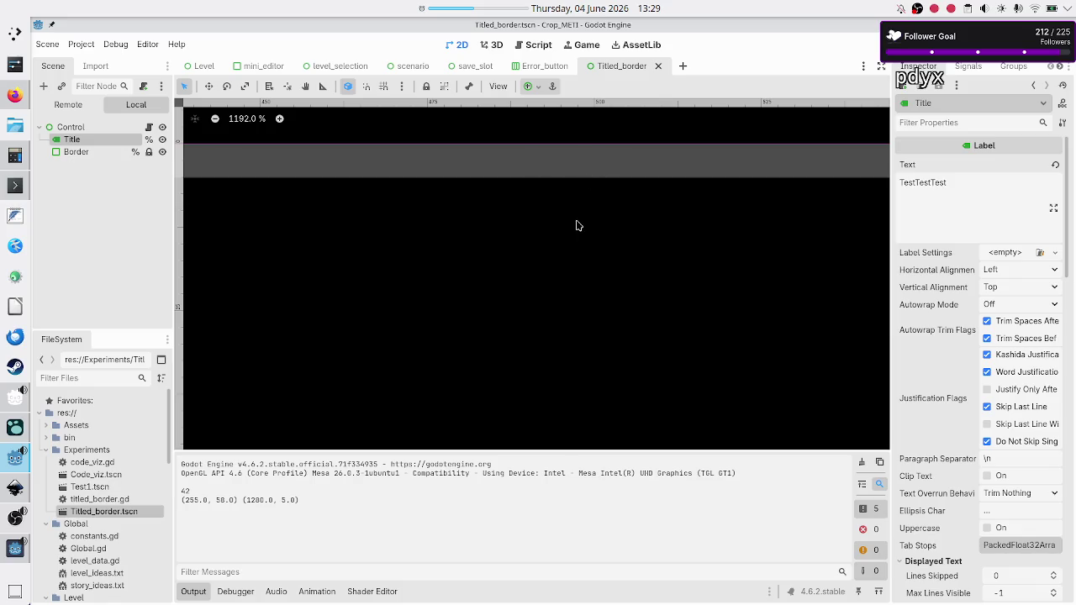
pyautogui.scroll(-5, 588, 195)
pyautogui.scroll(-3, 588, 196)
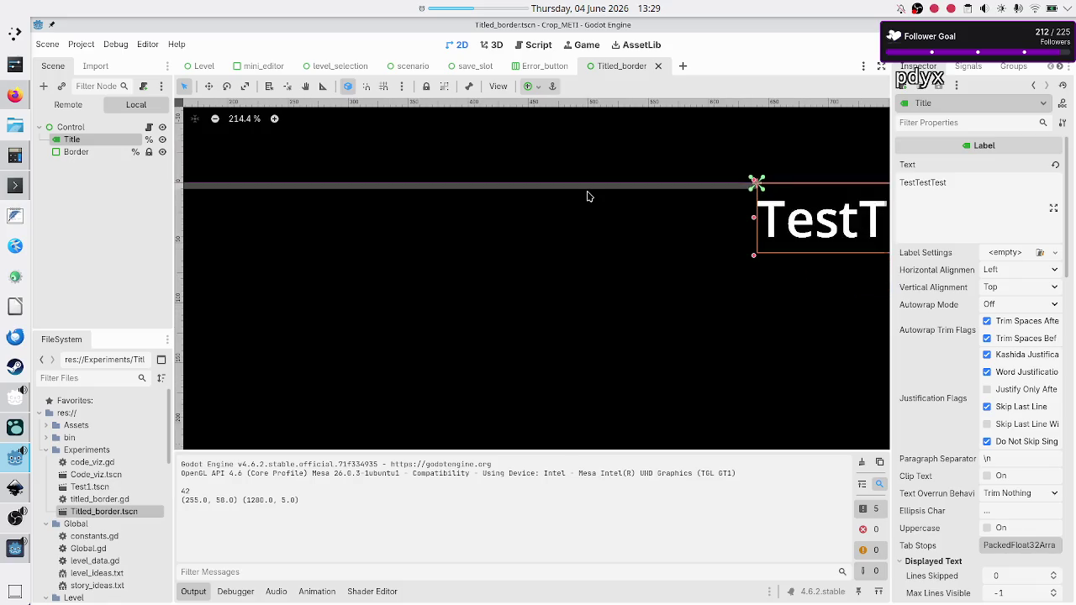
pyautogui.scroll(-2, 588, 196)
pyautogui.scroll(3, 588, 196)
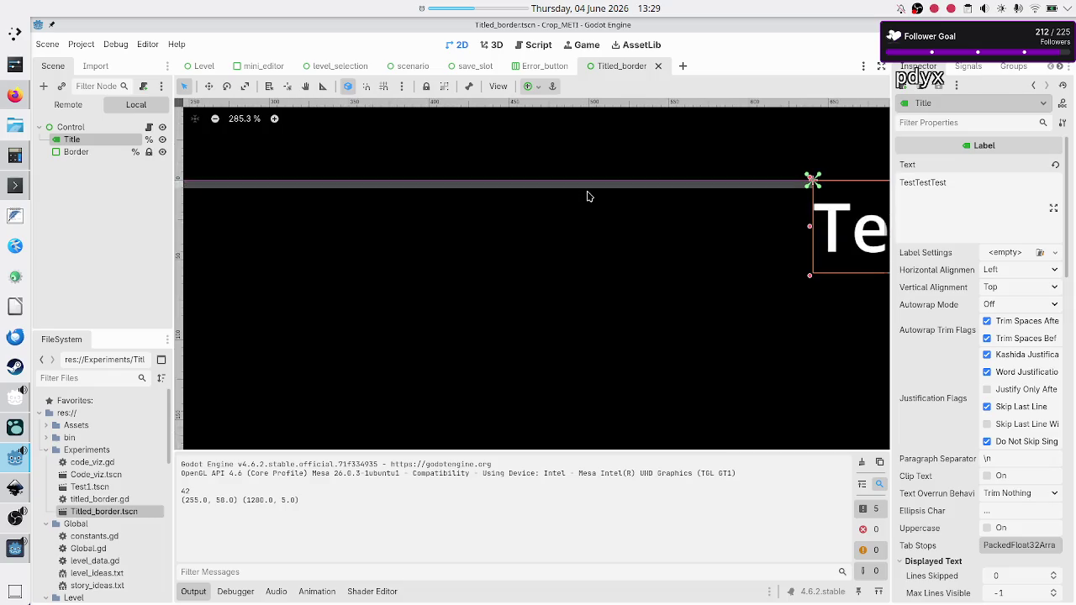
pyautogui.hscroll(10, 588, 196)
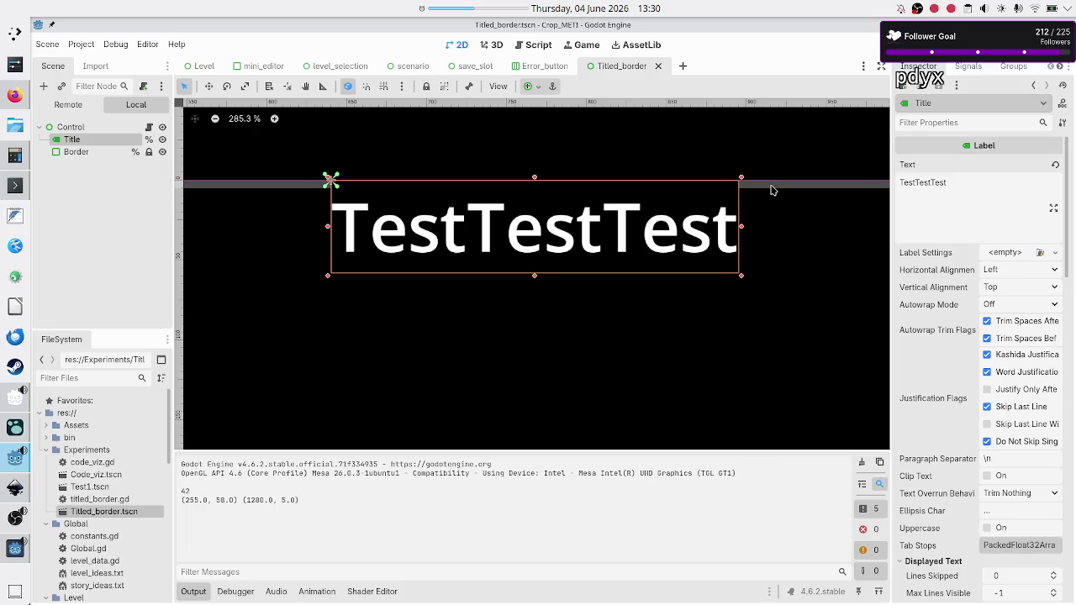
pyautogui.scroll(-5, 912, 362)
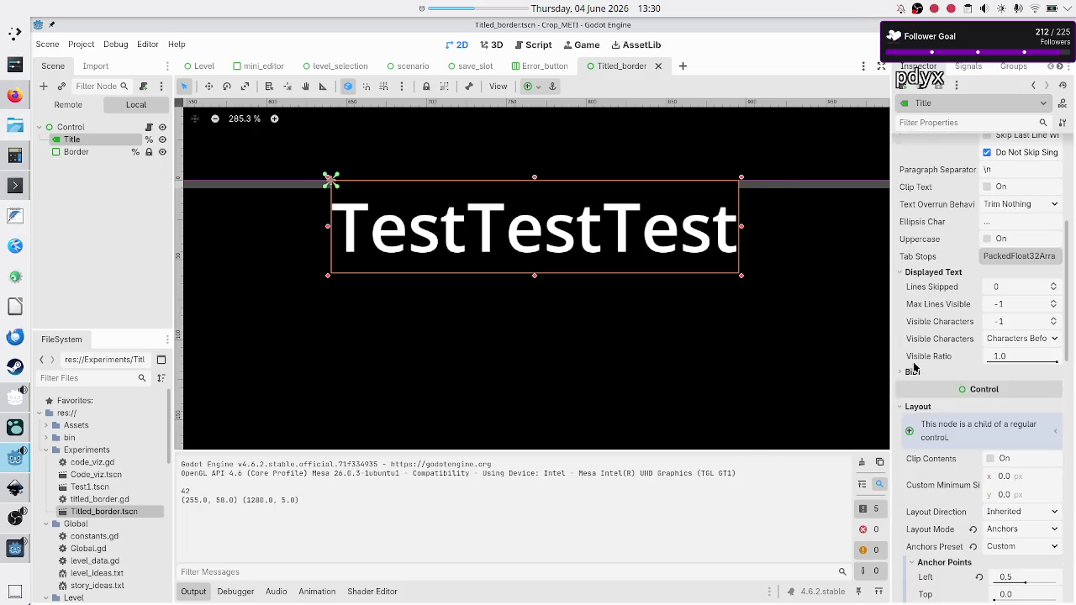
# Step: Check Border's 5 px border widths and 10 px content margins, then open titled_border.gd
pyautogui.click(92, 155)
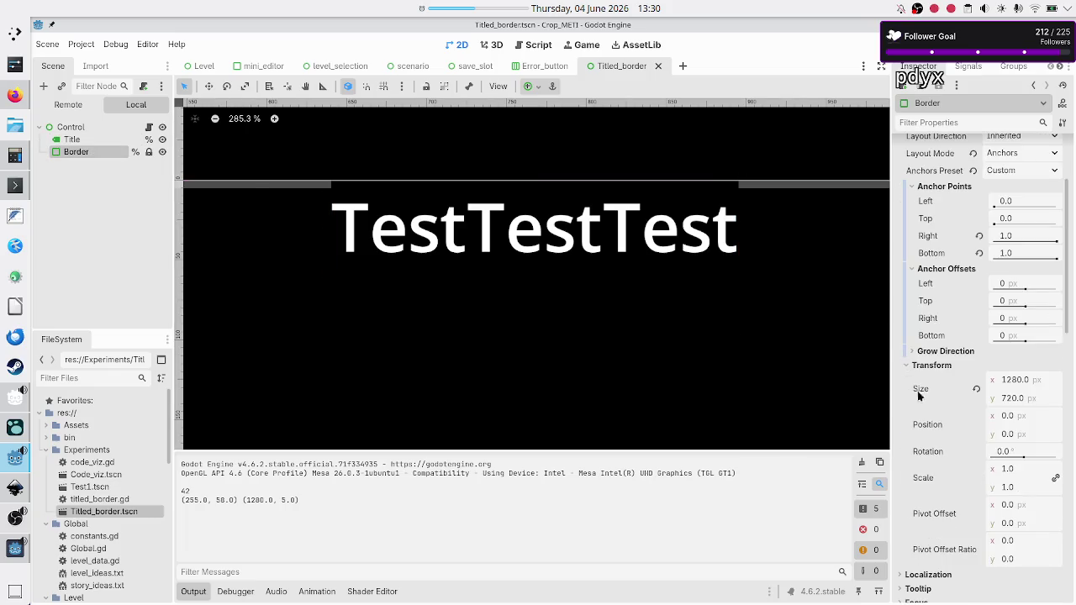
pyautogui.scroll(-6, 919, 395)
pyautogui.scroll(-5, 918, 391)
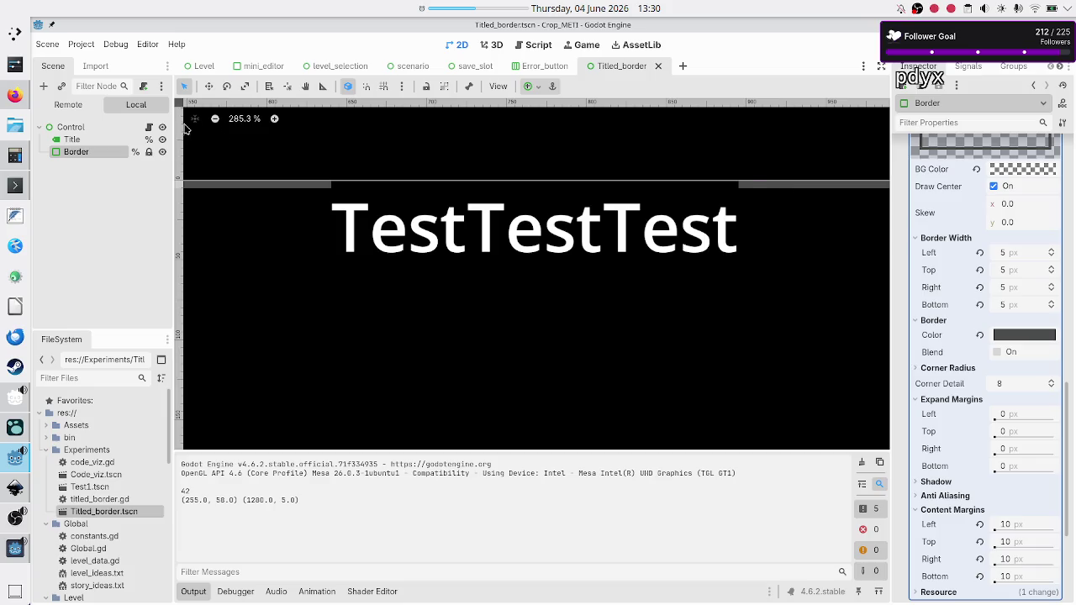
pyautogui.click(148, 127)
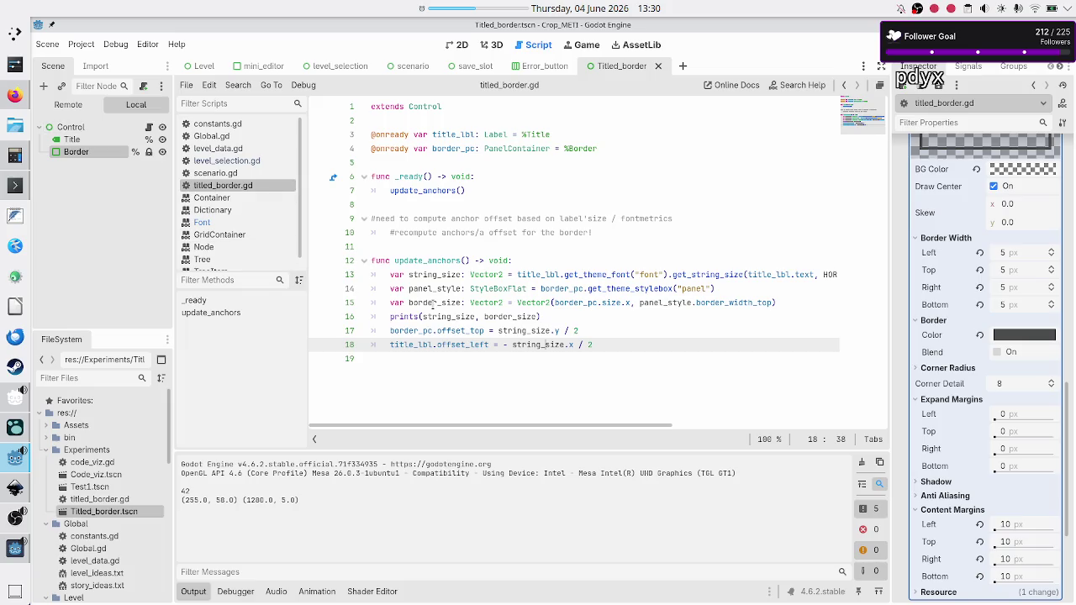
# Step: Highlight string_size.y / 2 on line 17 and switch to the Canva whiteboard
pyautogui.moveTo(579, 330); pyautogui.dragTo(497, 331)
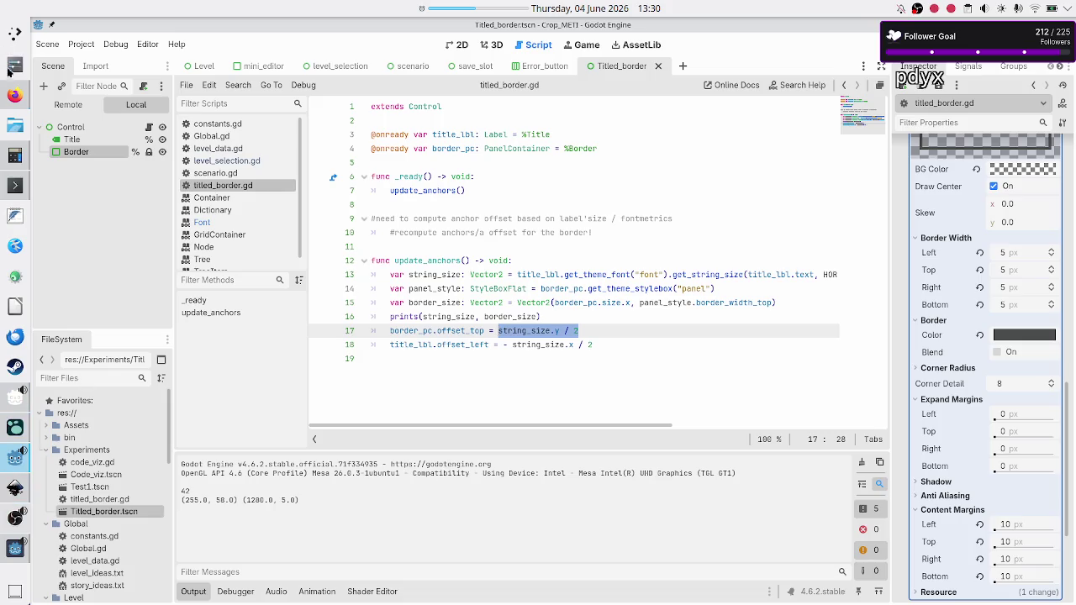
pyautogui.click(15, 94)
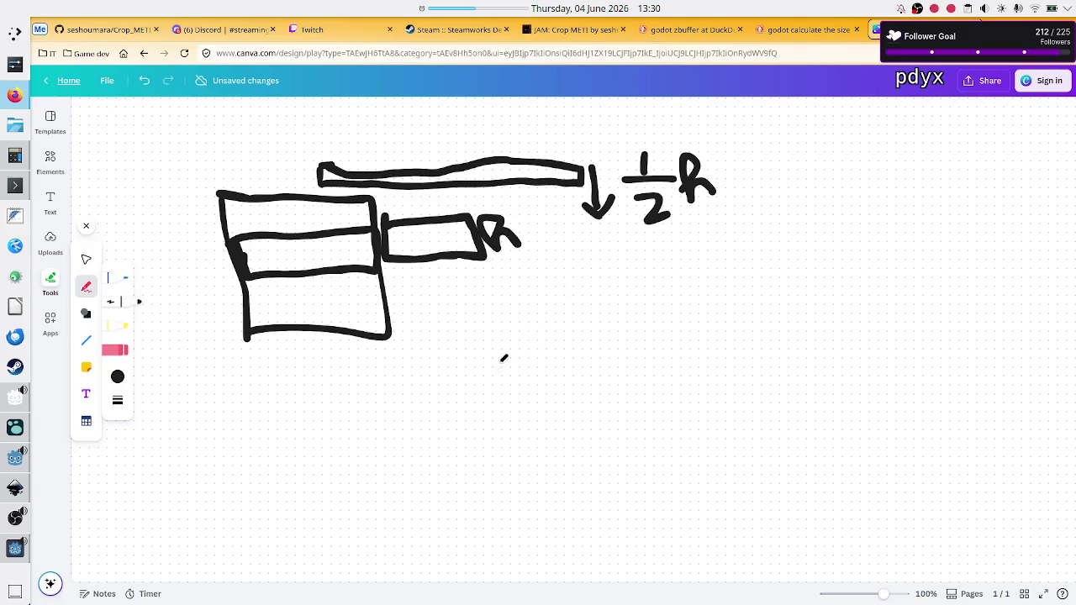
# Step: Draw a long lower bar labelled s on the whiteboard and compare it with offset_top on line 17
pyautogui.moveTo(498, 363)
pyautogui.mouseDown()
pyautogui.moveTo(721, 373)
pyautogui.moveTo(716, 351)
pyautogui.moveTo(496, 368)
pyautogui.moveTo(669, 358)
pyautogui.moveTo(658, 359)
pyautogui.mouseUp()
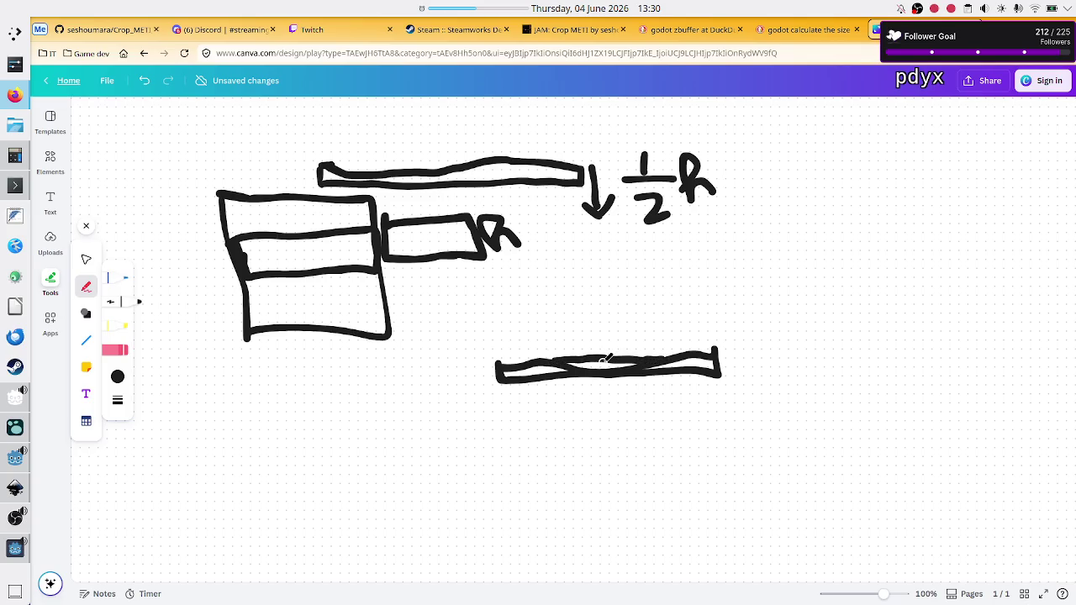
pyautogui.moveTo(740, 352)
pyautogui.mouseDown()
pyautogui.moveTo(741, 366)
pyautogui.moveTo(754, 350)
pyautogui.mouseUp()
pyautogui.moveTo(473, 360); pyautogui.dragTo(509, 362)
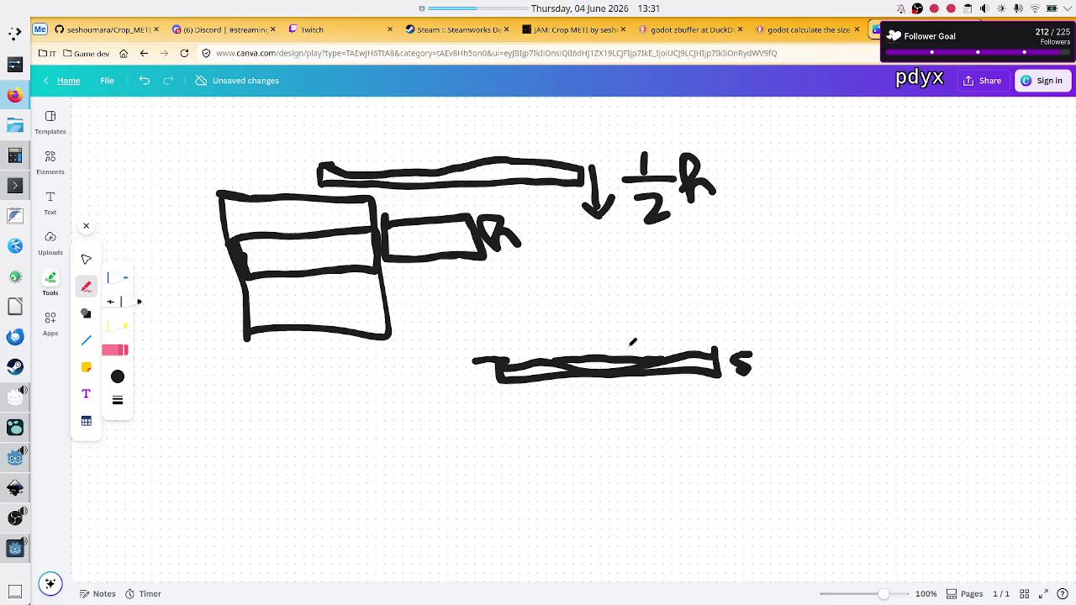
pyautogui.hotkey('alt', 'Tab')
pyautogui.doubleClick(463, 331)
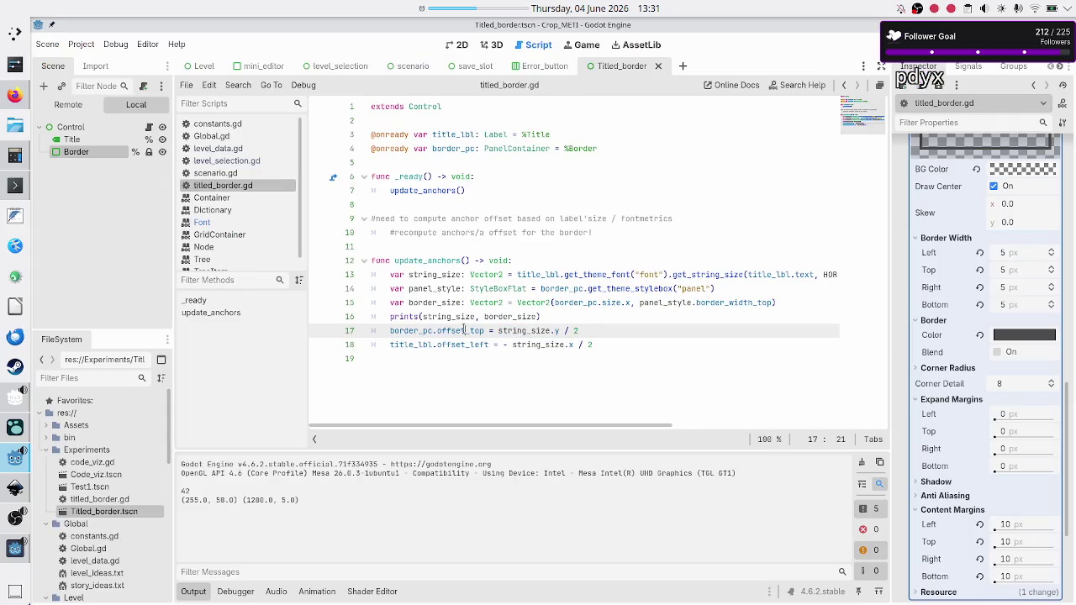
pyautogui.click(576, 330)
pyautogui.hotkey('alt', 'Tab')
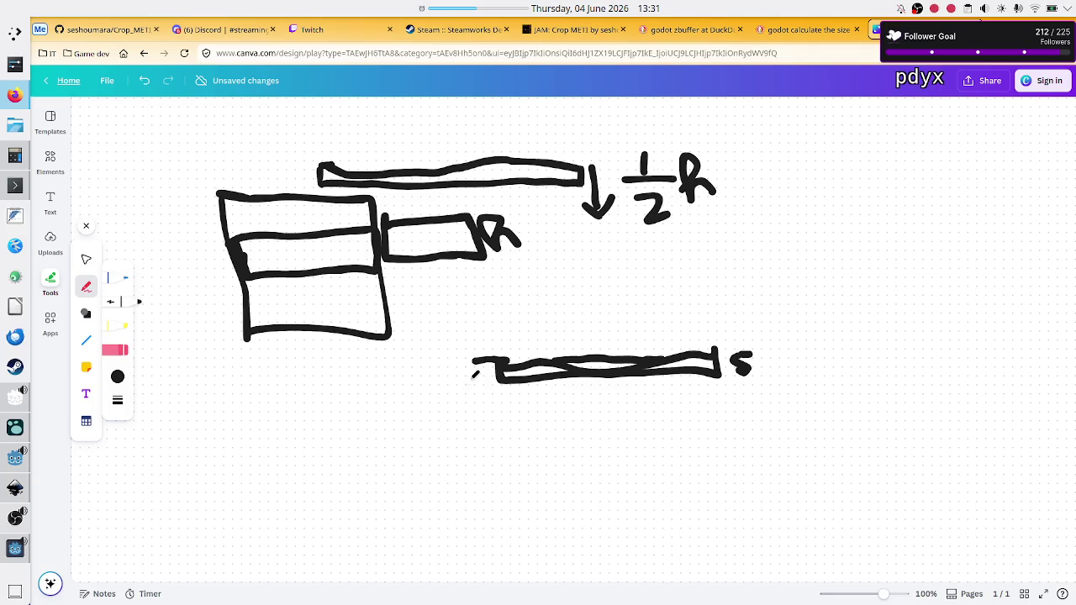
# Step: Add a downward arrow labelled R/2 at the lower bar's left end
pyautogui.moveTo(474, 360); pyautogui.dragTo(497, 360)
pyautogui.moveTo(473, 360); pyautogui.dragTo(498, 360)
pyautogui.moveTo(464, 370)
pyautogui.mouseDown()
pyautogui.moveTo(467, 422)
pyautogui.moveTo(485, 418)
pyautogui.mouseUp()
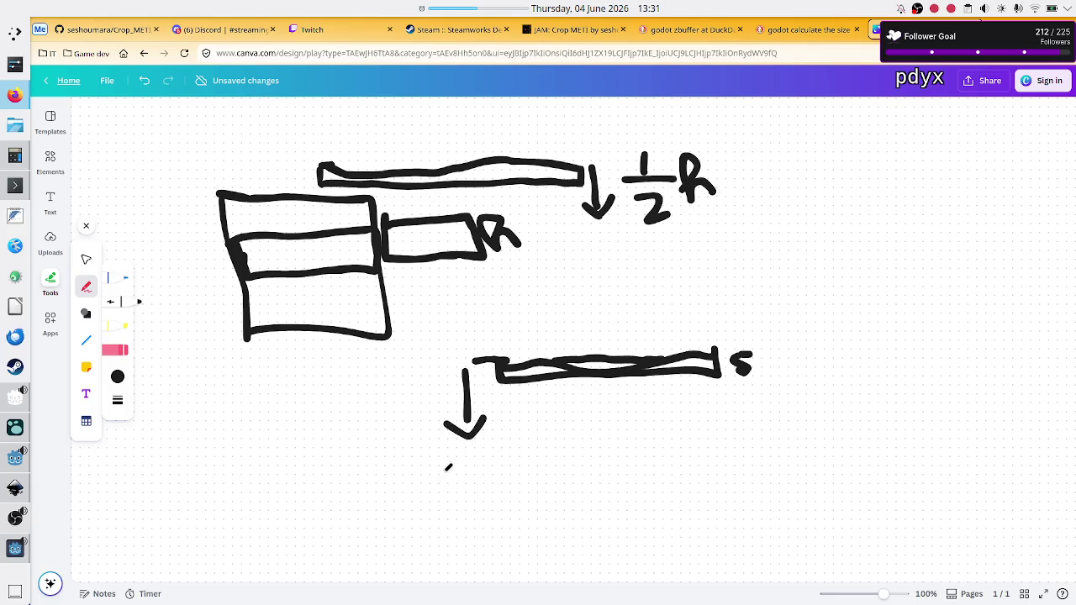
pyautogui.moveTo(454, 459)
pyautogui.mouseDown()
pyautogui.moveTo(464, 454)
pyautogui.moveTo(461, 466)
pyautogui.moveTo(489, 483)
pyautogui.moveTo(483, 494)
pyautogui.moveTo(499, 494)
pyautogui.moveTo(452, 525)
pyautogui.moveTo(480, 530)
pyautogui.mouseUp()
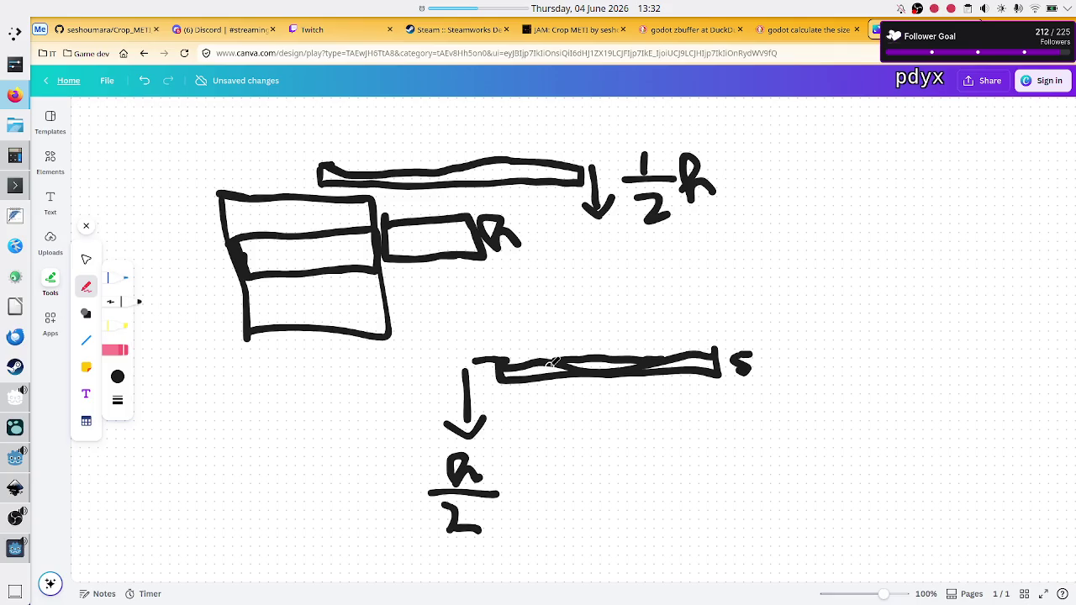
pyautogui.hotkey('alt', 'Tab')
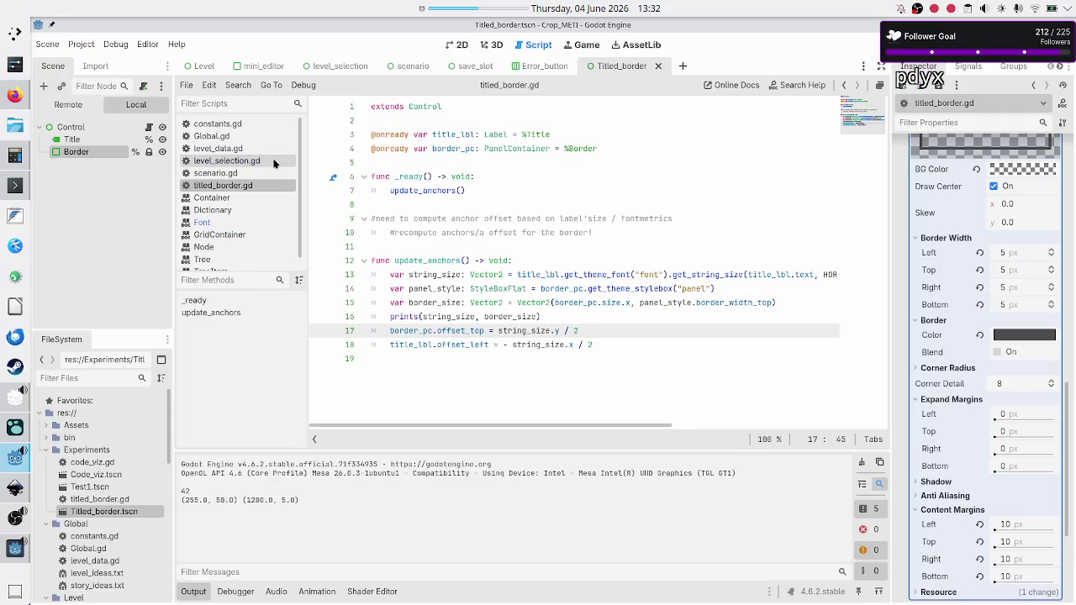
# Step: Review the Title label's properties and offset_left on line 18, then return to the Canva sketch
pyautogui.click(71, 140)
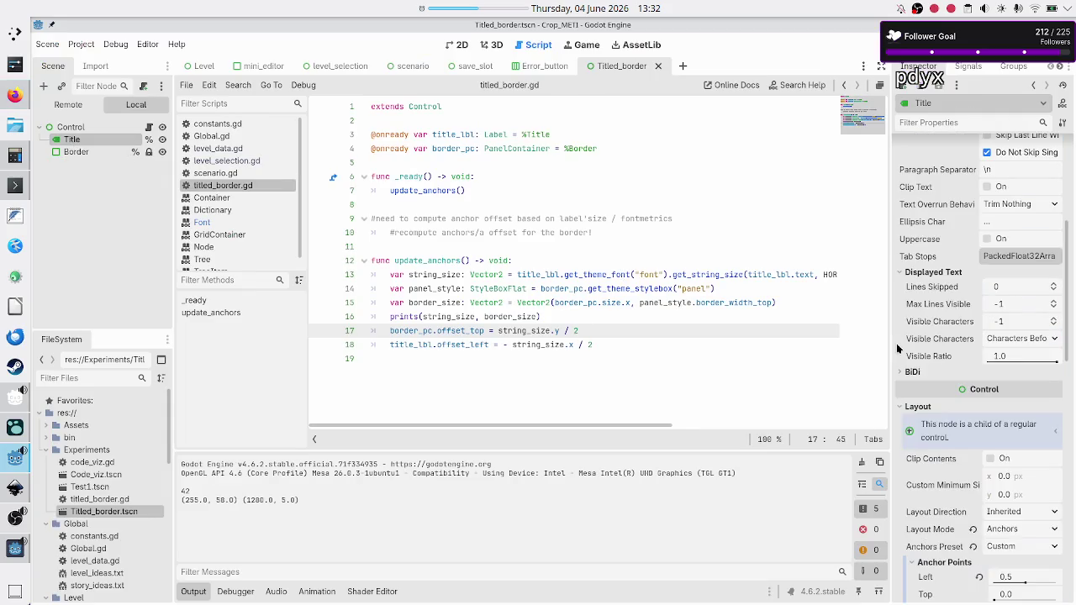
pyautogui.scroll(-5, 952, 454)
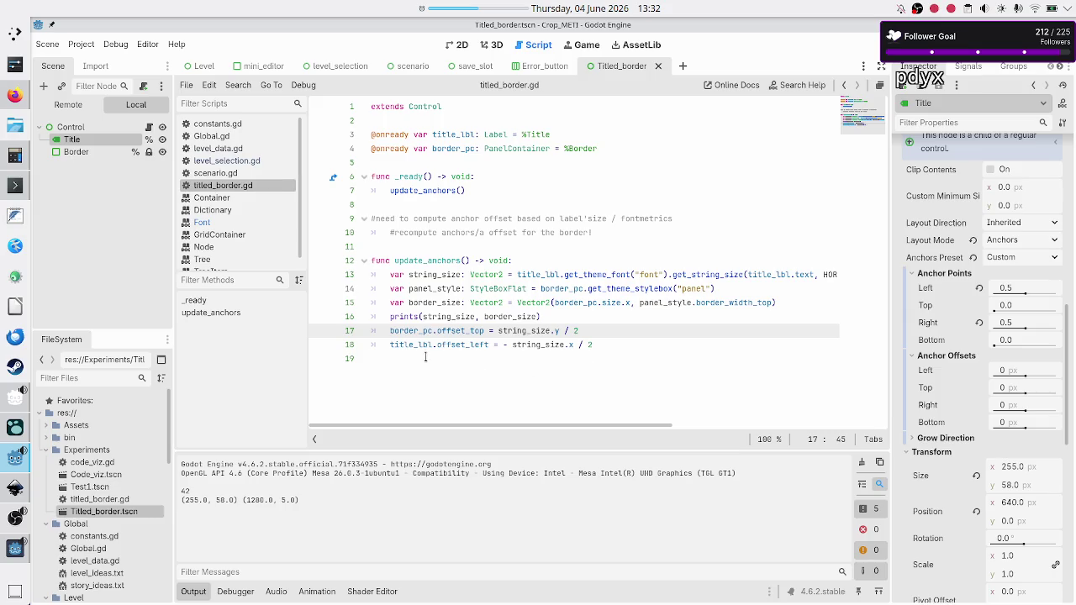
pyautogui.doubleClick(482, 343)
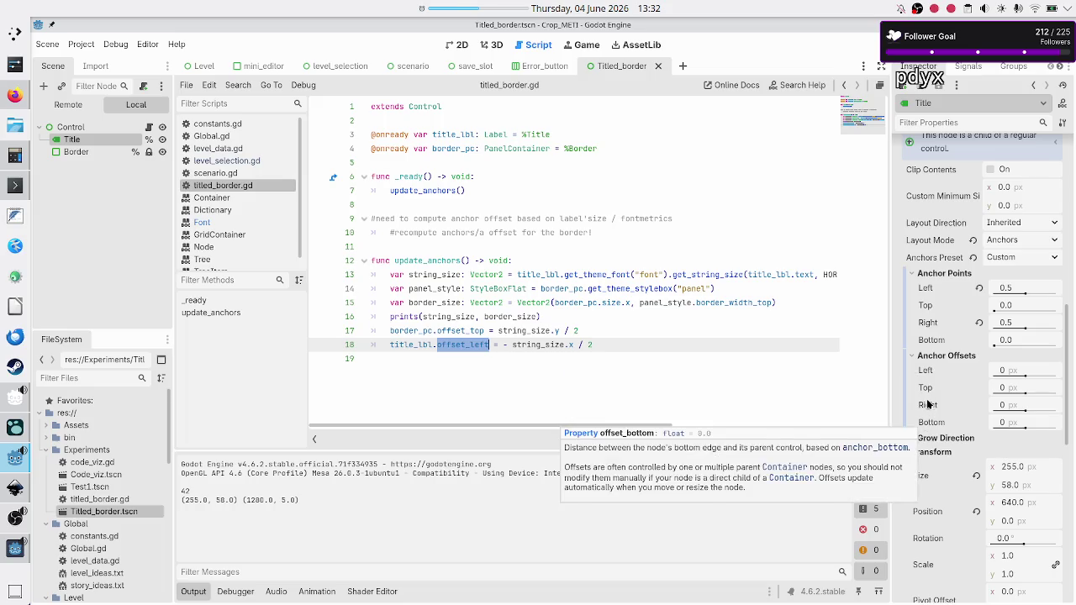
pyautogui.hotkey('alt', 'Tab')
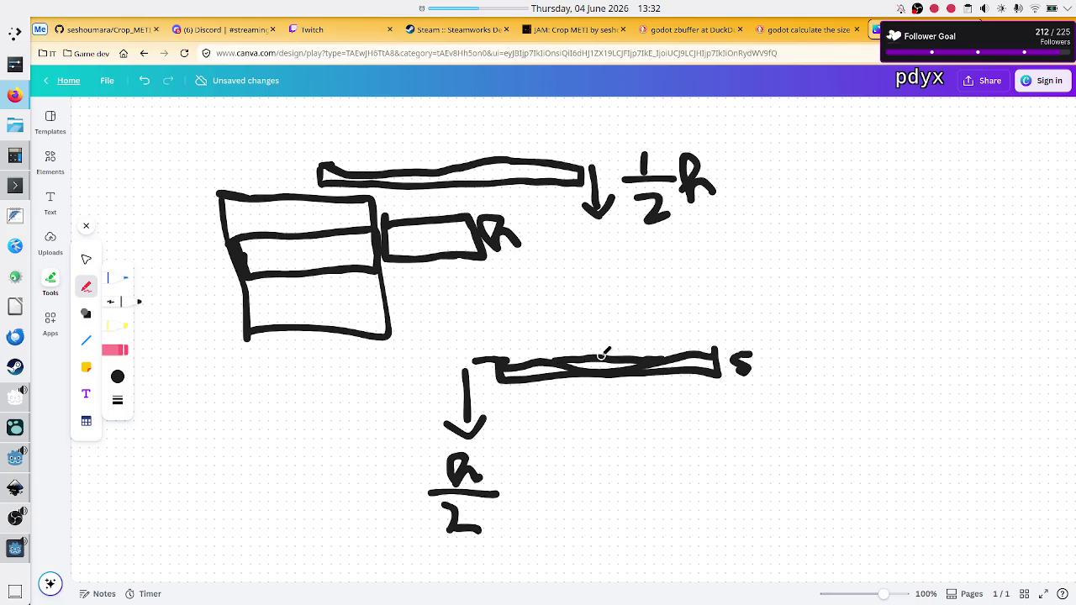
pyautogui.hotkey('alt', 'Tab')
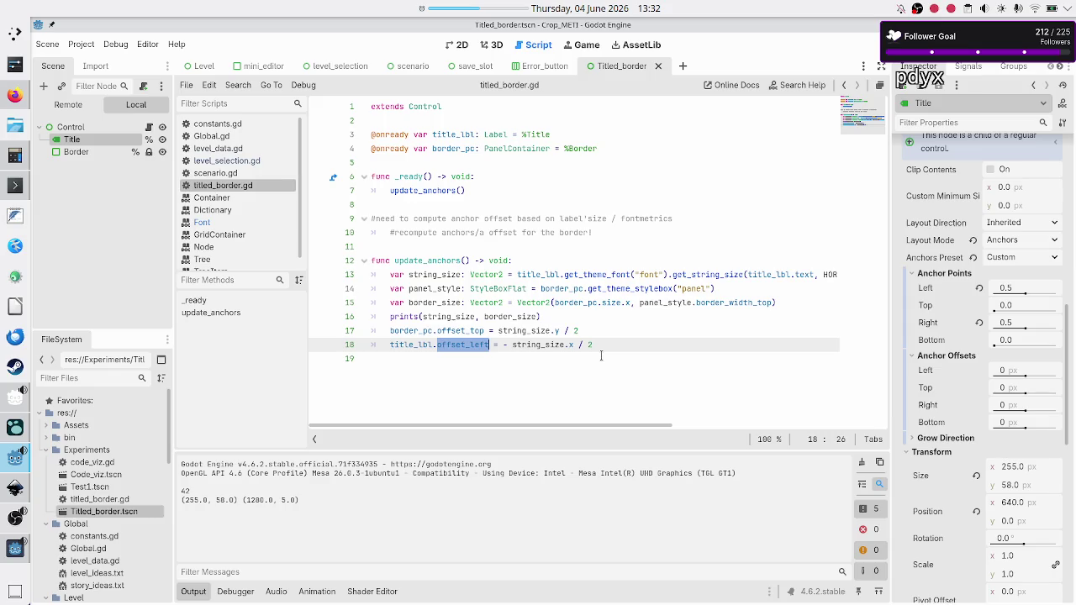
pyautogui.hotkey('alt', 'Tab')
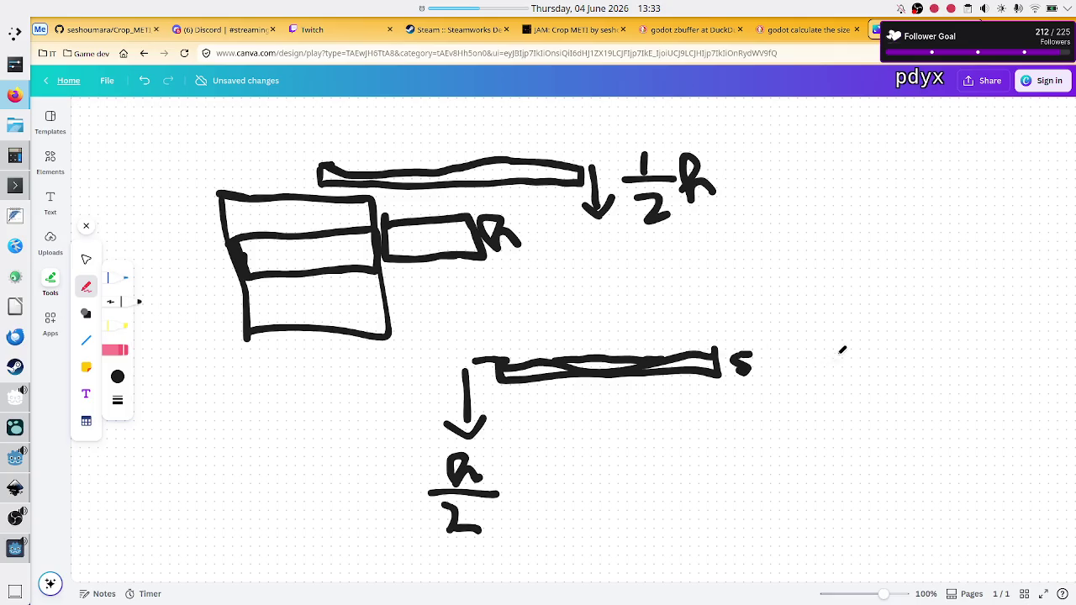
# Step: Sketch a box straddling a horizontal line, with its origin marked 0
pyautogui.moveTo(869, 352); pyautogui.dragTo(977, 349)
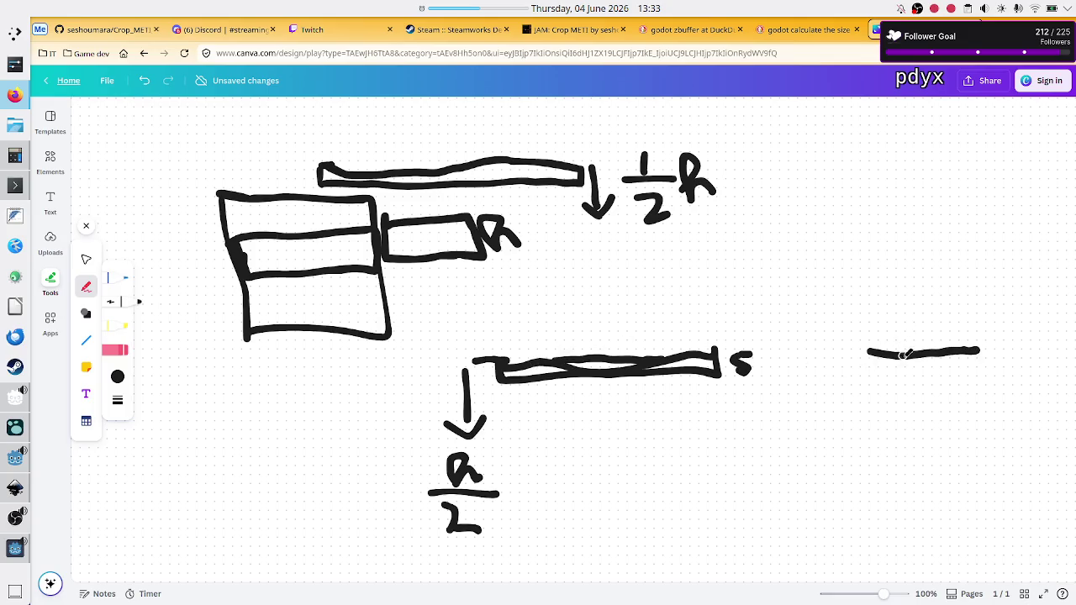
pyautogui.moveTo(901, 352)
pyautogui.mouseDown()
pyautogui.moveTo(903, 314)
pyautogui.moveTo(947, 315)
pyautogui.moveTo(945, 347)
pyautogui.mouseUp()
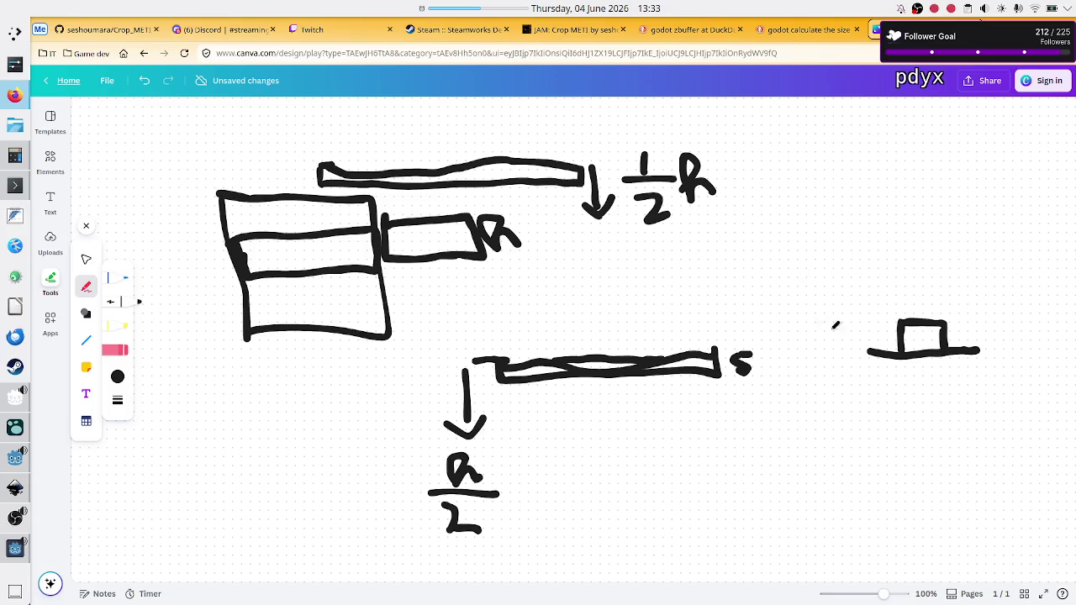
pyautogui.moveTo(846, 340)
pyautogui.mouseDown()
pyautogui.moveTo(849, 356)
pyautogui.moveTo(853, 343)
pyautogui.mouseUp()
pyautogui.moveTo(904, 352)
pyautogui.mouseDown()
pyautogui.moveTo(905, 388)
pyautogui.moveTo(951, 384)
pyautogui.moveTo(947, 353)
pyautogui.mouseUp()
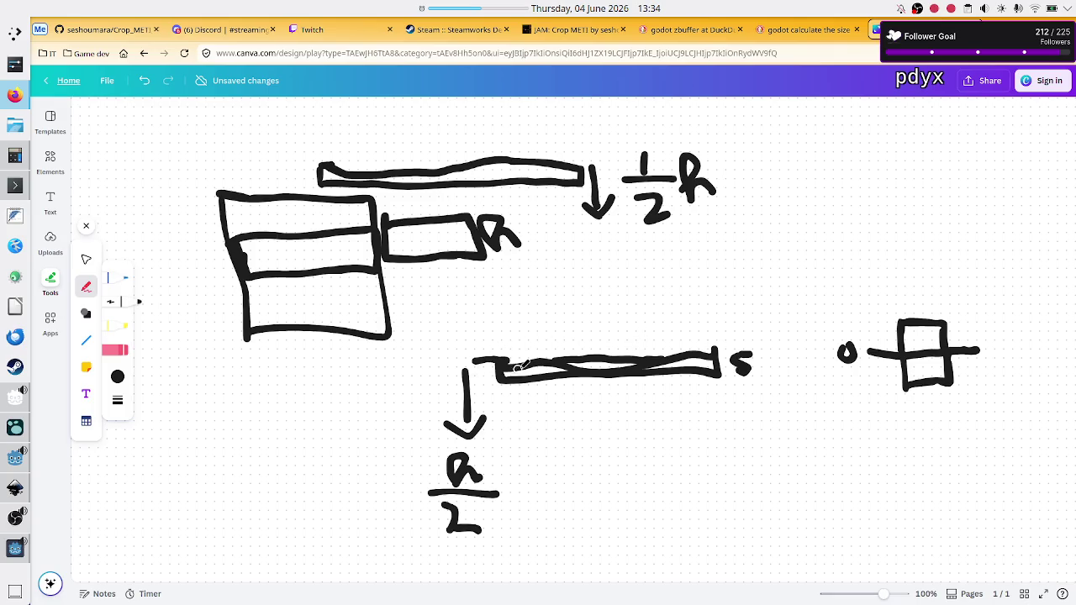
# Step: Draw a second line through the box and extend R/2 to R/2 − 5/2
pyautogui.moveTo(513, 360); pyautogui.dragTo(607, 352)
pyautogui.moveTo(872, 363)
pyautogui.mouseDown()
pyautogui.moveTo(960, 367)
pyautogui.moveTo(988, 345)
pyautogui.moveTo(975, 348)
pyautogui.mouseUp()
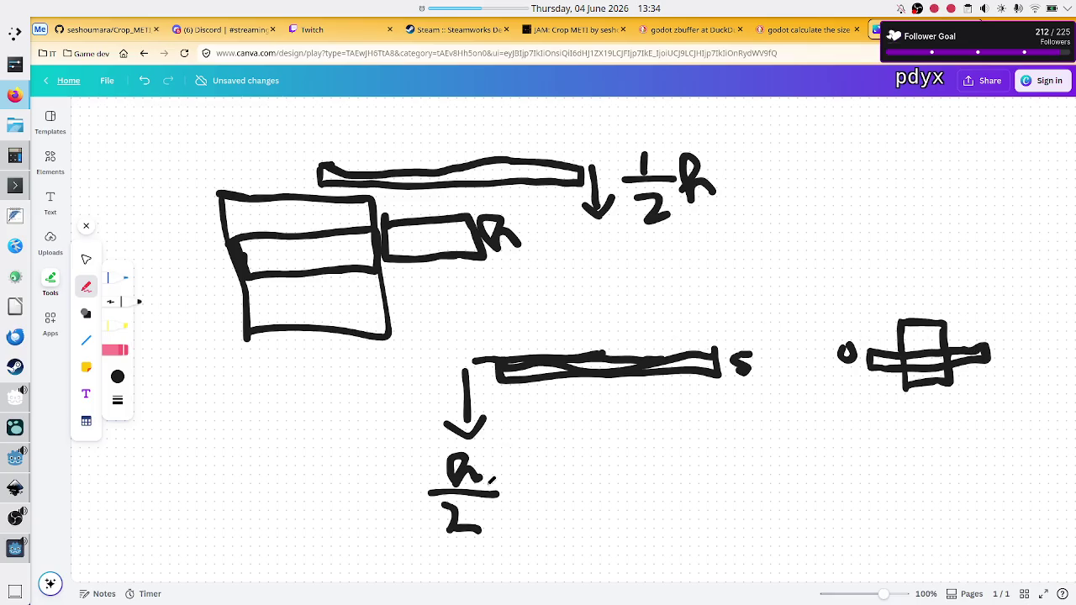
pyautogui.moveTo(515, 494)
pyautogui.mouseDown()
pyautogui.moveTo(604, 478)
pyautogui.moveTo(575, 497)
pyautogui.moveTo(579, 453)
pyautogui.moveTo(614, 457)
pyautogui.mouseUp()
pyautogui.moveTo(566, 509)
pyautogui.mouseDown()
pyautogui.moveTo(626, 509)
pyautogui.moveTo(584, 530)
pyautogui.moveTo(573, 553)
pyautogui.moveTo(609, 547)
pyautogui.mouseUp()
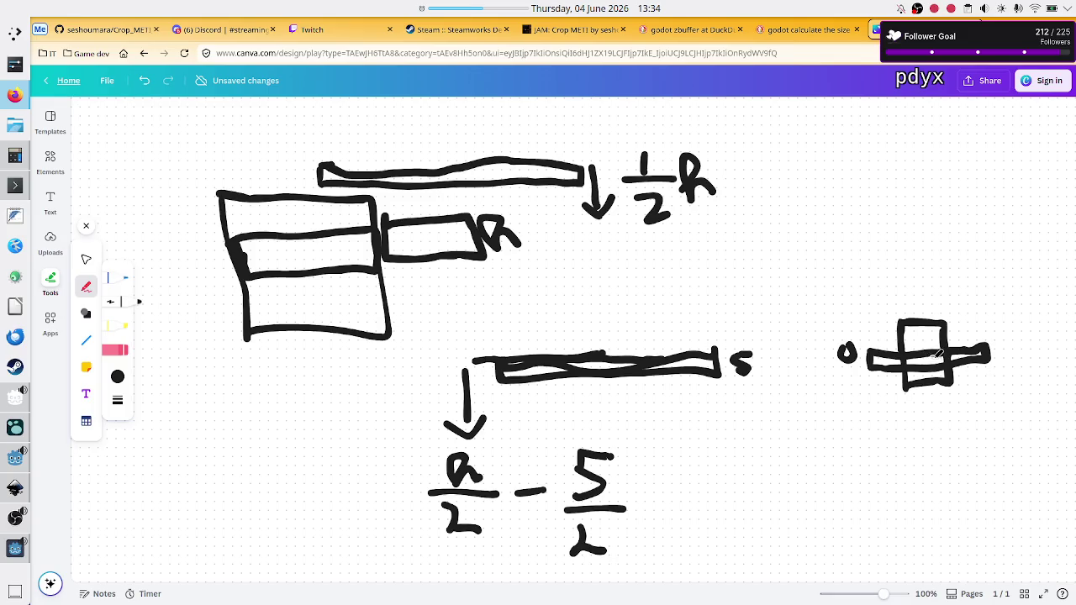
pyautogui.hotkey('alt', 'Tab')
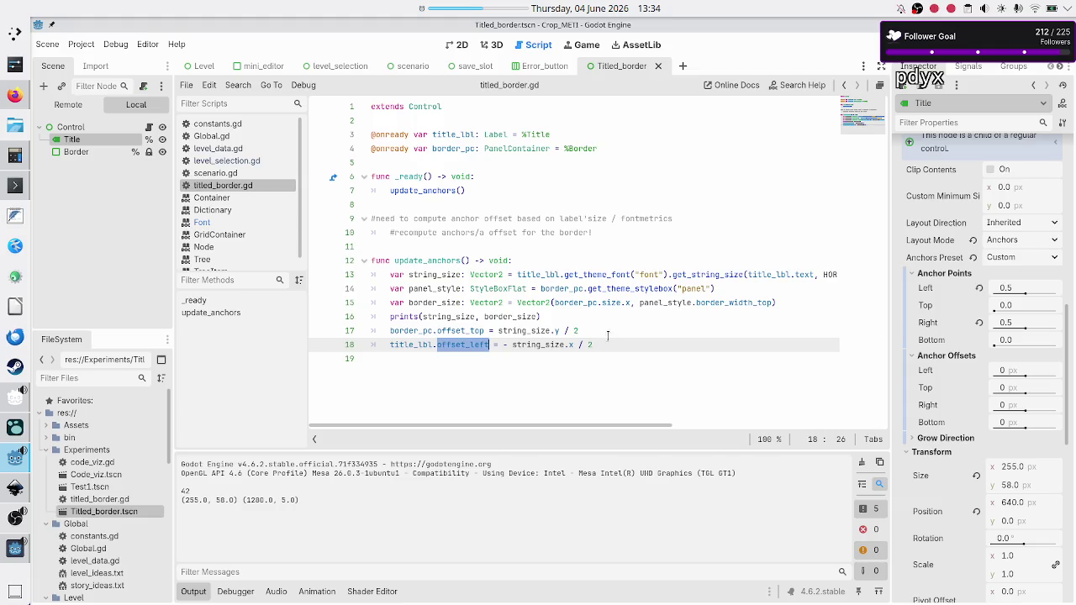
# Step: Change line 17 to (string_size.y / 2) - (border_size.y / 2)
pyautogui.hotkey('alt', 'Tab')
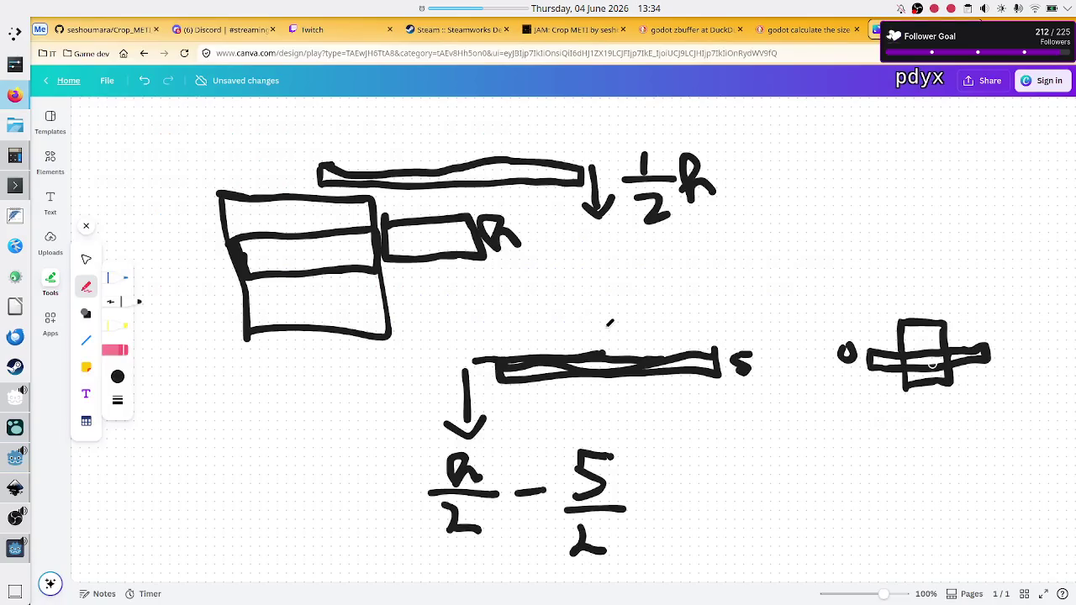
pyautogui.hotkey('alt', 'Tab')
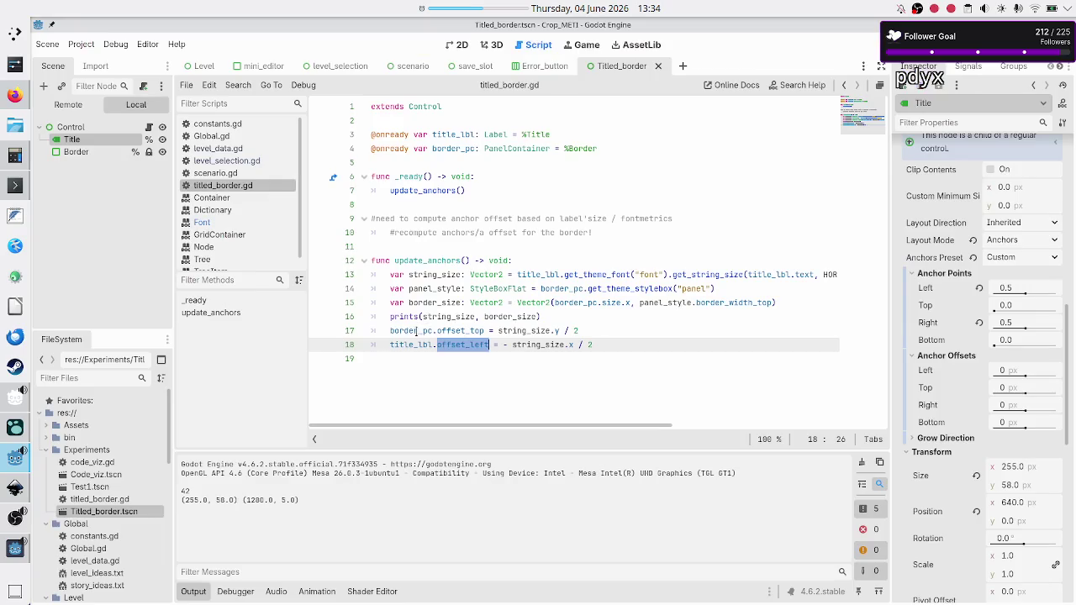
pyautogui.doubleClick(416, 330)
pyautogui.click(591, 330)
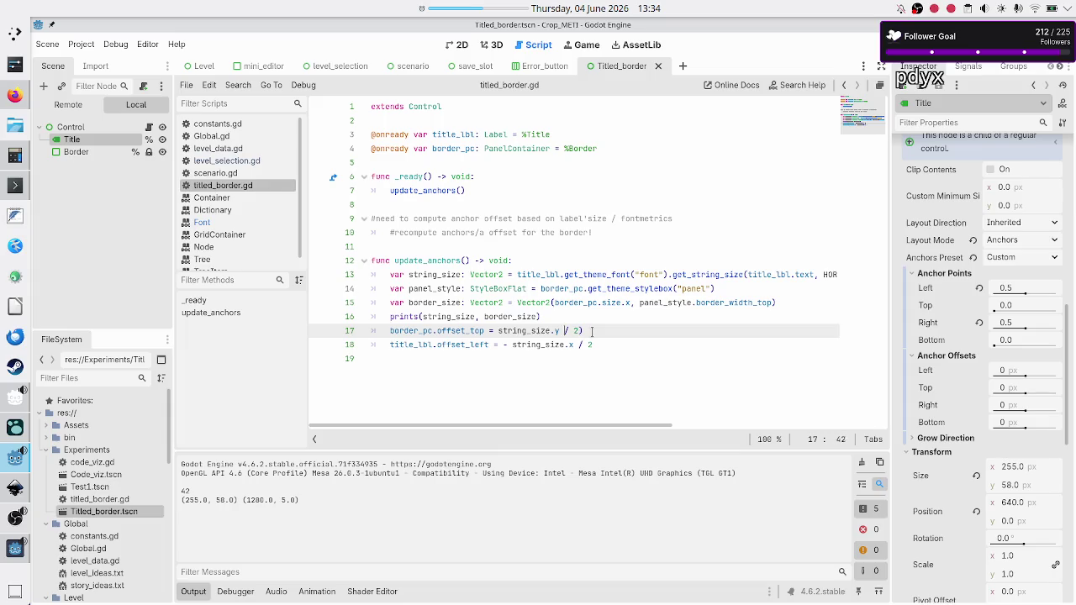
pyautogui.hotkey('ctrl', 'z')
pyautogui.write('(')
pyautogui.press('Right')
pyautogui.press('Right')
pyautogui.press('Right')
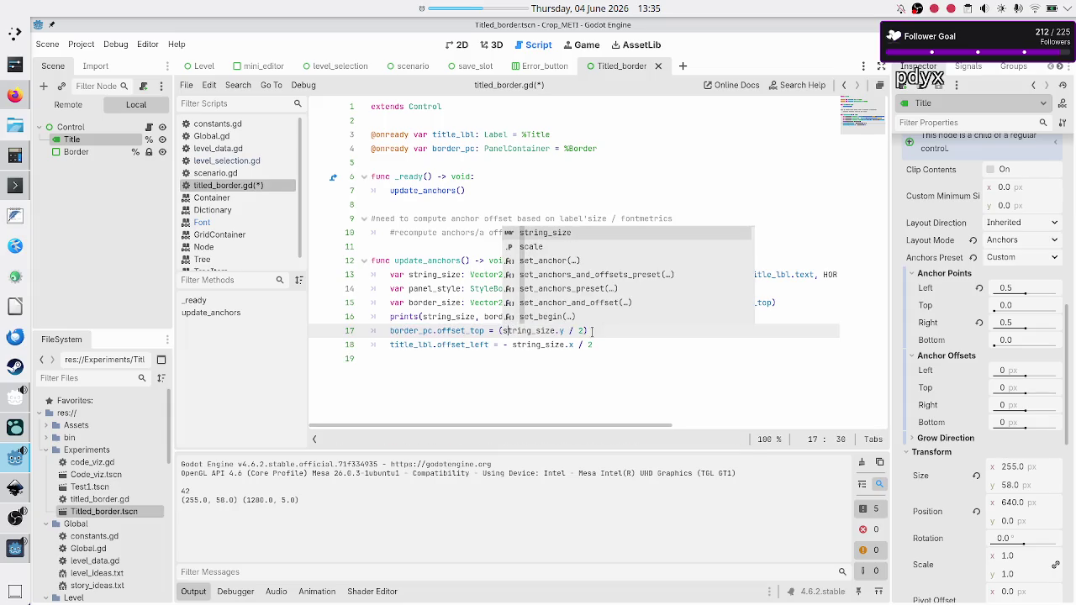
pyautogui.press('Right')
pyautogui.press('Right')
pyautogui.press('Right')
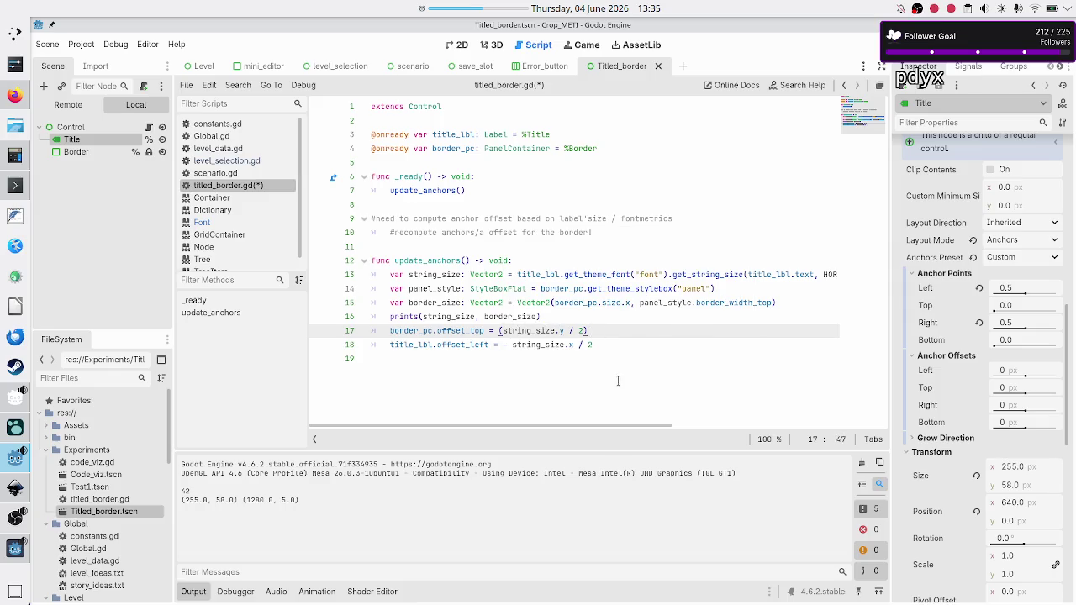
pyautogui.write('- (')
pyautogui.write(' / 2')
pyautogui.write('border')
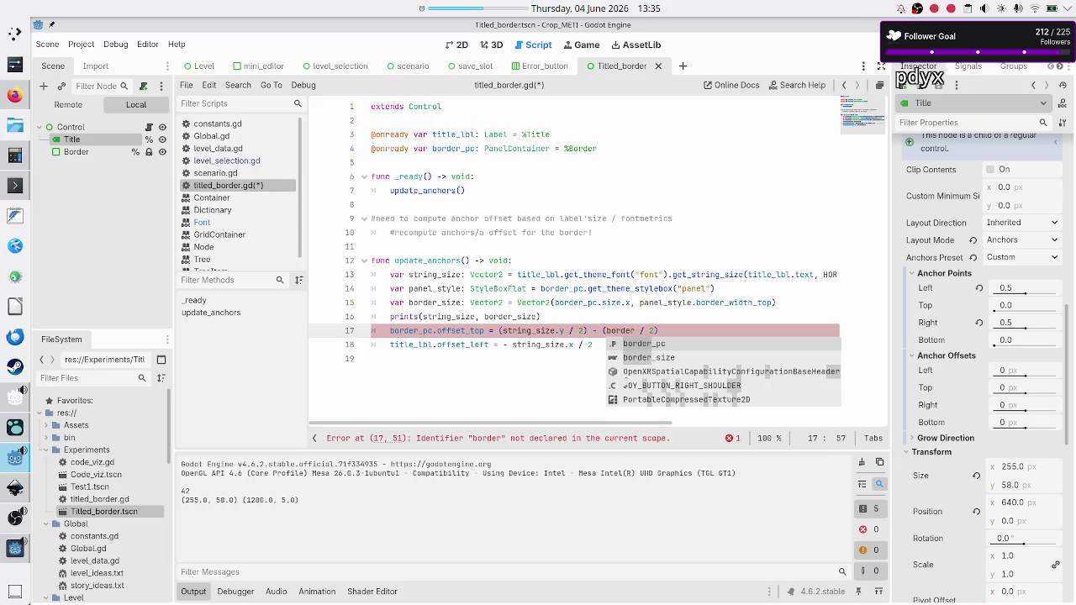
pyautogui.press('Down')
pyautogui.press('Return')
pyautogui.write('.y')
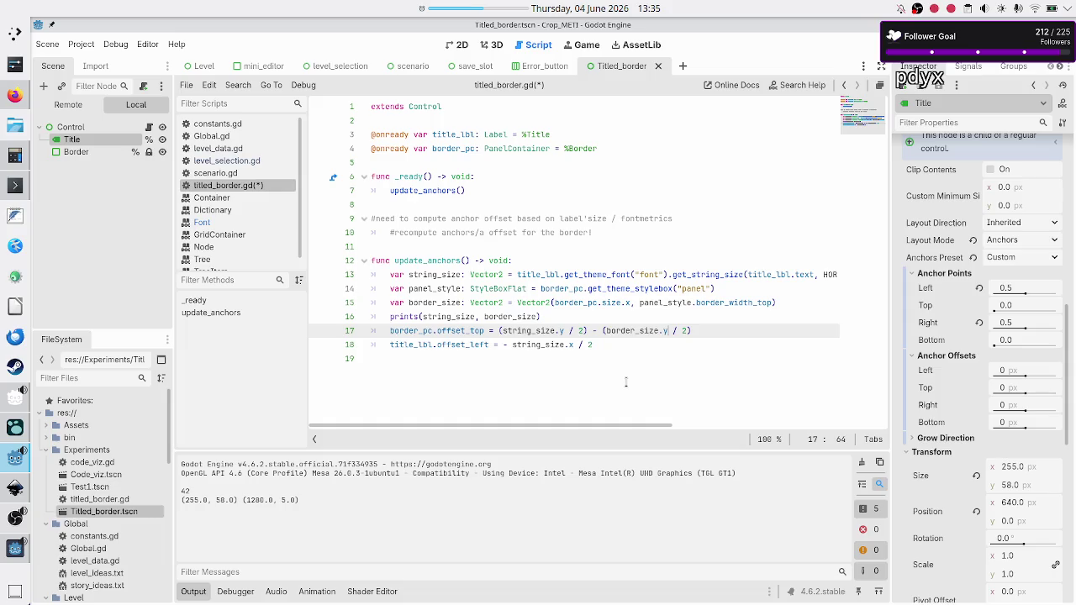
# Step: Run the scene with F6, view it maximized, then close the game window
pyautogui.press('F6')
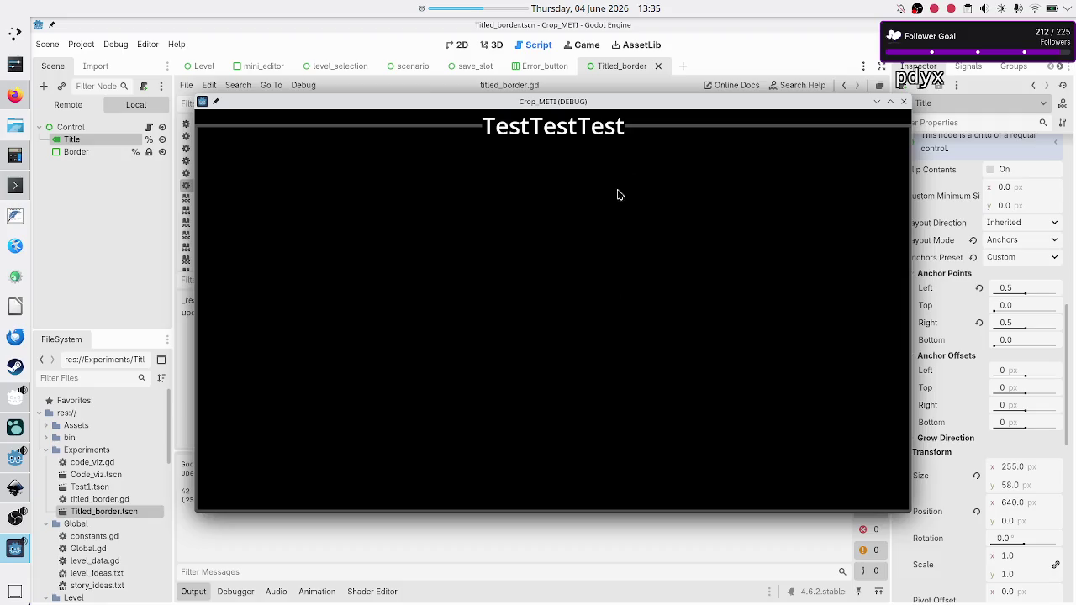
pyautogui.doubleClick(637, 102)
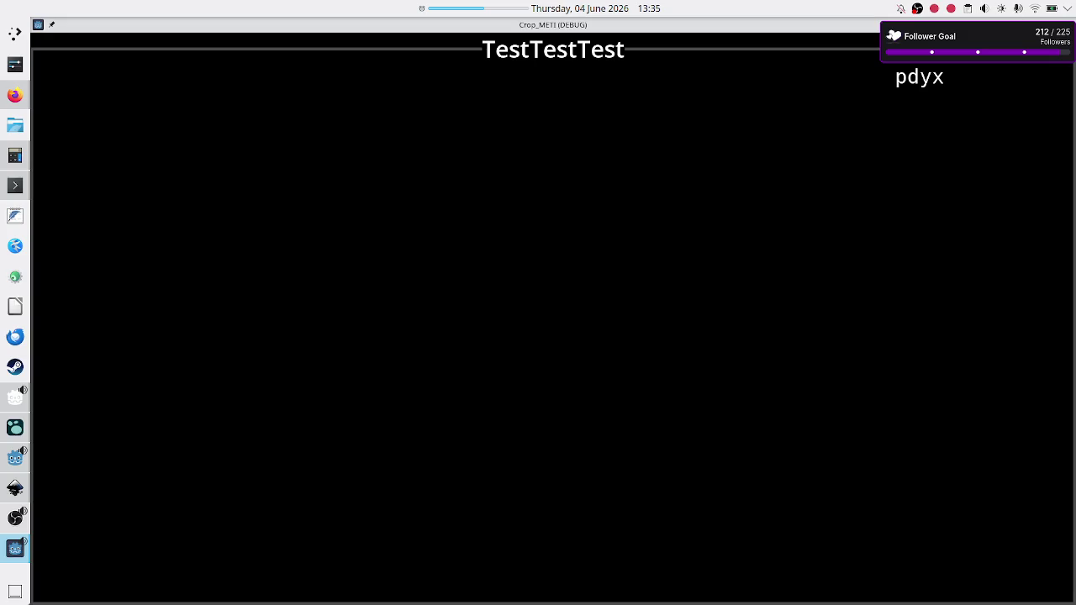
pyautogui.hotkey('alt', 'F4')
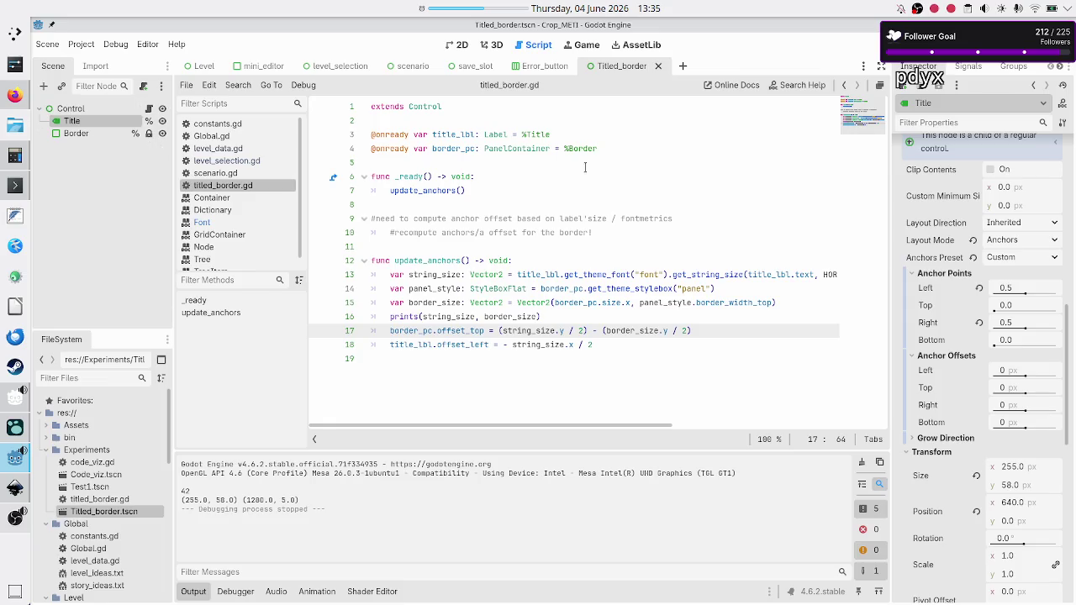
# Step: Set the Border's StyleBox top border width to 20 px
pyautogui.doubleClick(77, 133)
pyautogui.press('Escape')
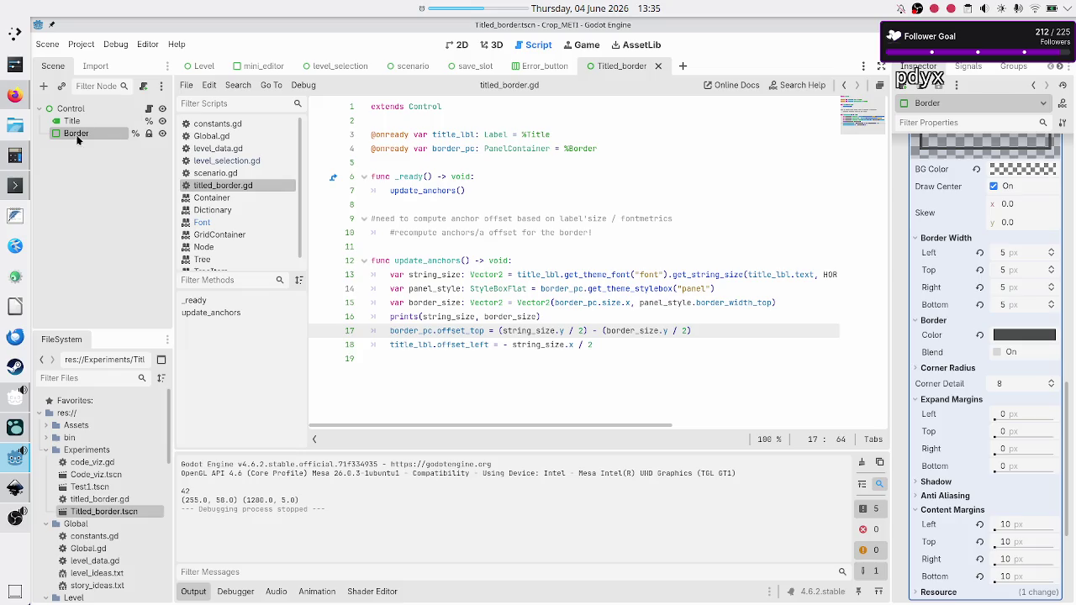
pyautogui.scroll(-3, 958, 479)
pyautogui.scroll(3, 958, 479)
pyautogui.click(1012, 270)
pyautogui.write('20')
pyautogui.press('Return')
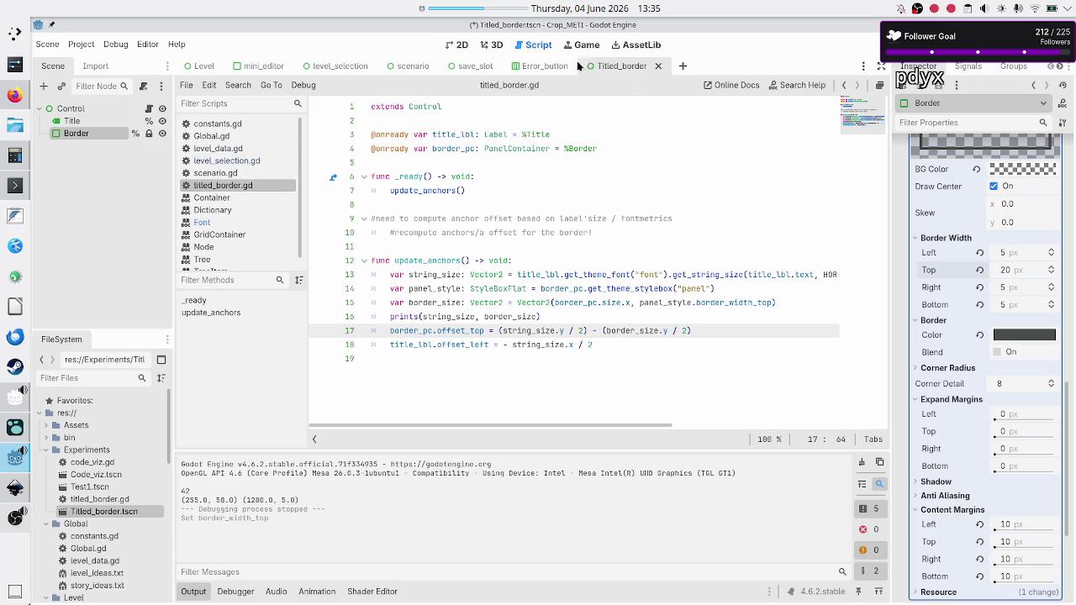
# Step: Comment out the half-border subtraction on line 17 of titled_border.gd and run the scene
pyautogui.click(458, 45)
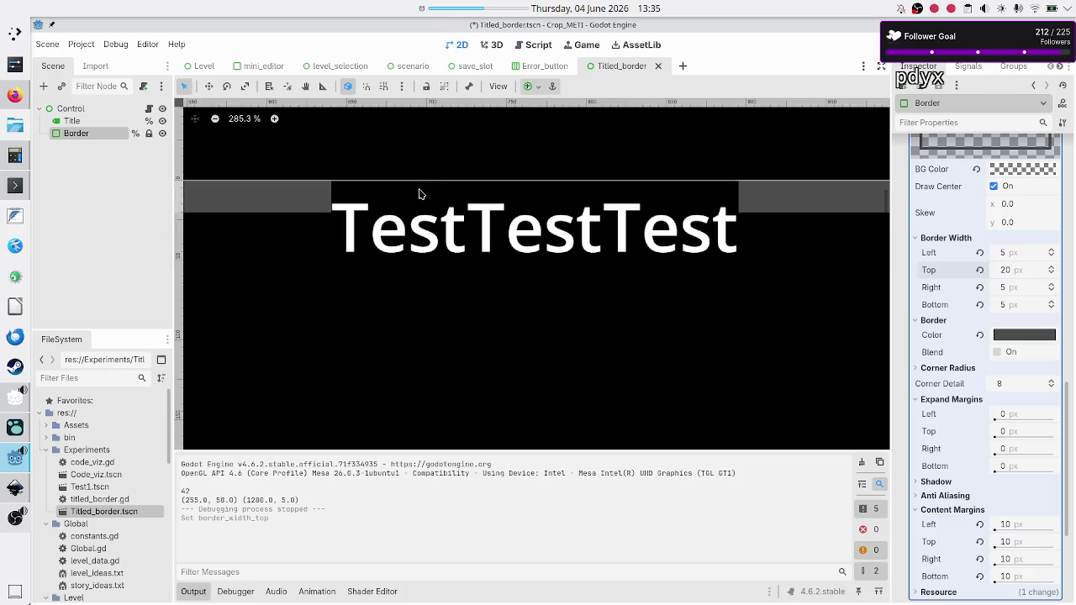
pyautogui.click(149, 108)
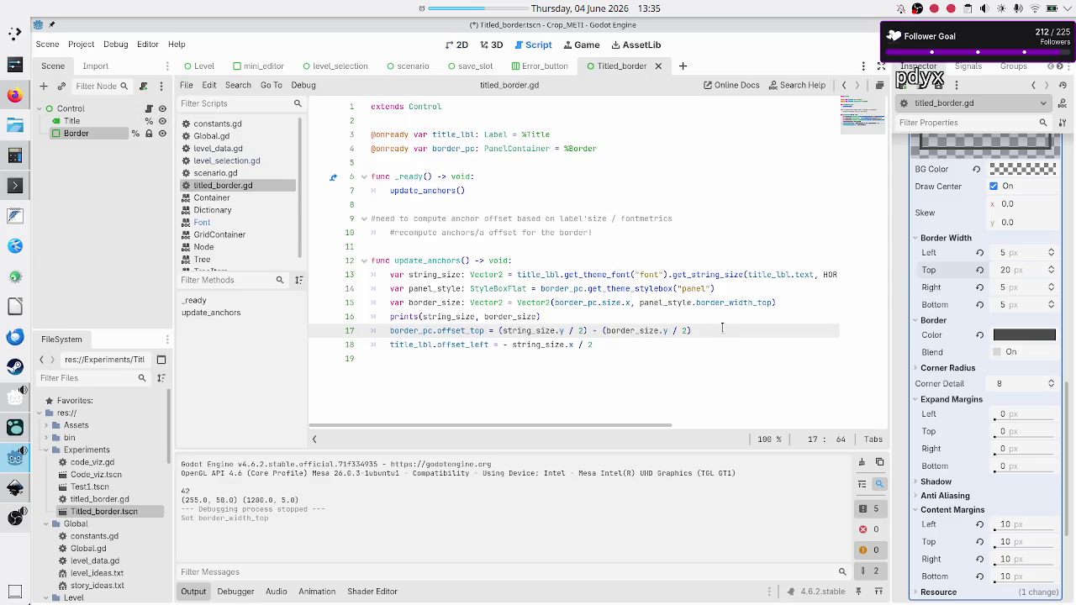
pyautogui.press('Left')
pyautogui.press('Left')
pyautogui.press('Left')
pyautogui.write('#')
pyautogui.press('F6')
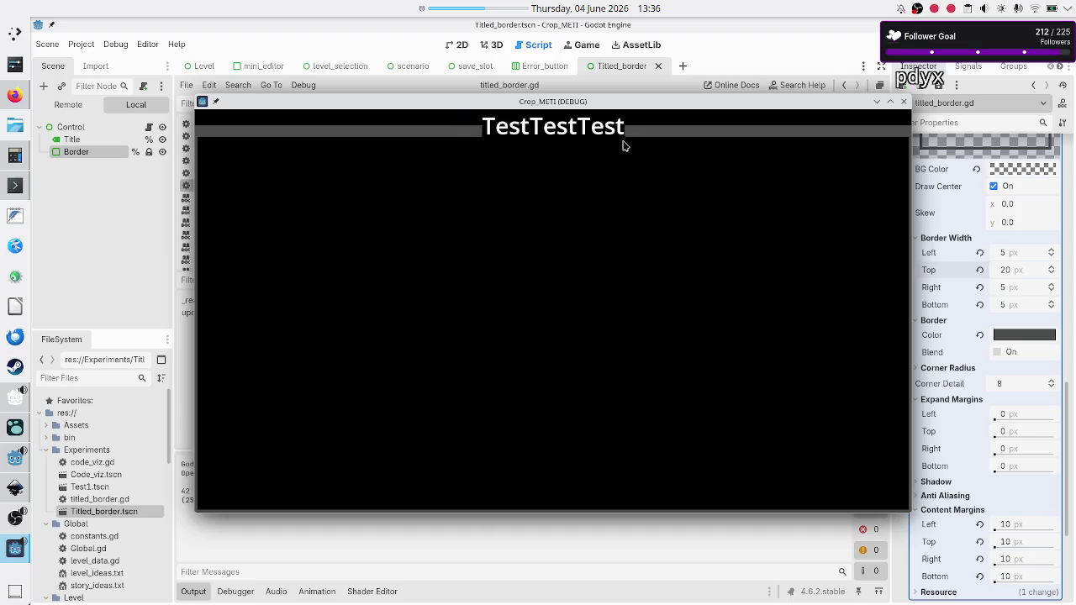
# Step: Delete the # on line 17 to restore the subtraction, rerun the scene, and switch to Canva
pyautogui.click(905, 102)
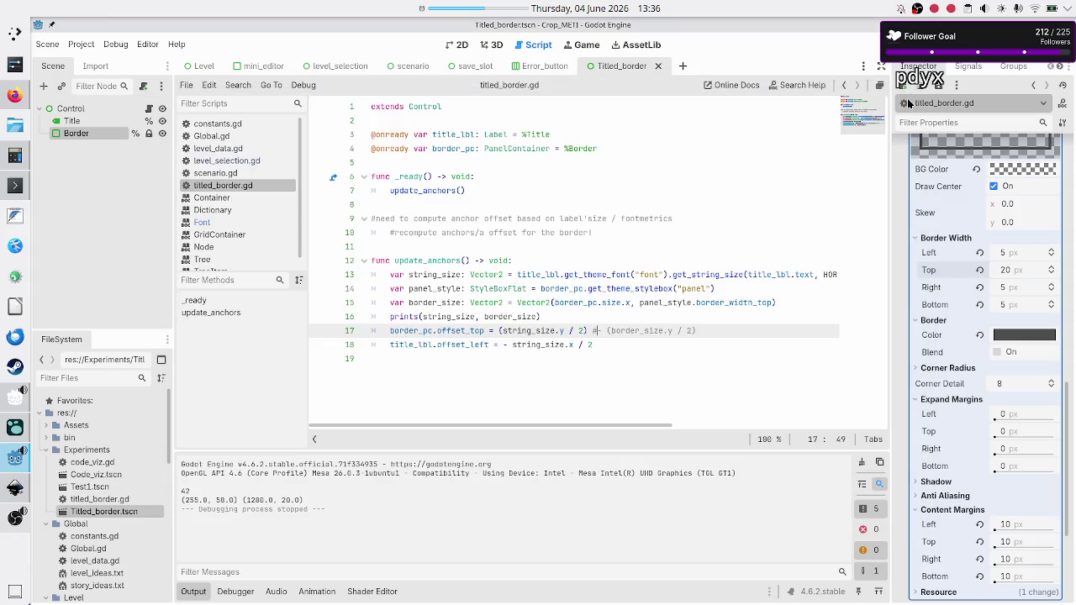
pyautogui.press('BackSpace')
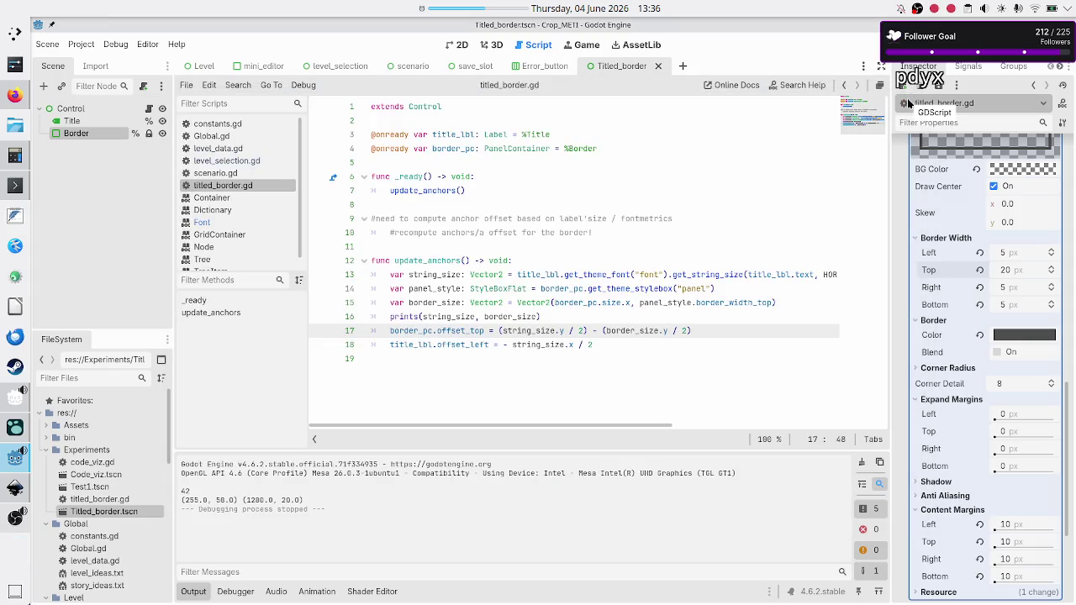
pyautogui.press('F6')
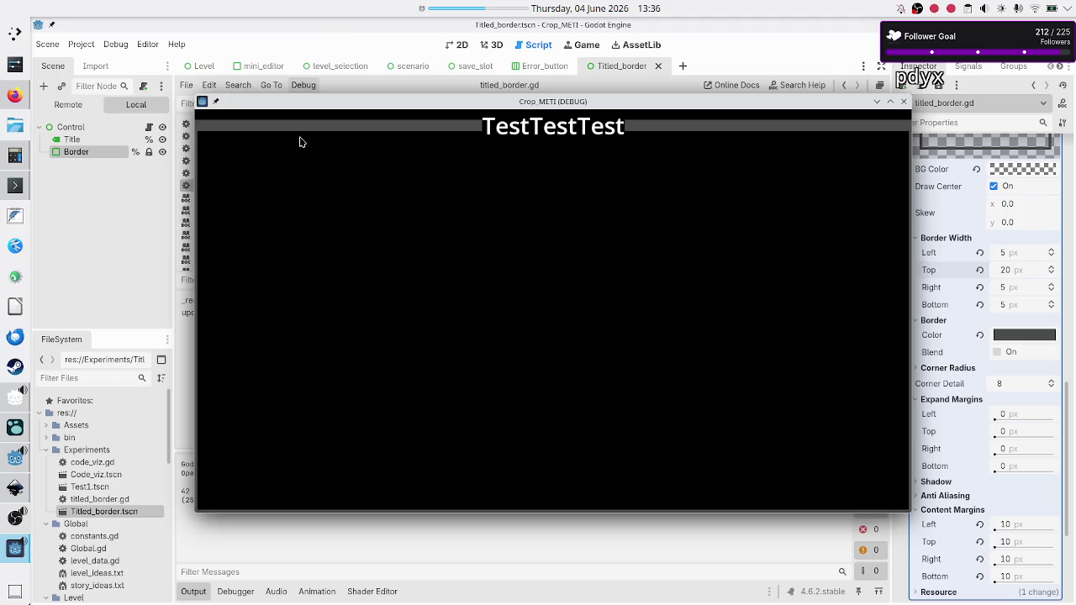
pyautogui.click(15, 95)
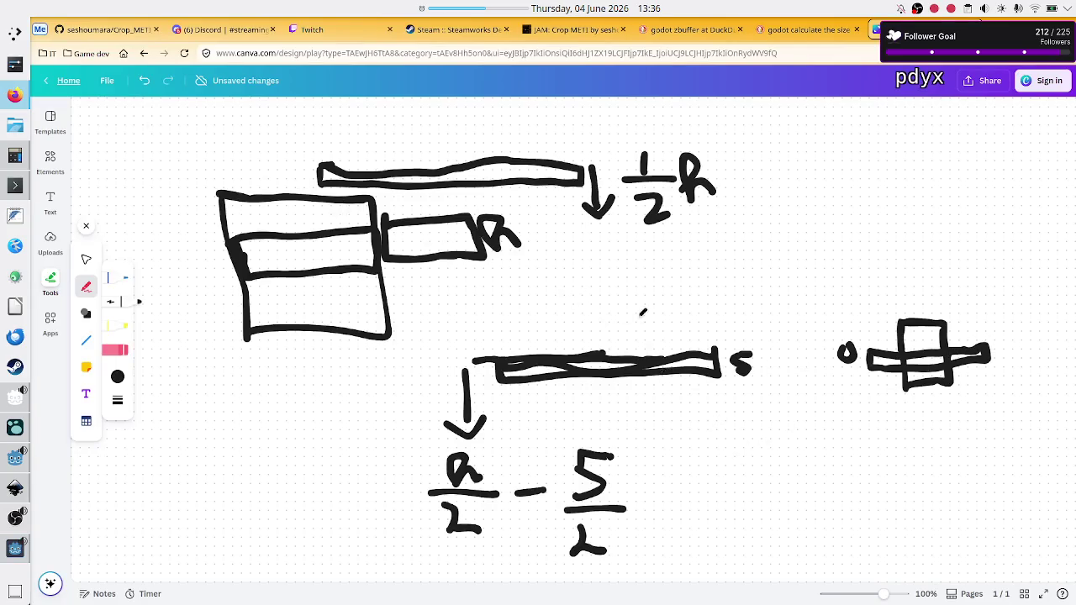
# Step: Draw a vertical split stroke on the top bar, box R/2 − 5/2, and close the game window
pyautogui.moveTo(511, 159); pyautogui.dragTo(510, 181)
pyautogui.moveTo(426, 441)
pyautogui.mouseDown()
pyautogui.moveTo(416, 550)
pyautogui.moveTo(441, 568)
pyautogui.moveTo(592, 573)
pyautogui.moveTo(622, 484)
pyautogui.moveTo(619, 425)
pyautogui.moveTo(430, 441)
pyautogui.mouseUp()
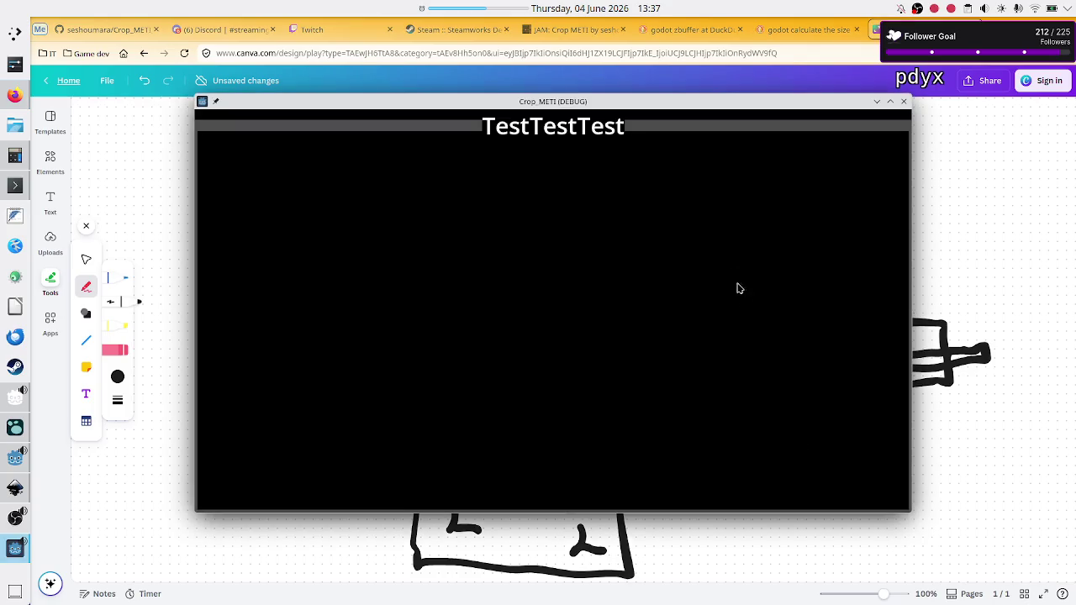
pyautogui.click(903, 103)
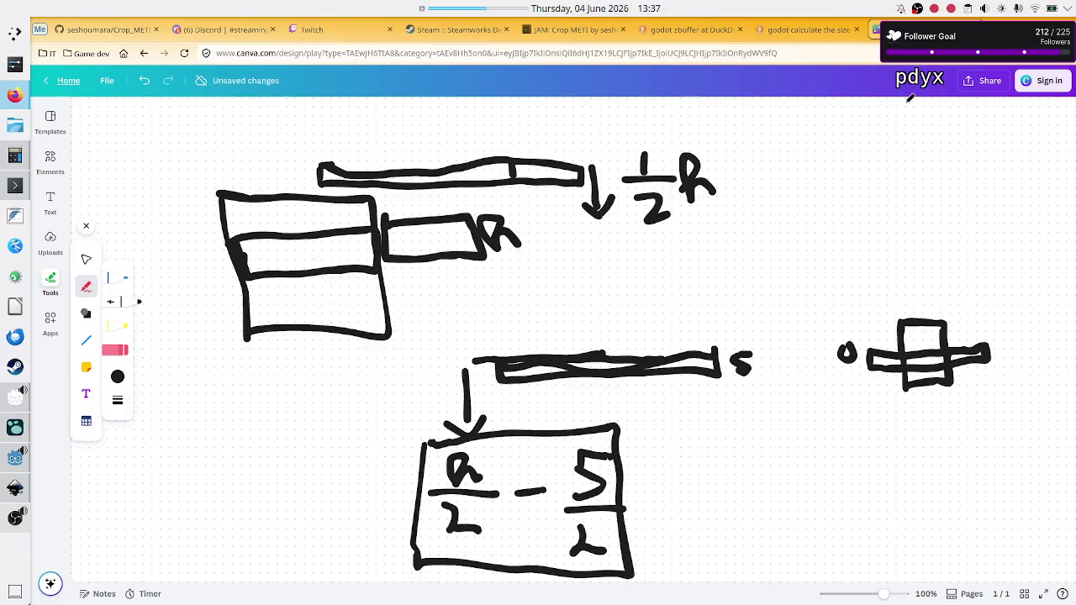
pyautogui.moveTo(11, 199)
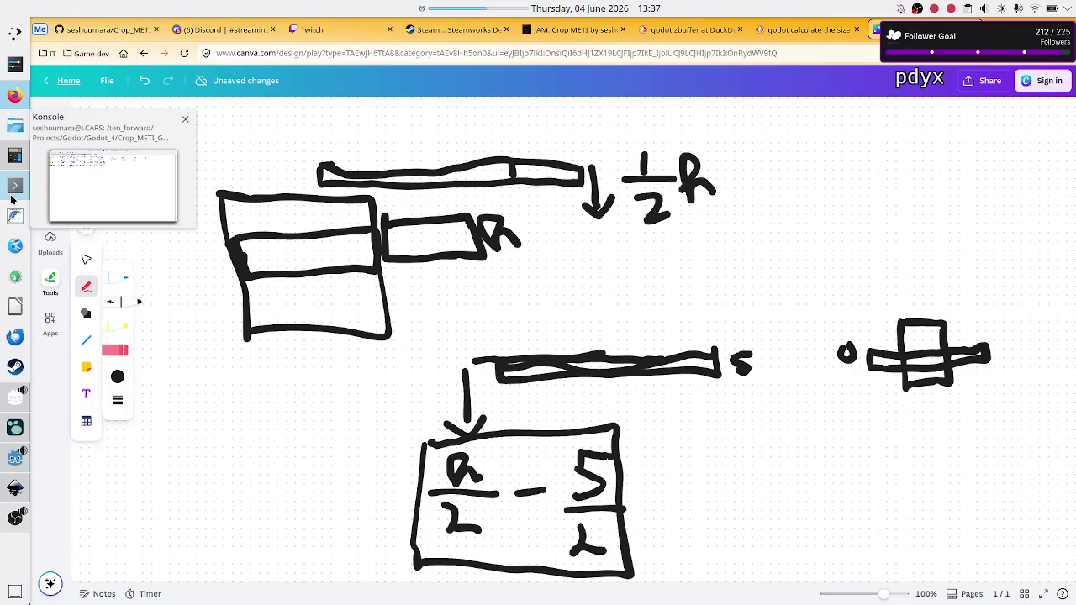
# Step: Zoom into Discord's stream schedule image, open #game-dev, then return to the Godot editor
pyautogui.click(220, 29)
pyautogui.click(322, 159)
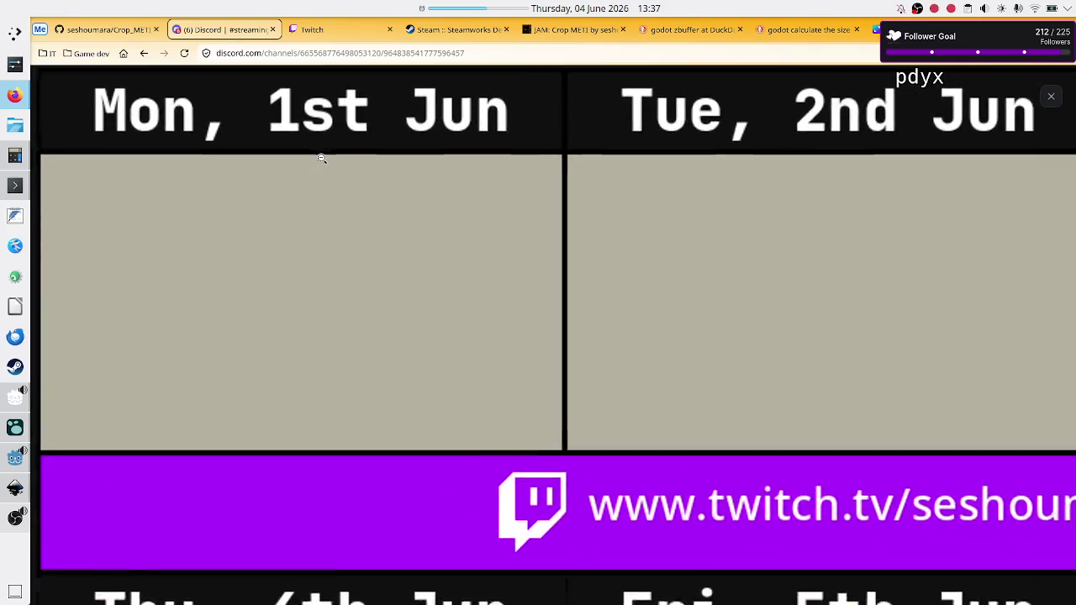
pyautogui.click(373, 197)
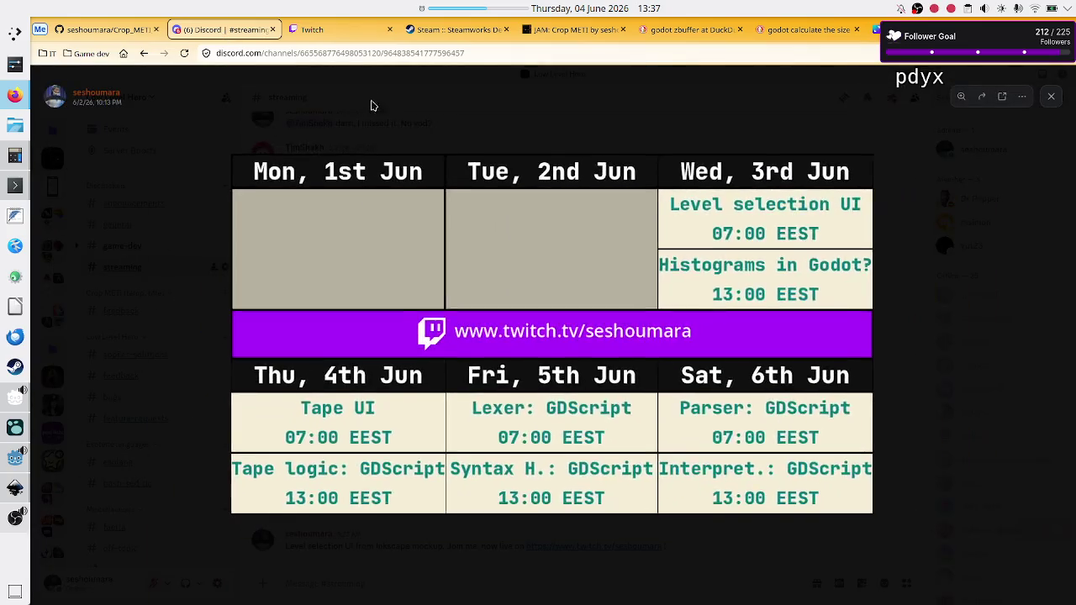
pyautogui.click(1050, 96)
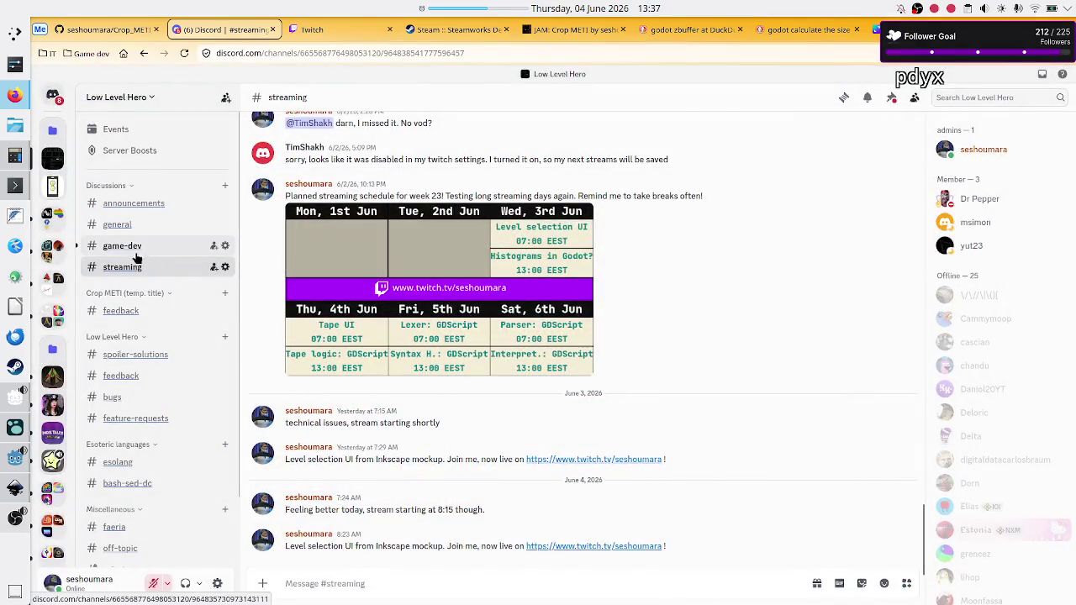
pyautogui.click(133, 245)
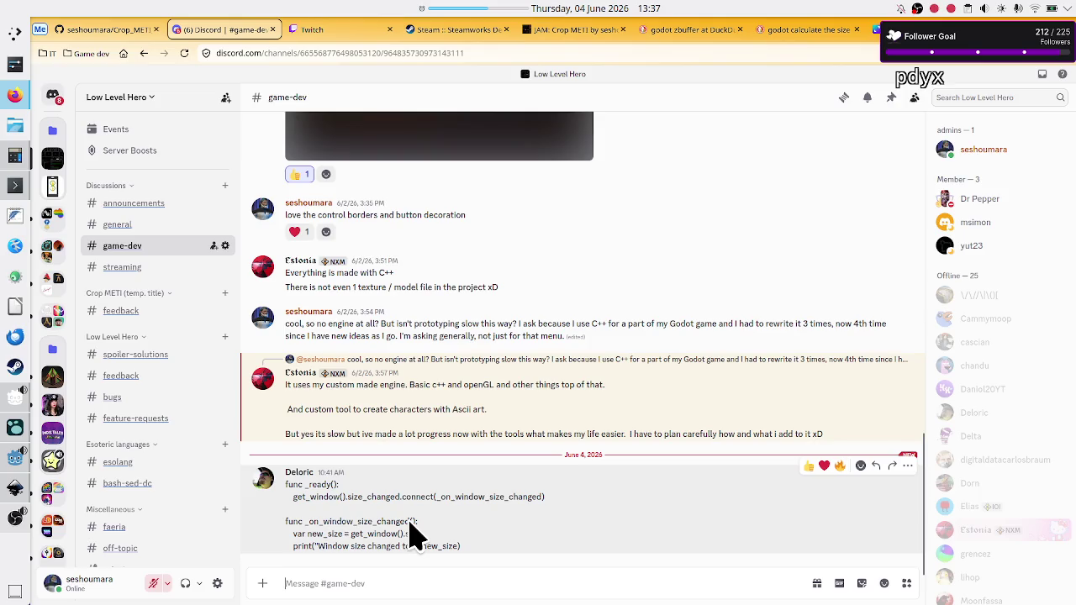
pyautogui.click(15, 465)
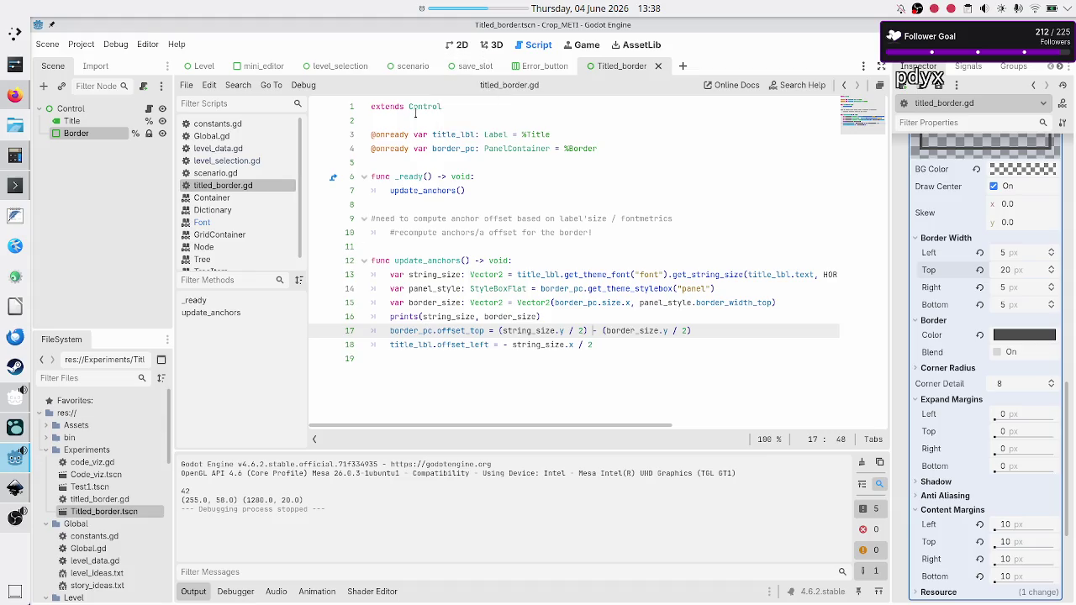
# Step: Inspect level_selection.gd's _on_scroll_container_resized, pre-sort and get_parent code, then return to Discord
pyautogui.click(240, 162)
pyautogui.scroll(-15, 477, 290)
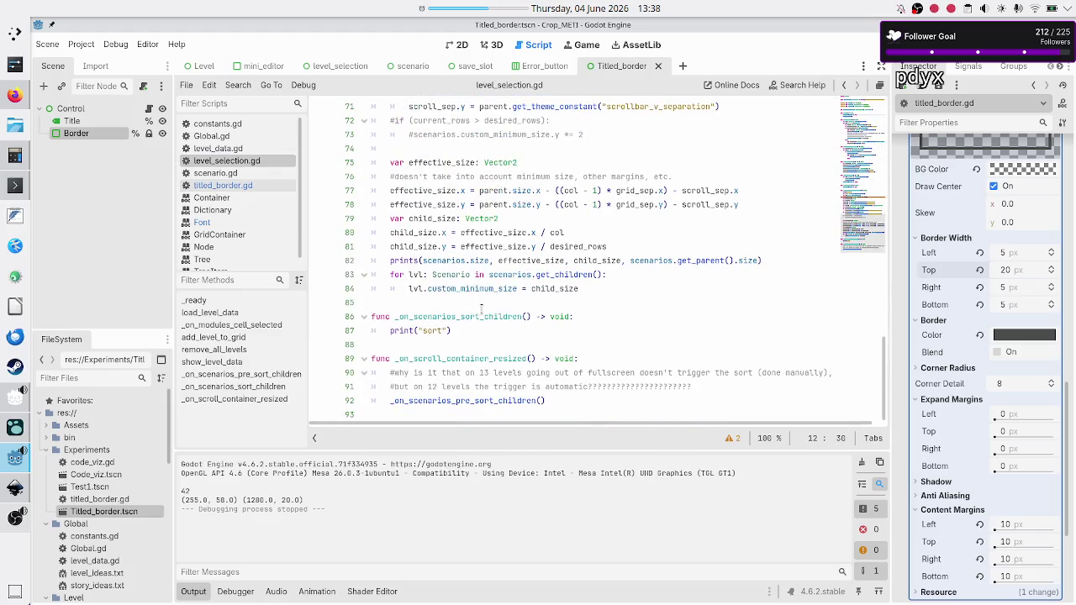
pyautogui.doubleClick(473, 357)
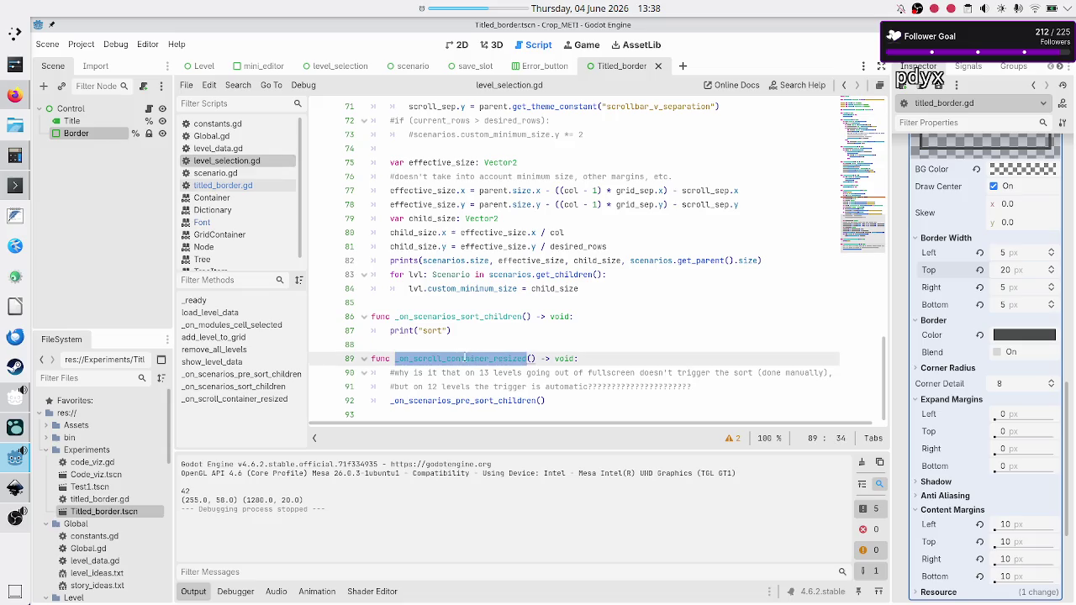
pyautogui.click(457, 357)
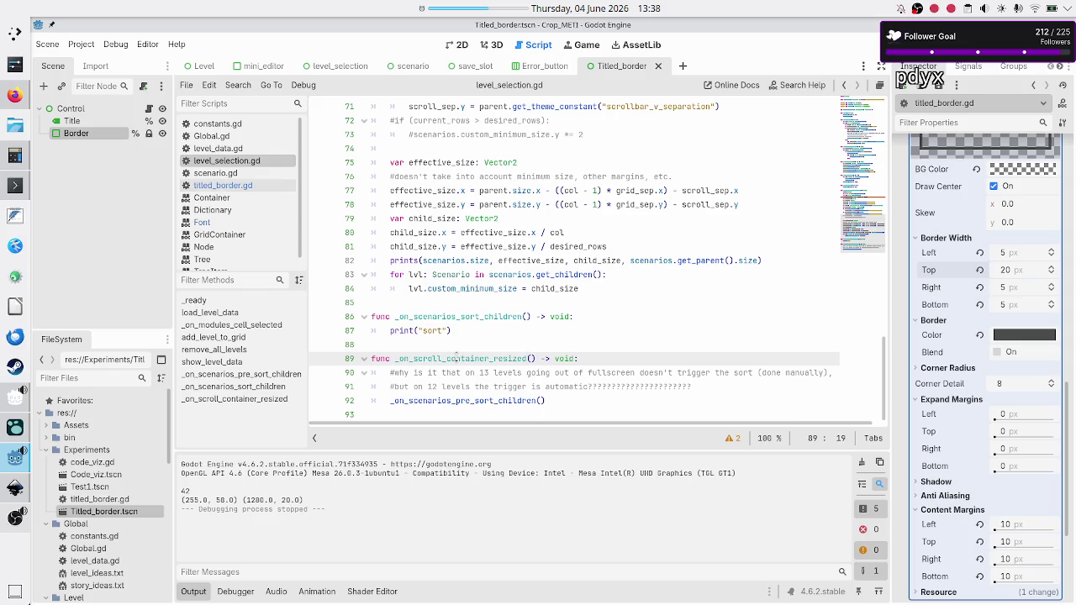
pyautogui.doubleClick(492, 401)
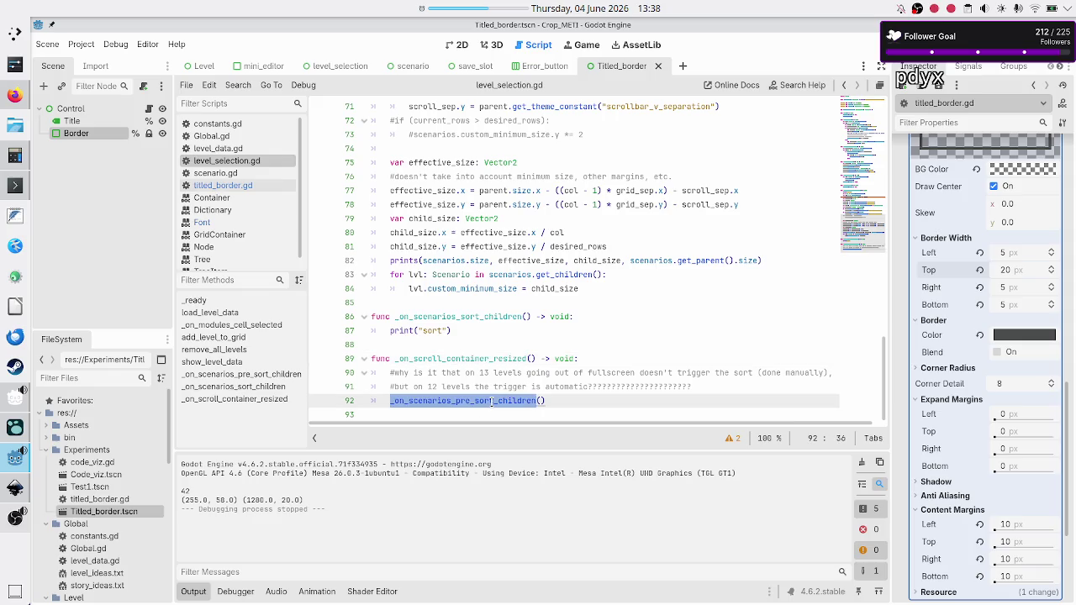
pyautogui.scroll(3, 536, 262)
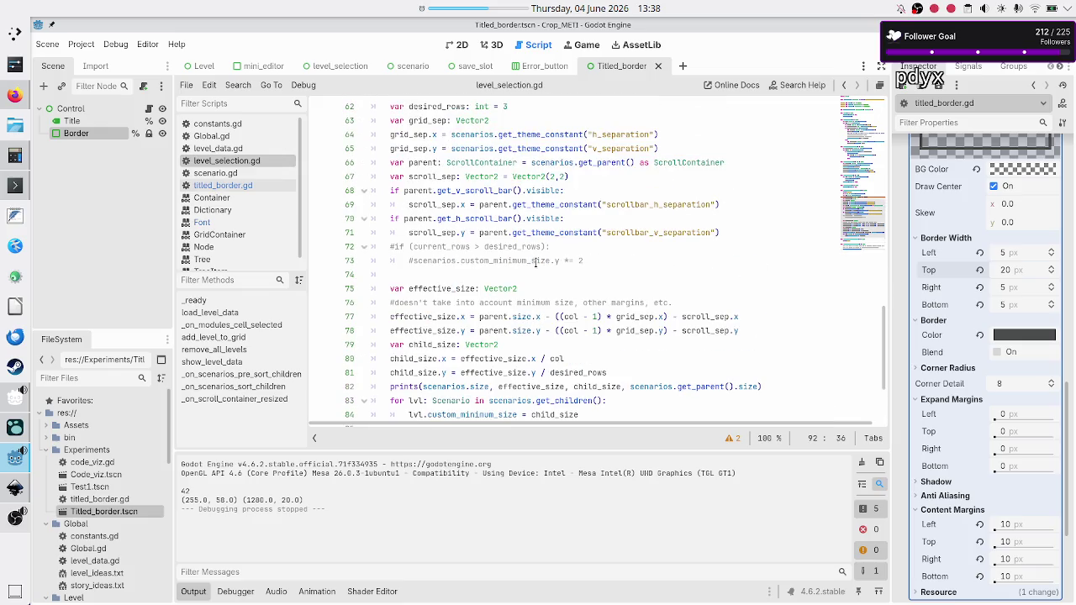
pyautogui.doubleClick(704, 387)
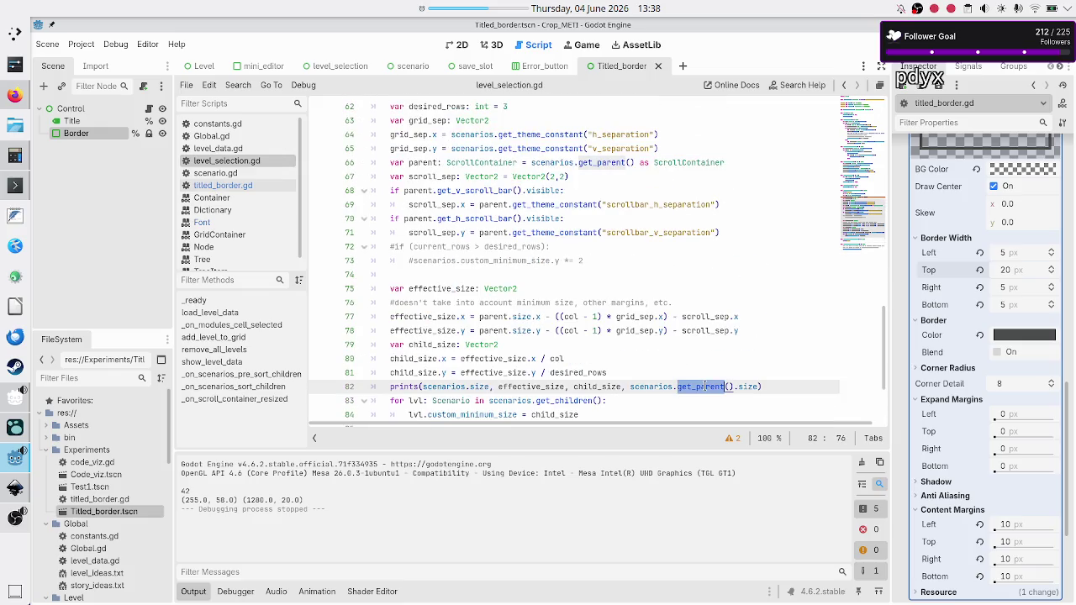
pyautogui.click(653, 387)
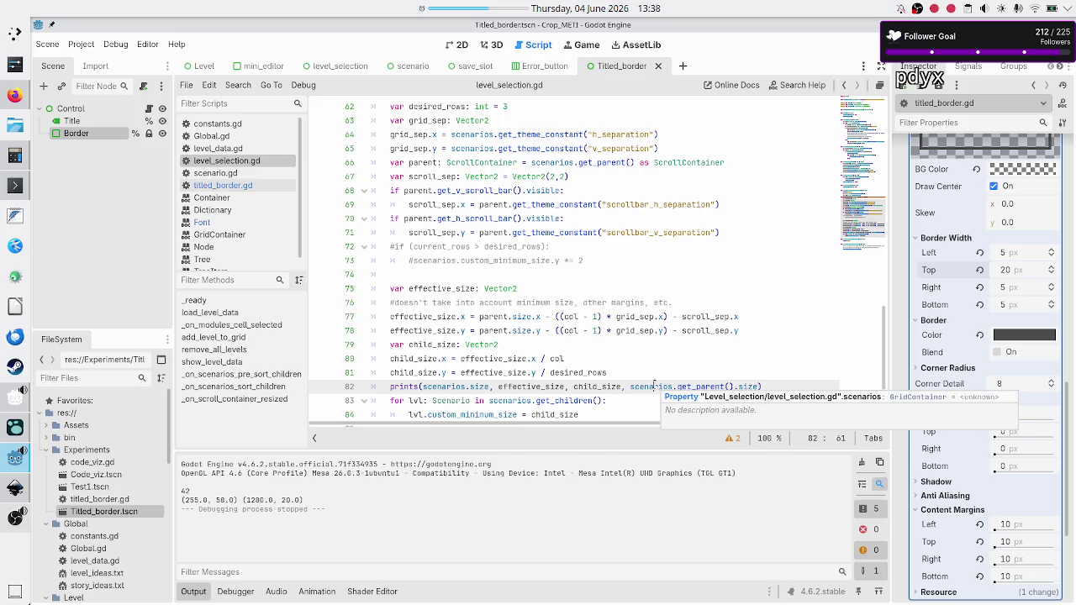
pyautogui.click(15, 95)
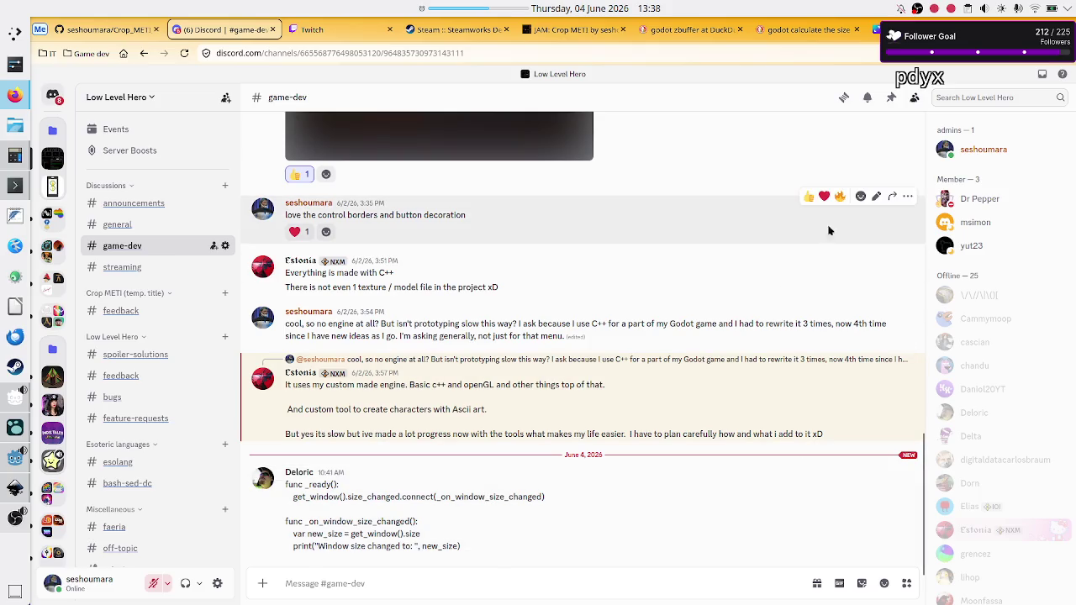
# Step: Pin the window-resize code snippet in #game-dev and confirm it appears among pinned messages
pyautogui.click(891, 98)
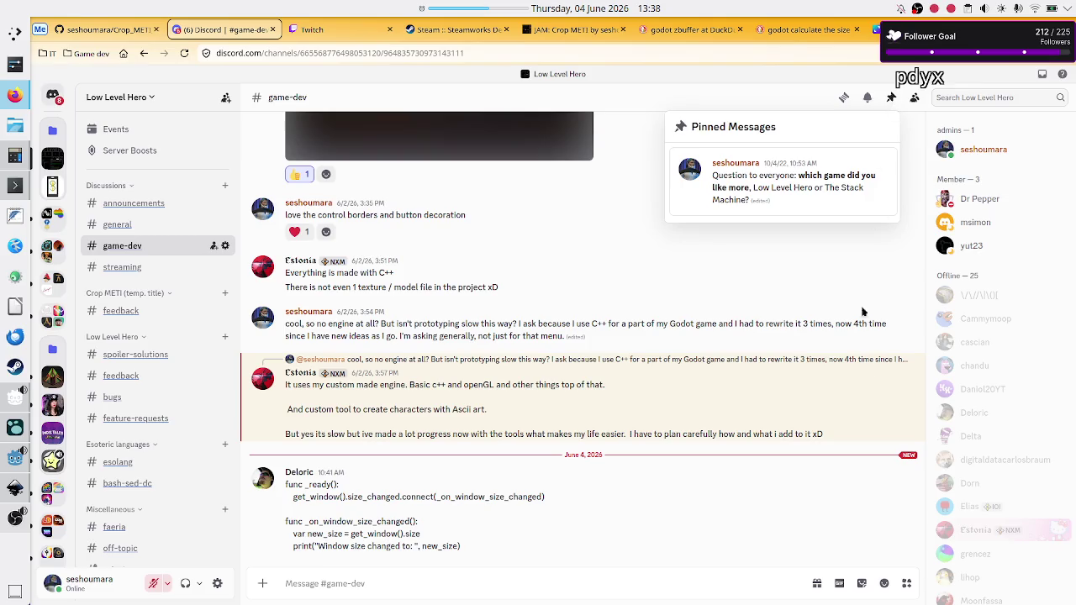
pyautogui.click(847, 512)
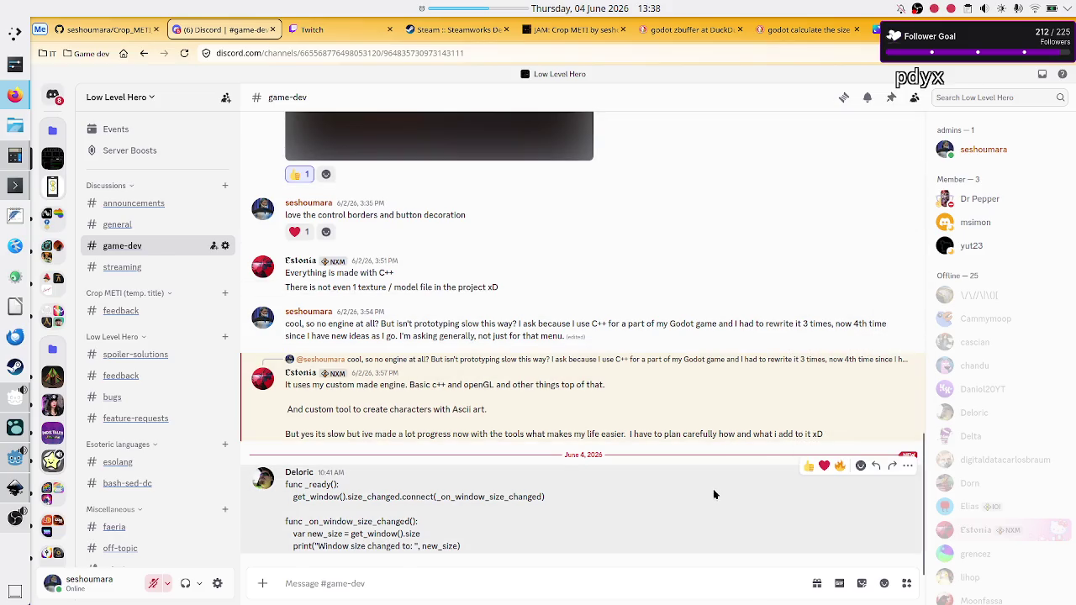
pyautogui.click(907, 465)
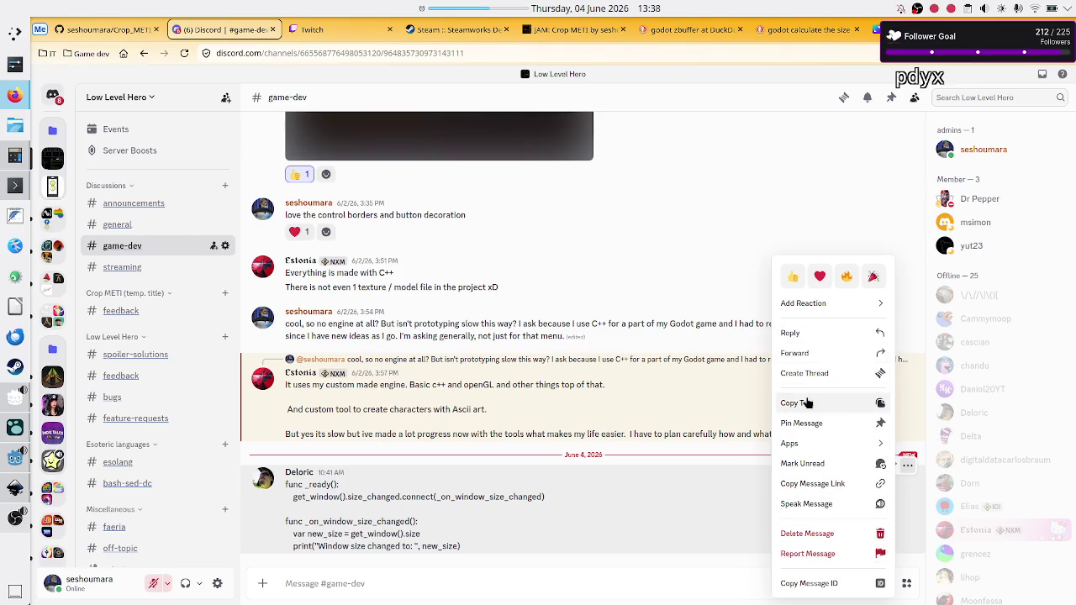
pyautogui.click(803, 423)
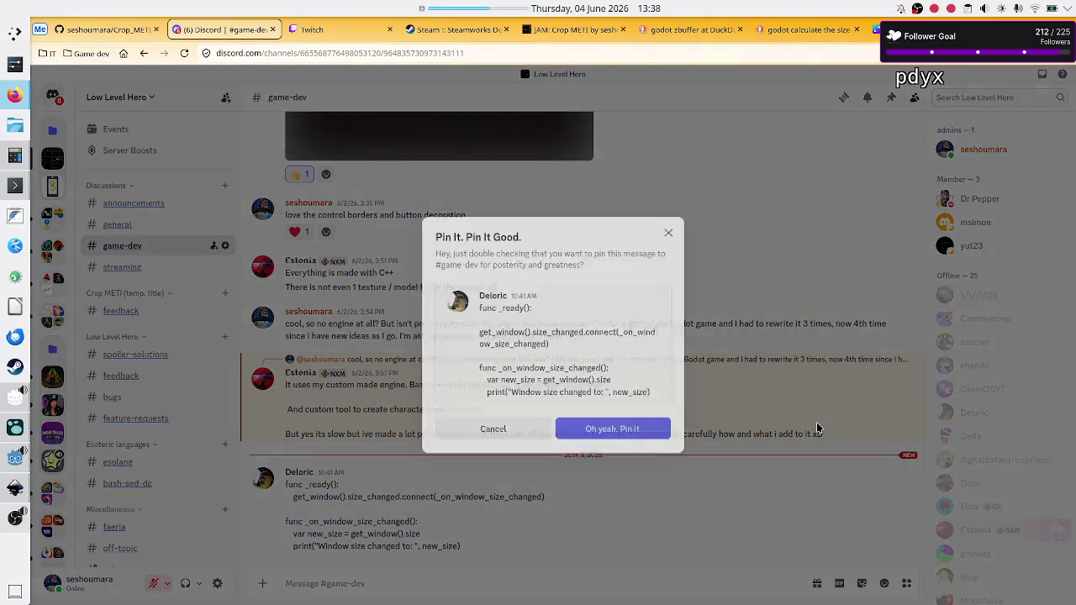
pyautogui.click(603, 442)
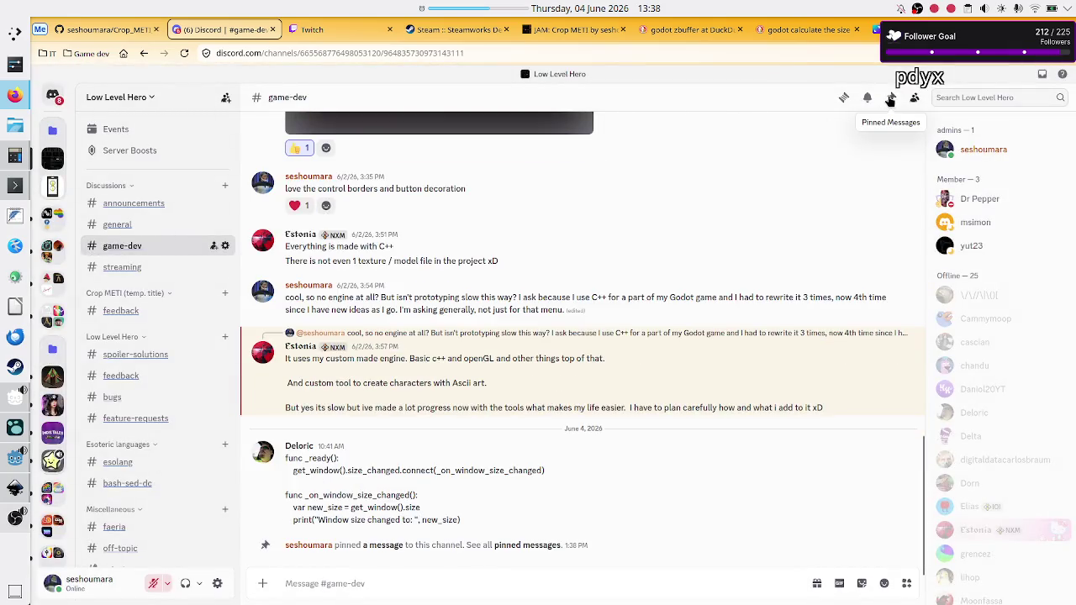
pyautogui.click(891, 98)
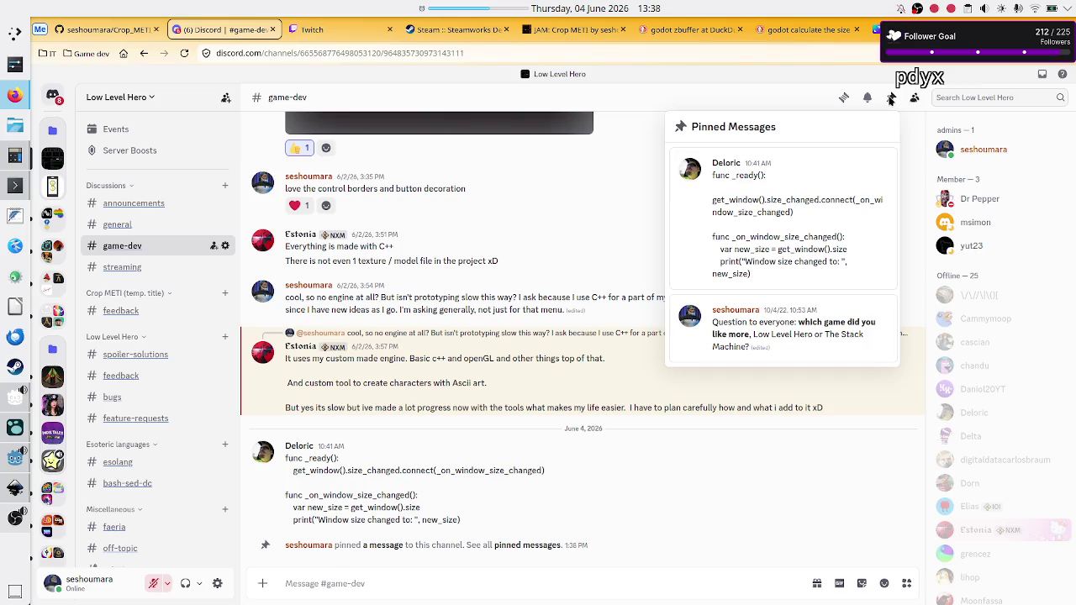
pyautogui.click(689, 481)
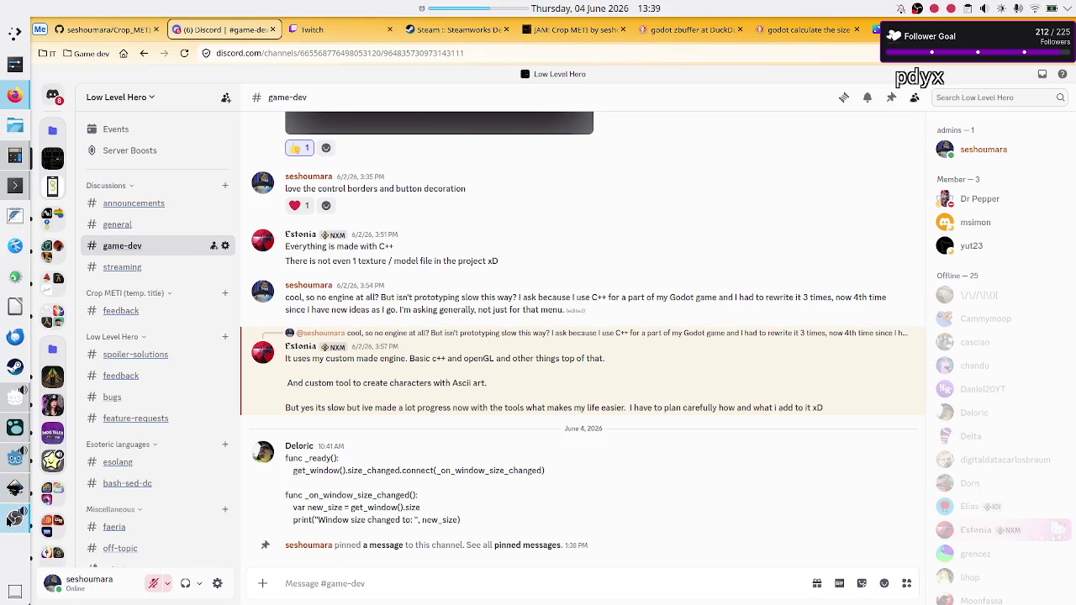
pyautogui.click(4, 464)
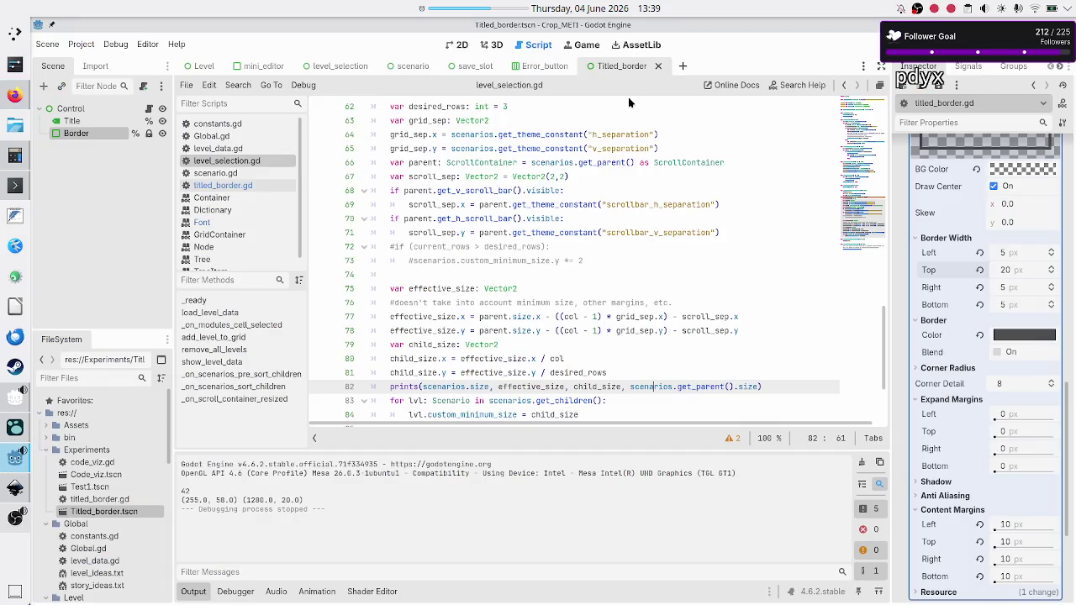
# Step: Run the scene, then lower the Border's top border width from 20 to 2 px and rerun
pyautogui.press('F6')
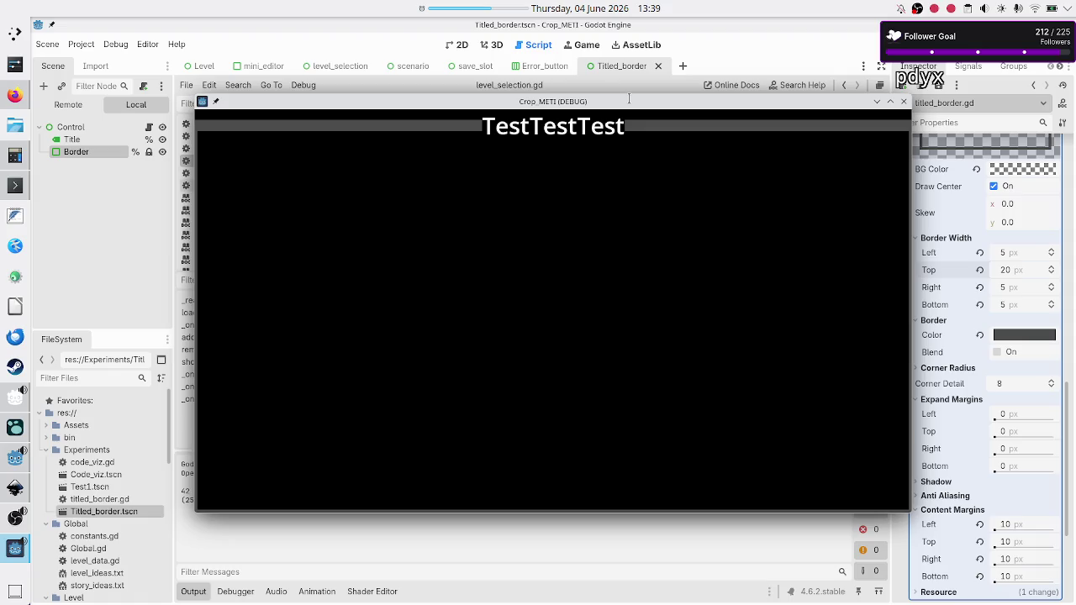
pyautogui.click(904, 104)
pyautogui.click(1011, 271)
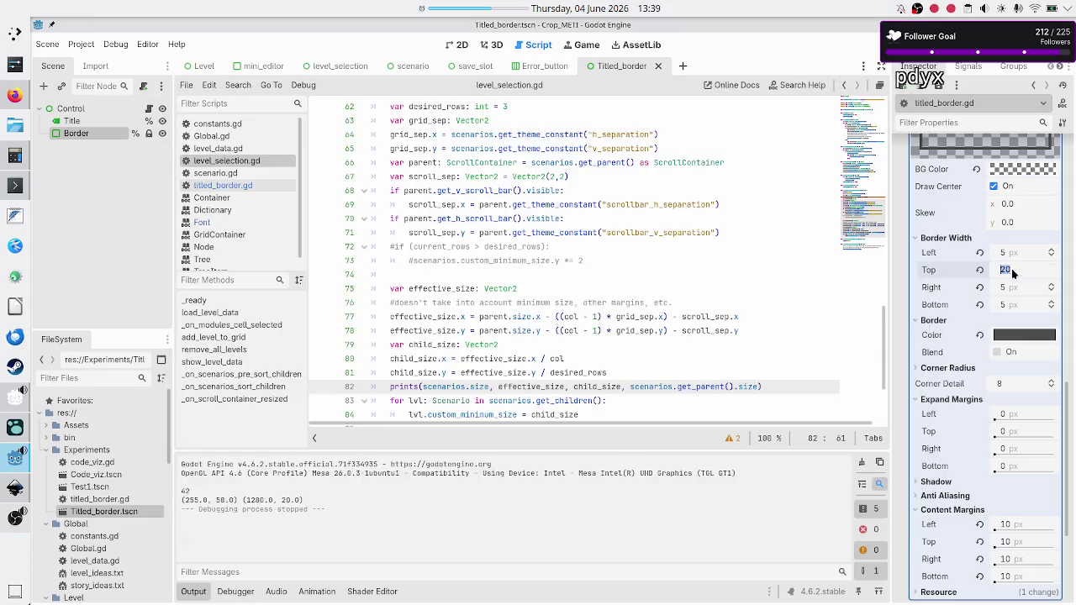
pyautogui.write('4')
pyautogui.press('BackSpace')
pyautogui.write('2')
pyautogui.press('Return')
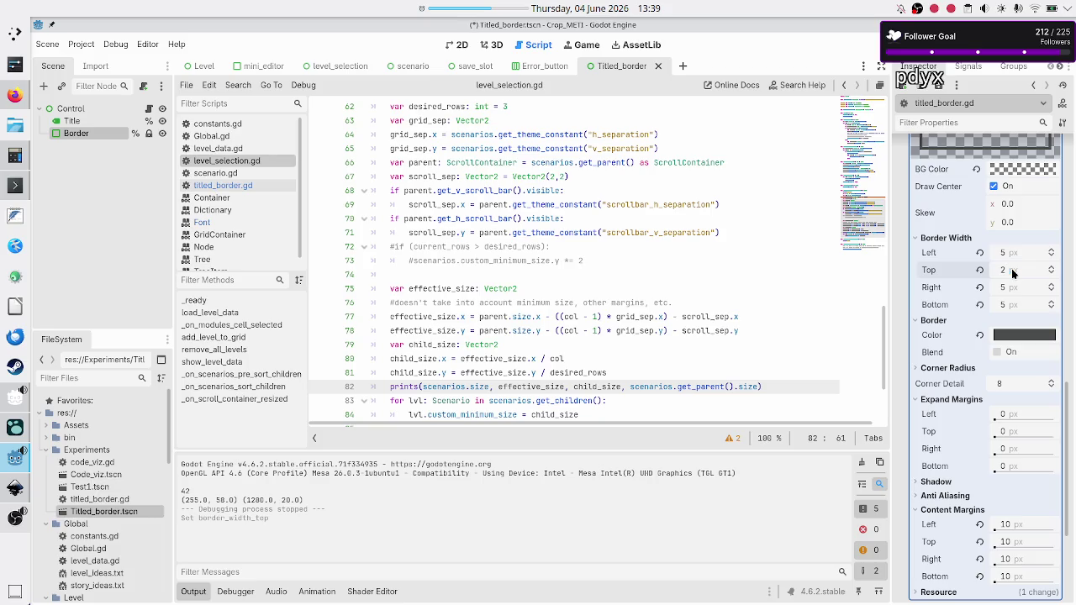
pyautogui.press('F6')
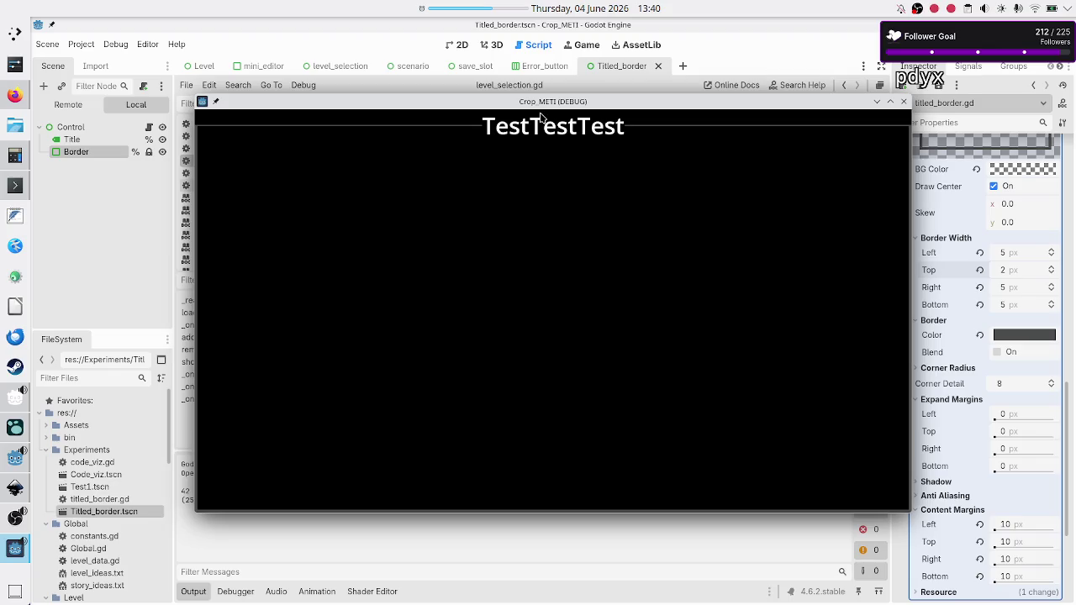
# Step: Close the debug game and examine the line 17 offset formula in titled_border.gd
pyautogui.click(904, 102)
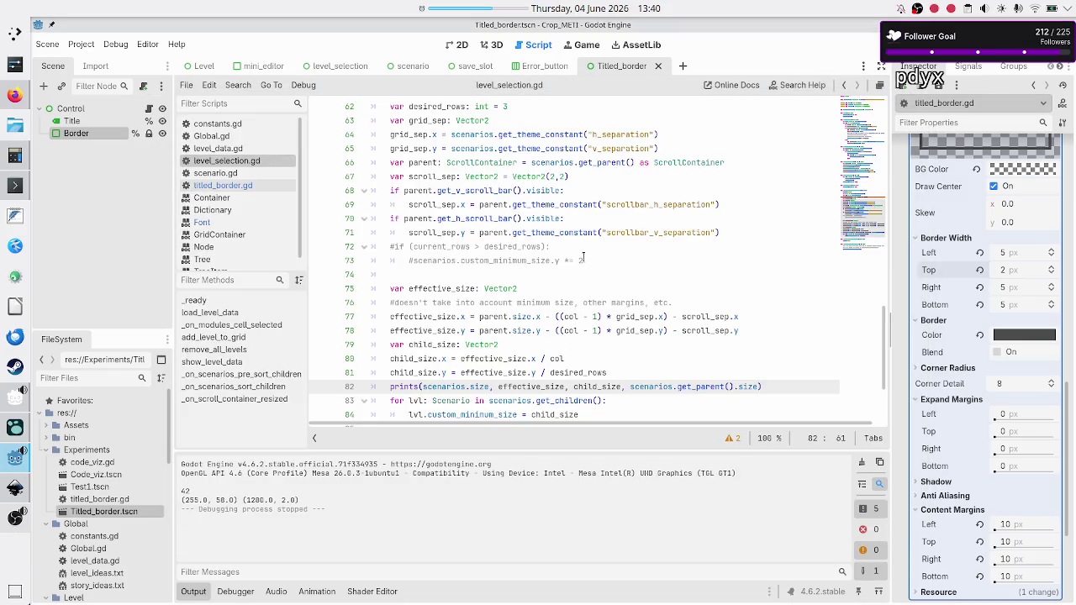
pyautogui.scroll(-3, 533, 332)
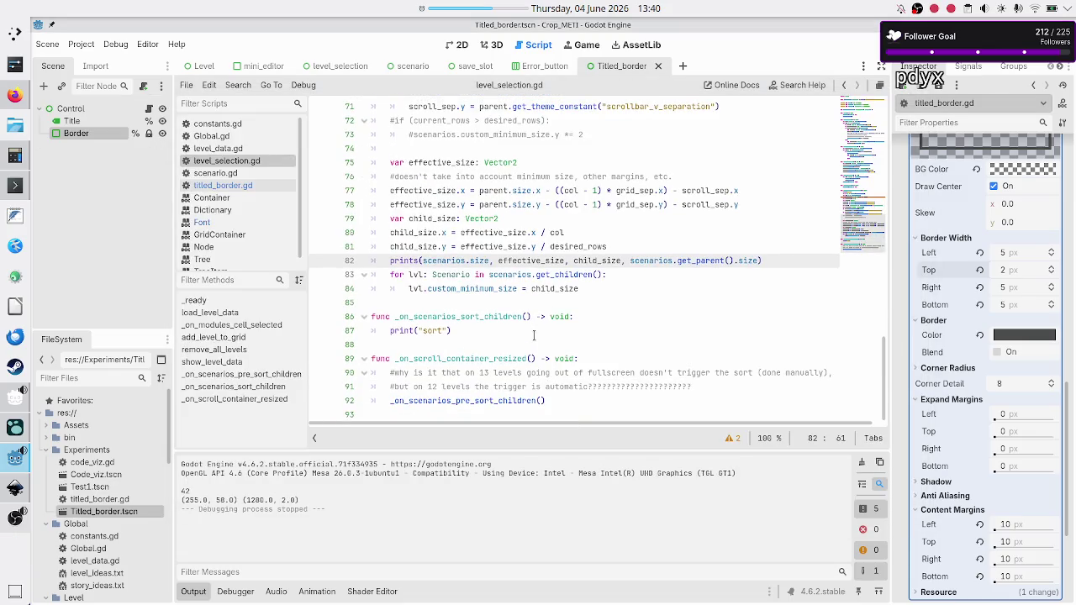
pyautogui.click(241, 183)
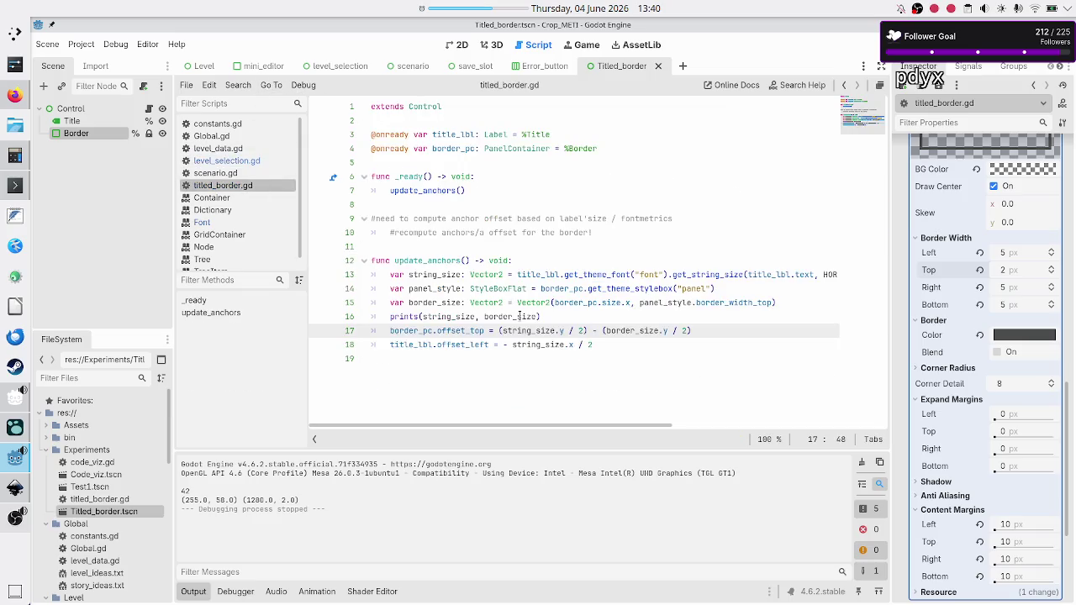
pyautogui.doubleClick(423, 330)
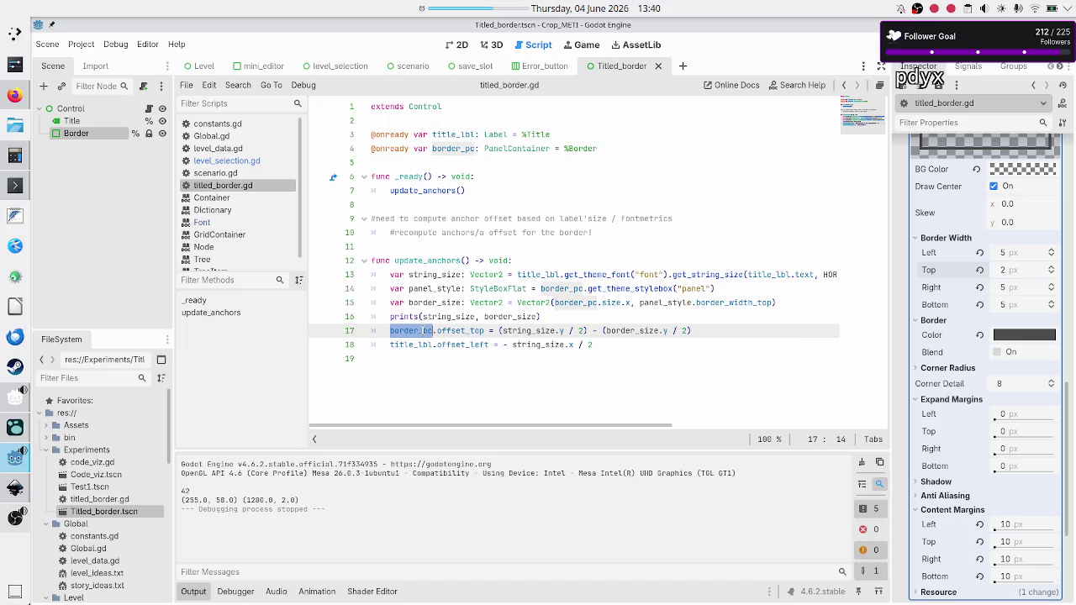
pyautogui.doubleClick(460, 332)
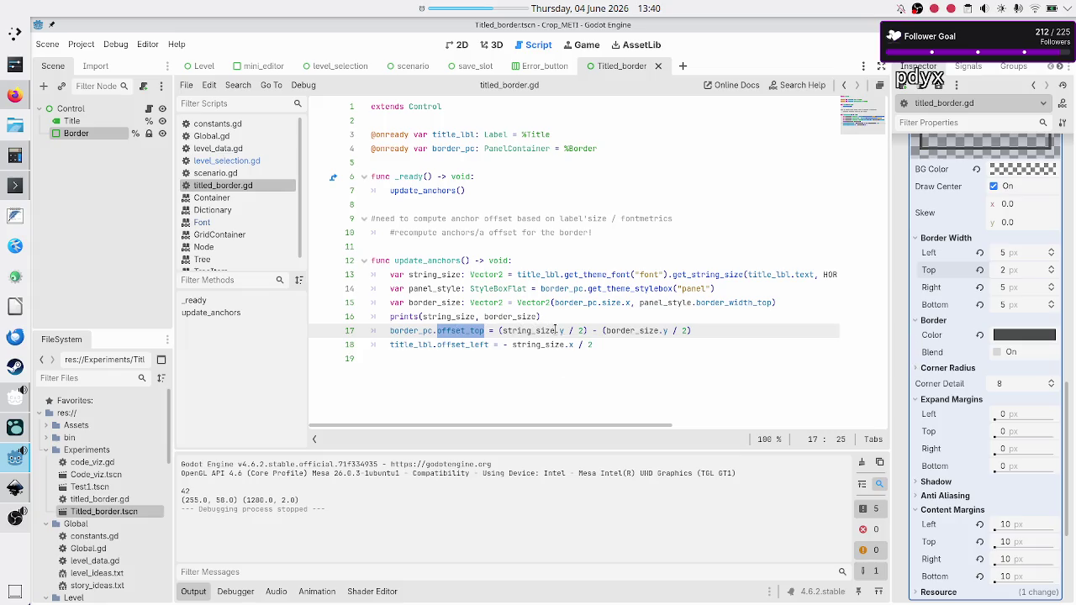
pyautogui.doubleClick(607, 332)
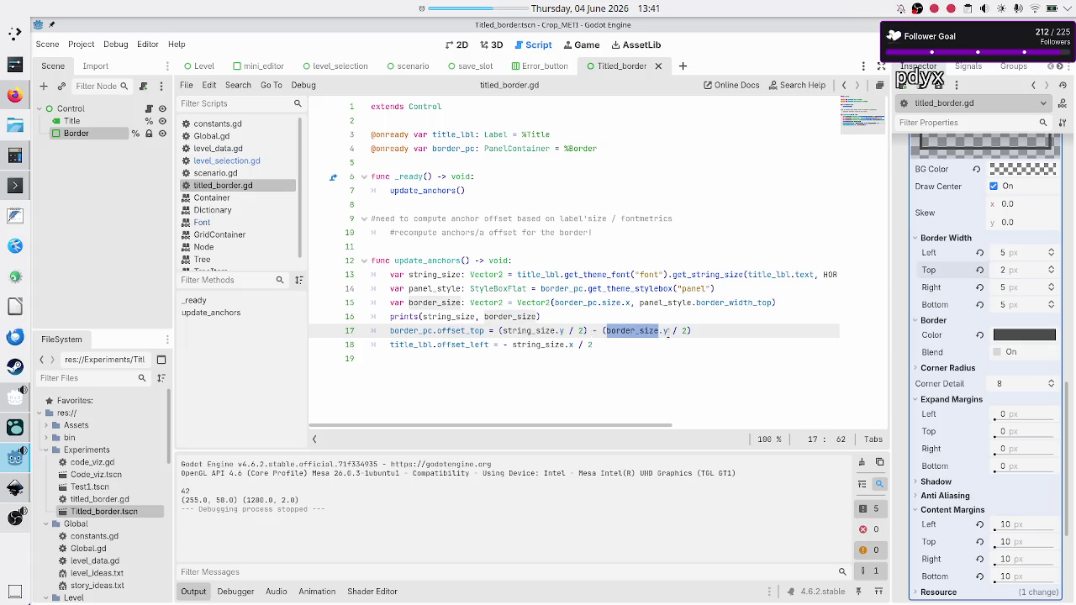
# Step: Check border_width_top on line 15, then run the scene with F6 to test the border
pyautogui.moveTo(665, 332)
pyautogui.doubleClick(741, 302)
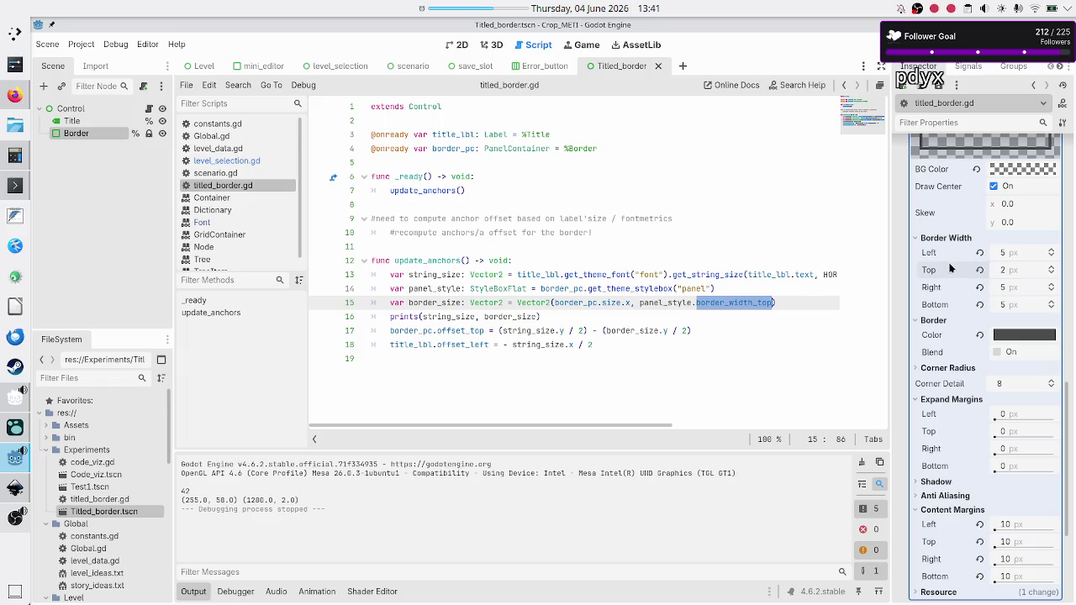
pyautogui.moveTo(949, 272)
pyautogui.click(784, 306)
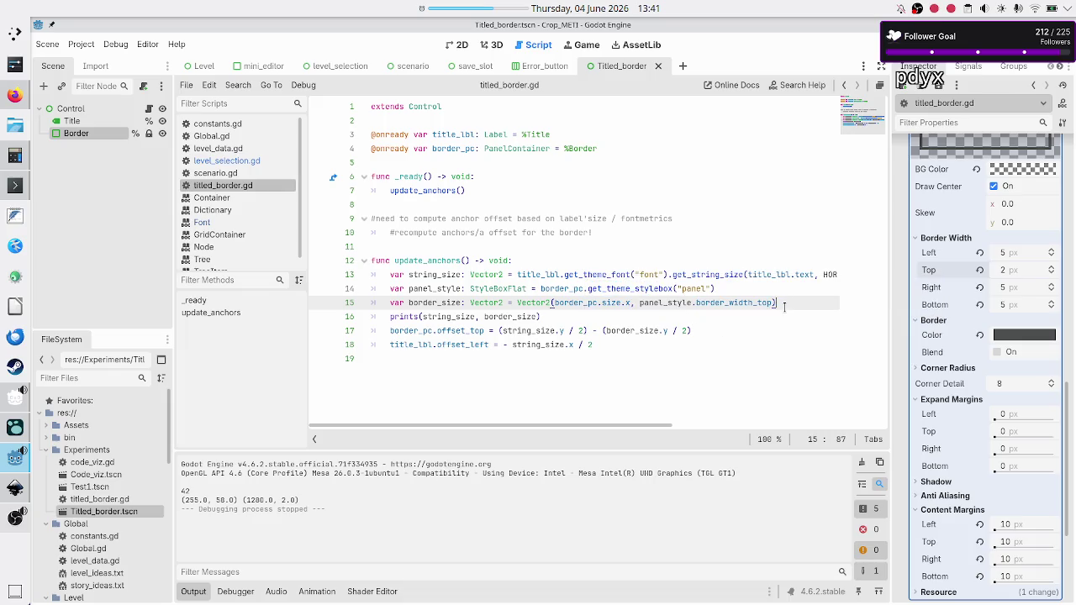
pyautogui.click(701, 331)
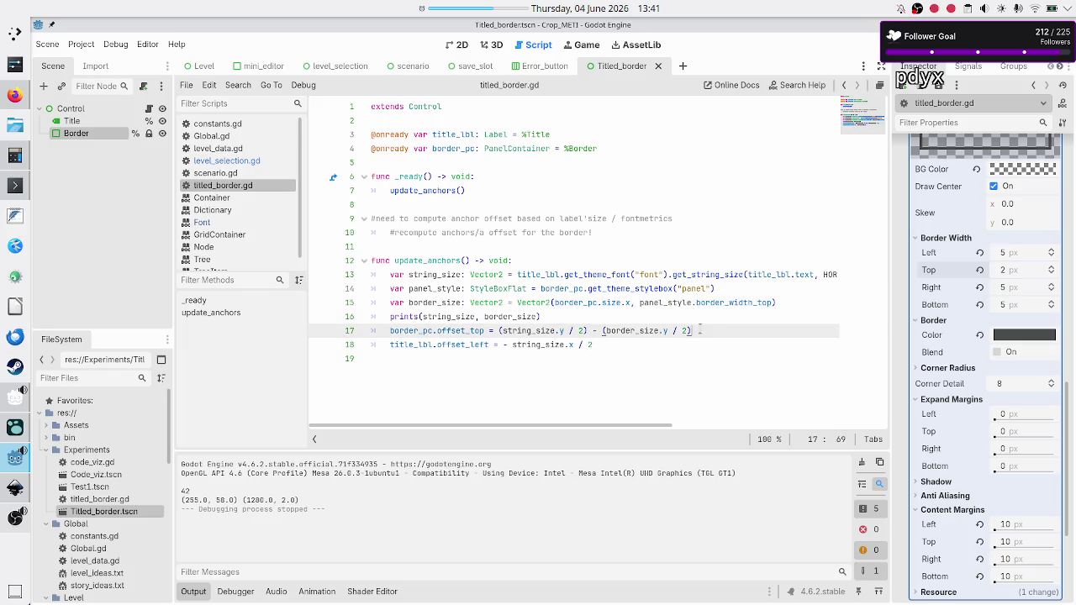
pyautogui.press('F6')
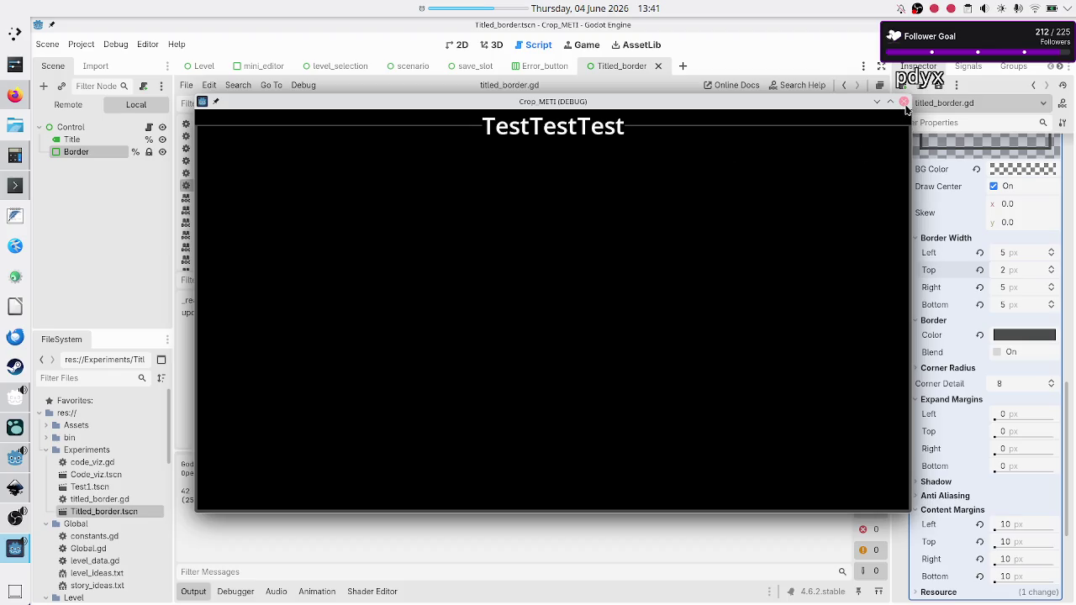
# Step: Stop the test run, review the Control and Border nodes in 2D, then switch to level_selection
pyautogui.click(906, 102)
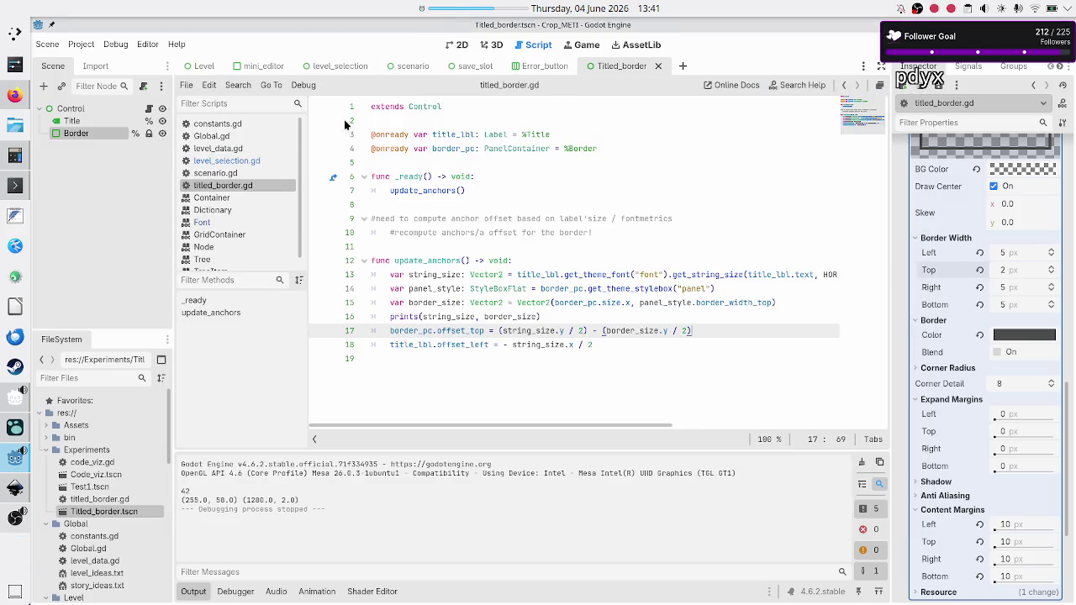
pyautogui.click(458, 45)
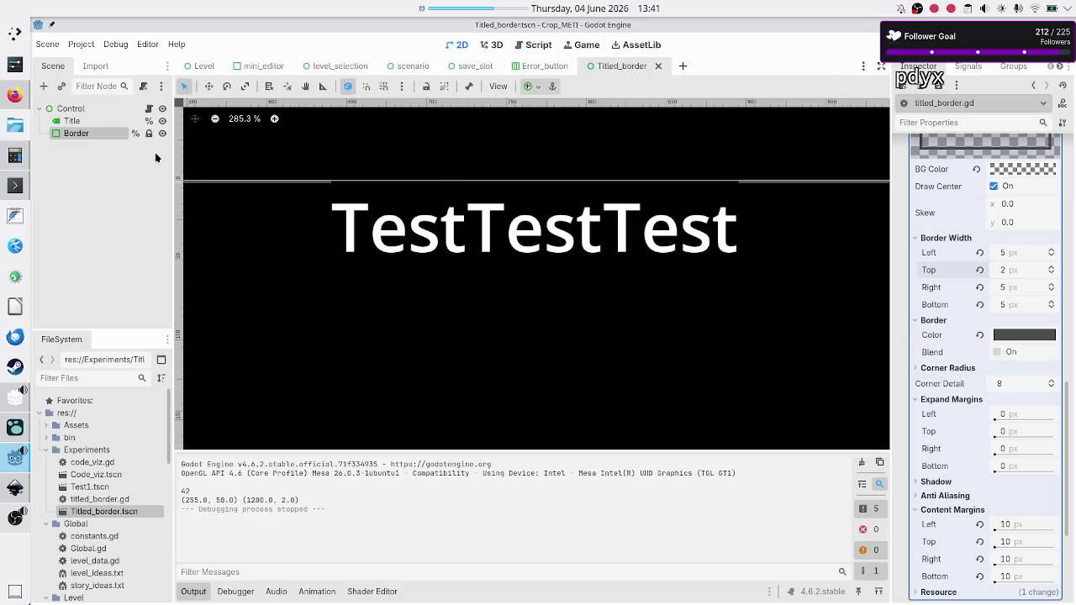
pyautogui.click(81, 109)
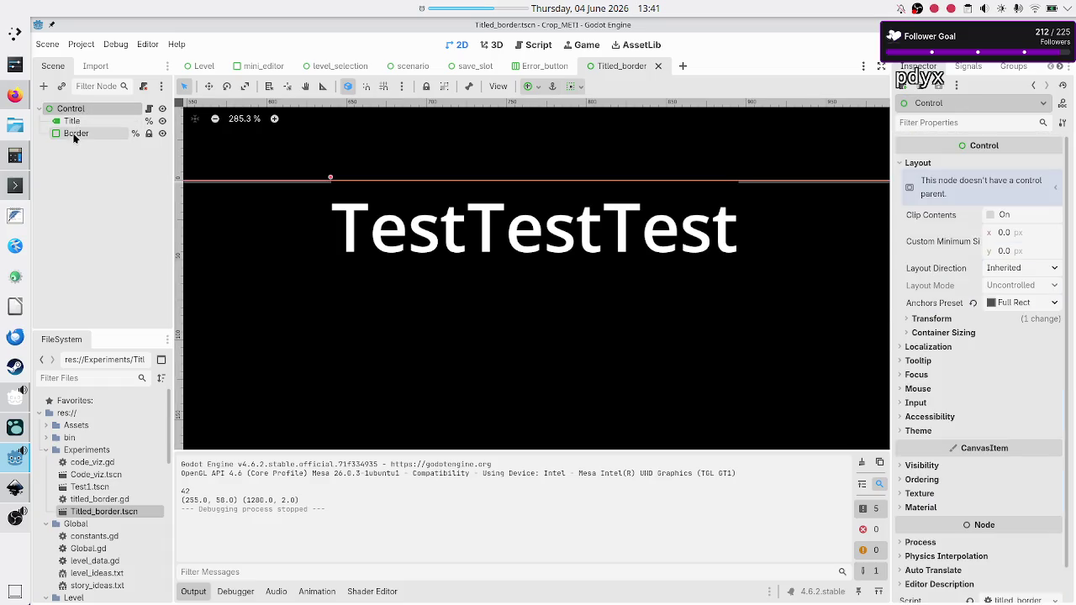
pyautogui.click(74, 134)
pyautogui.click(87, 108)
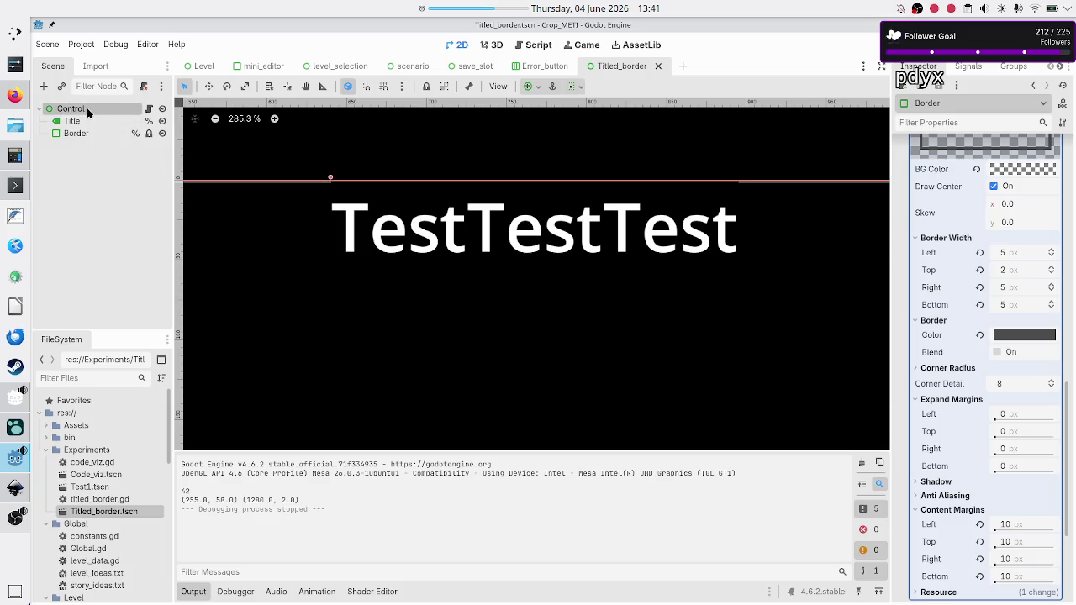
pyautogui.click(118, 222)
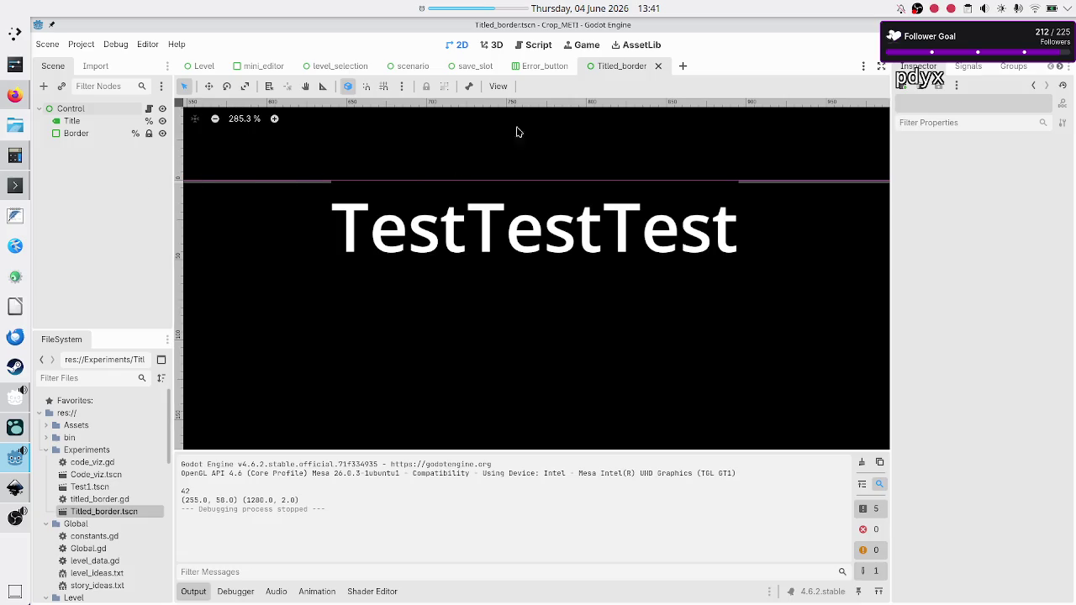
pyautogui.click(337, 73)
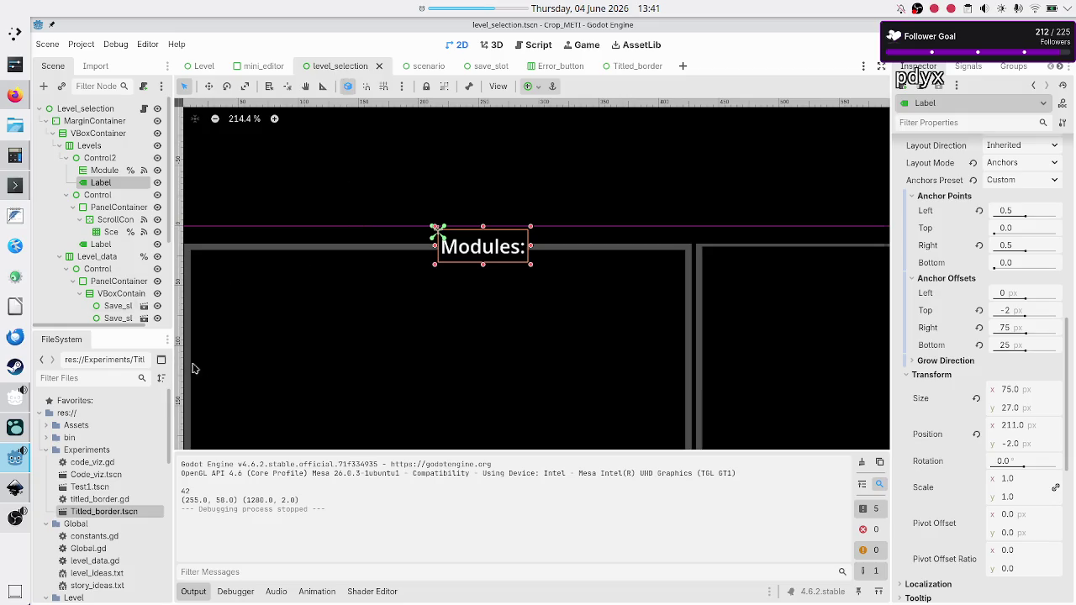
# Step: Hide the output log and inspect Control2's Modules border and 'Modules:' label nodes
pyautogui.click(195, 595)
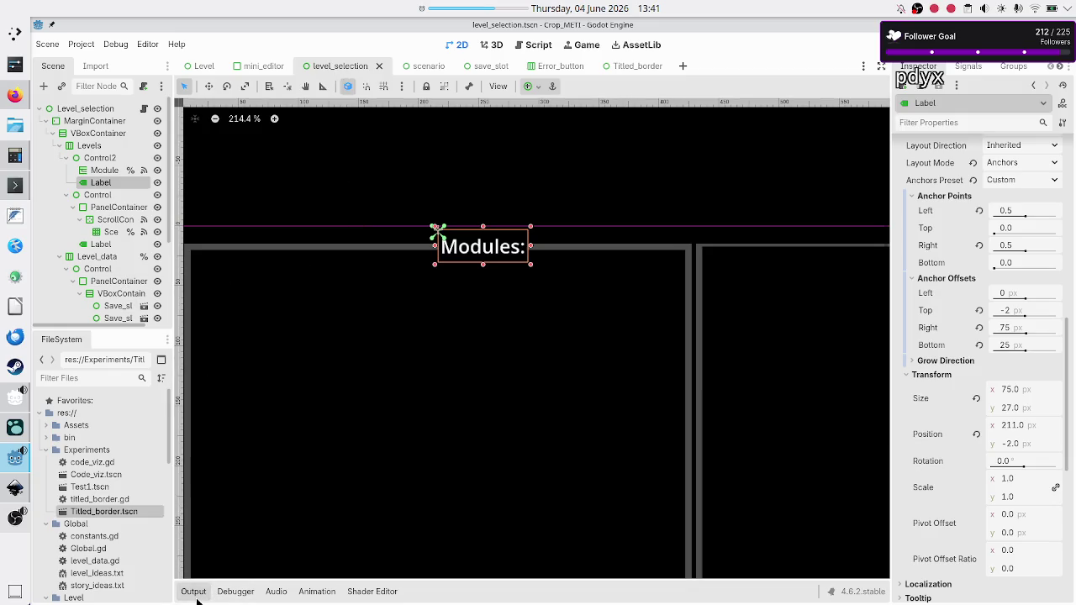
pyautogui.click(100, 160)
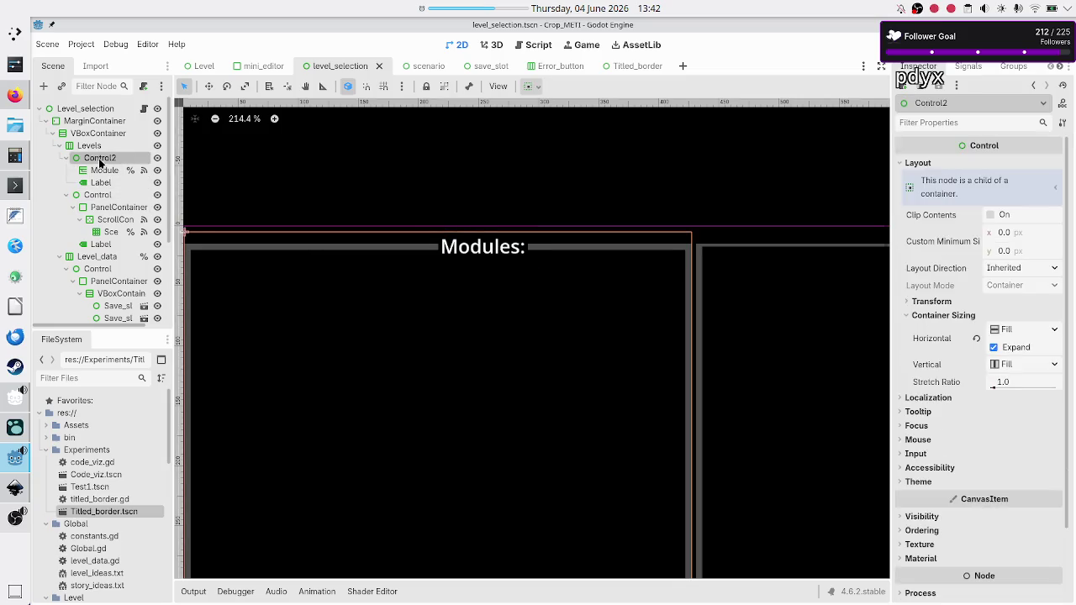
pyautogui.click(105, 170)
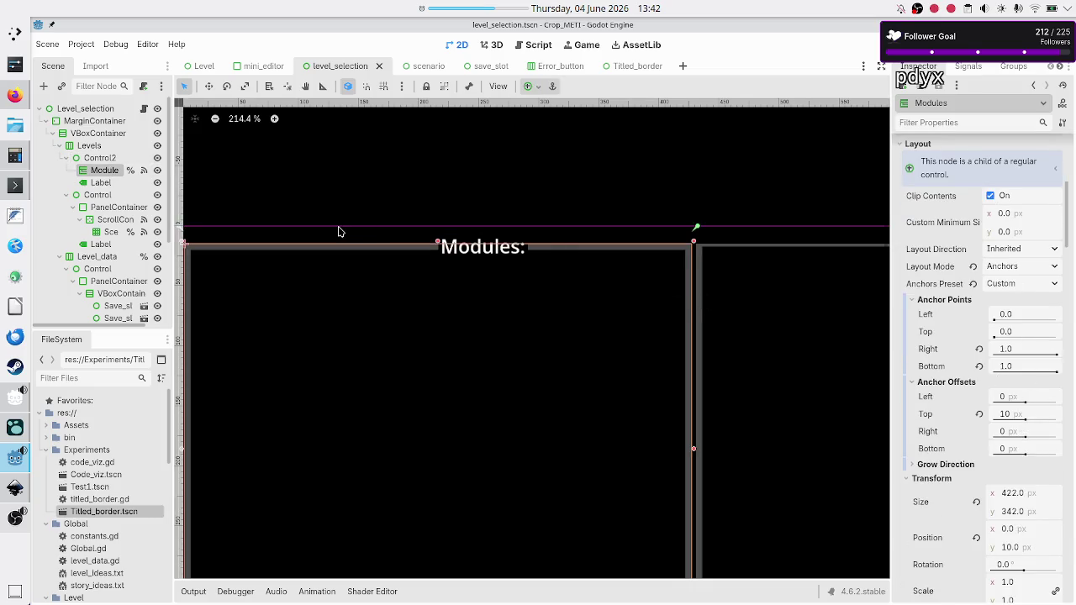
pyautogui.click(103, 182)
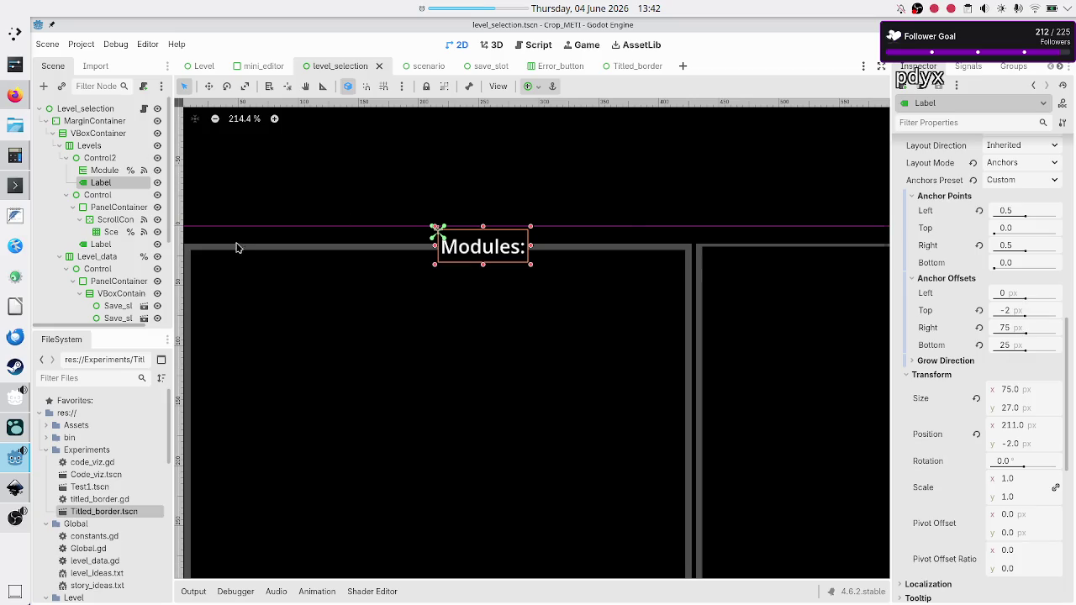
pyautogui.click(108, 173)
# Step: Instance Titled_border.tscn as a child of the Levels container via a 'titl' search
pyautogui.click(89, 145)
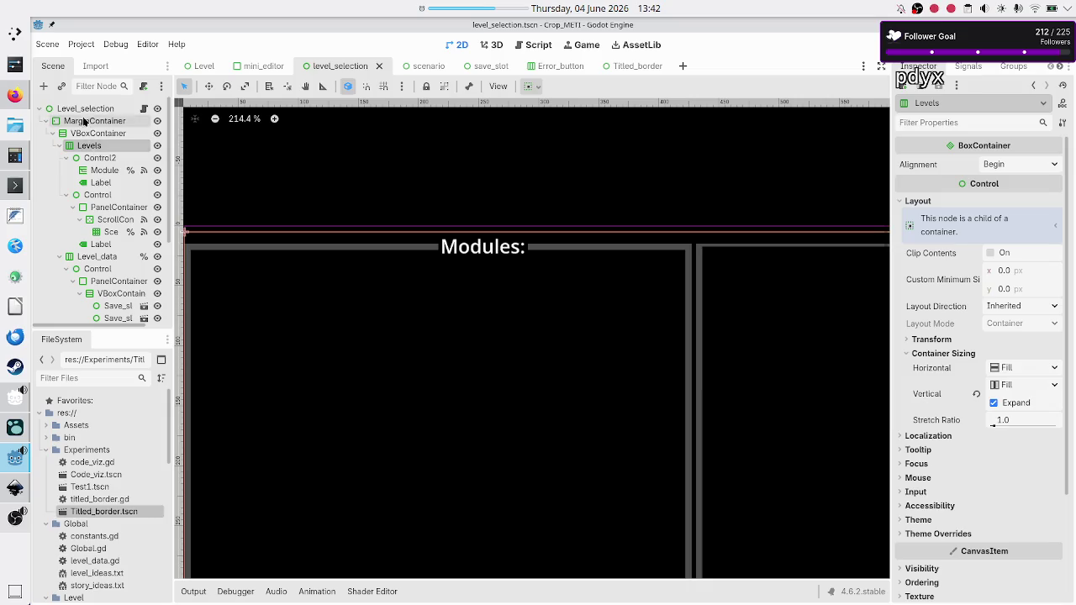
pyautogui.click(62, 87)
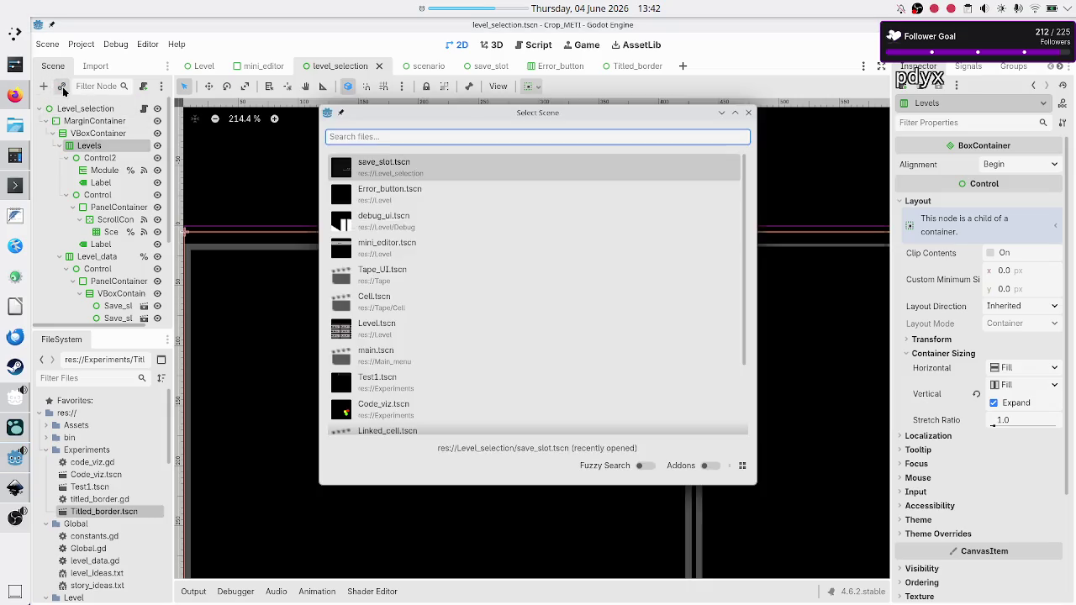
pyautogui.write('titl')
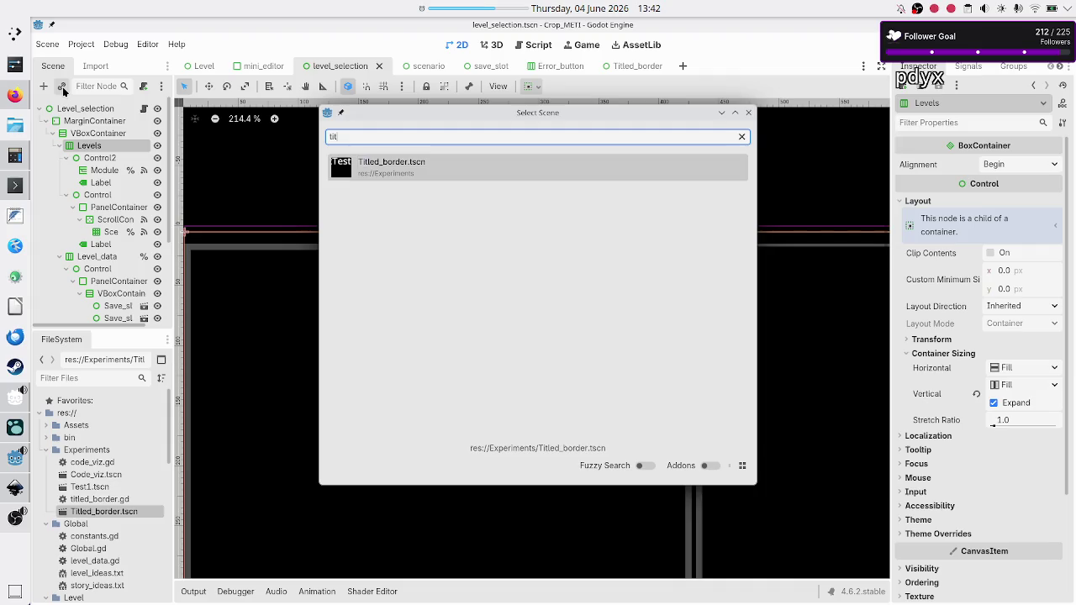
pyautogui.doubleClick(449, 168)
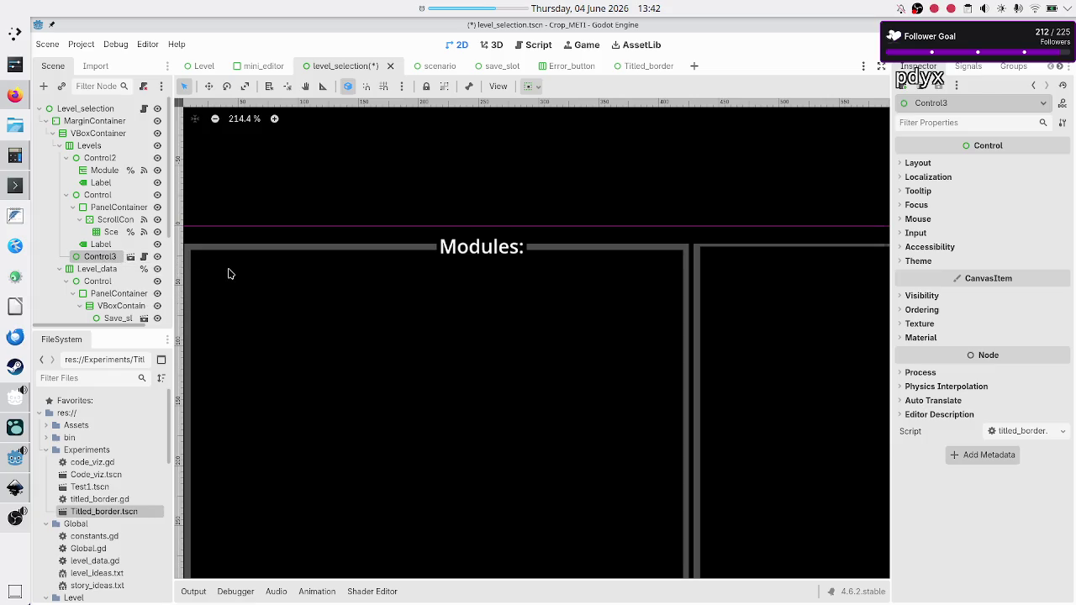
# Step: Redo the Titled_border instance under Levels and make Control3 the first child
pyautogui.hotkey('ctrl', 'z')
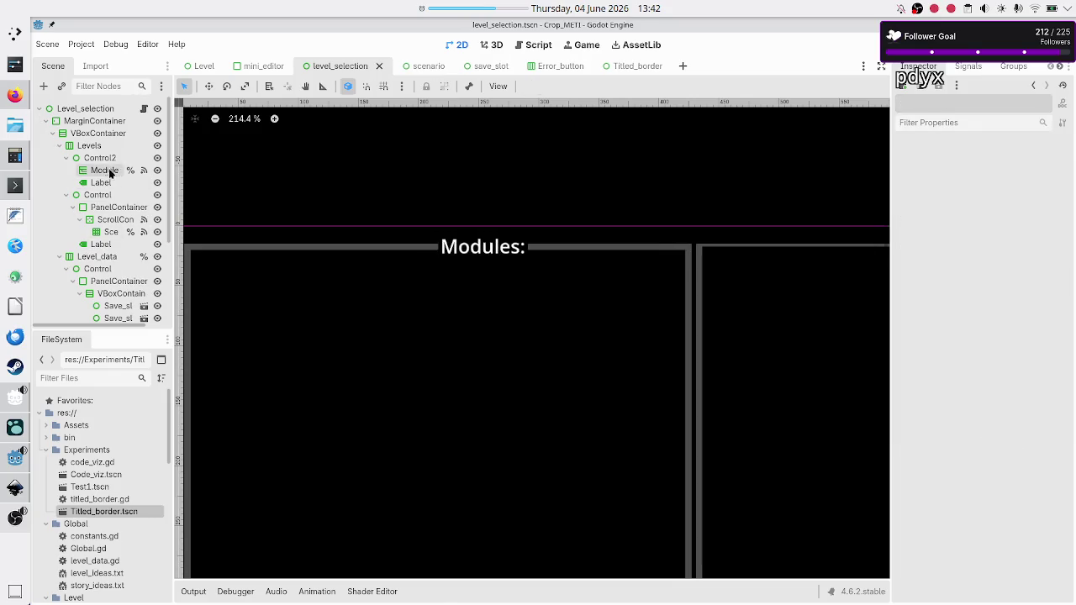
pyautogui.click(94, 147)
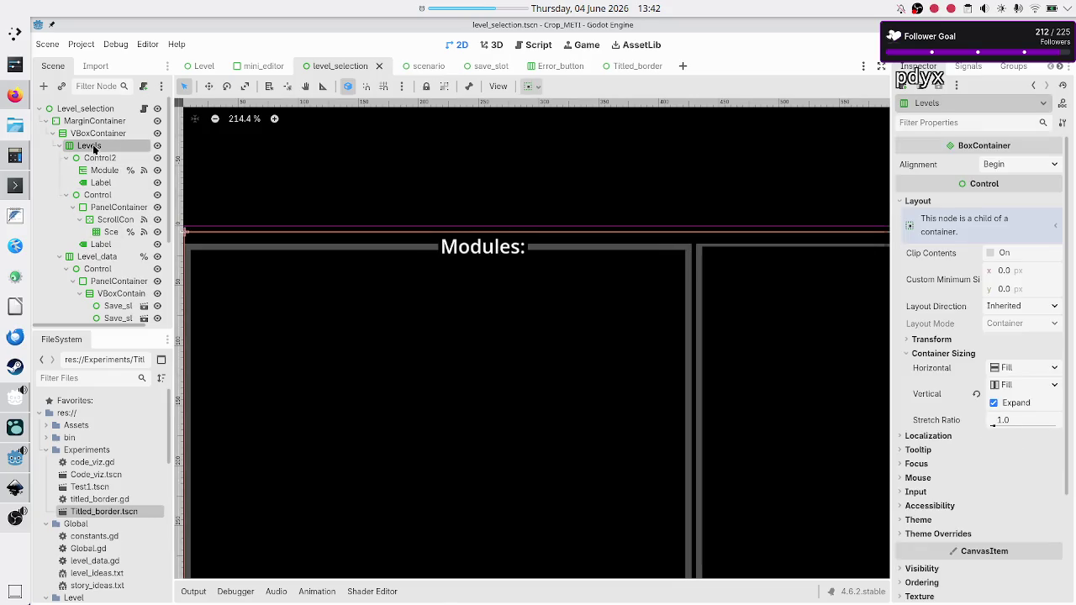
pyautogui.click(65, 158)
pyautogui.click(65, 170)
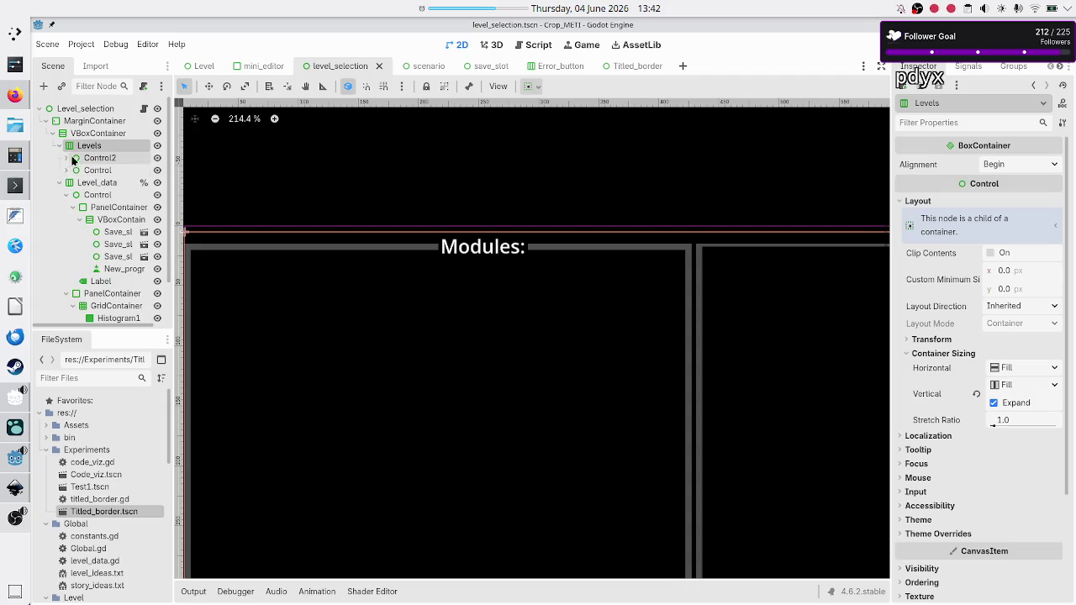
pyautogui.click(62, 86)
pyautogui.write('til')
pyautogui.press('Return')
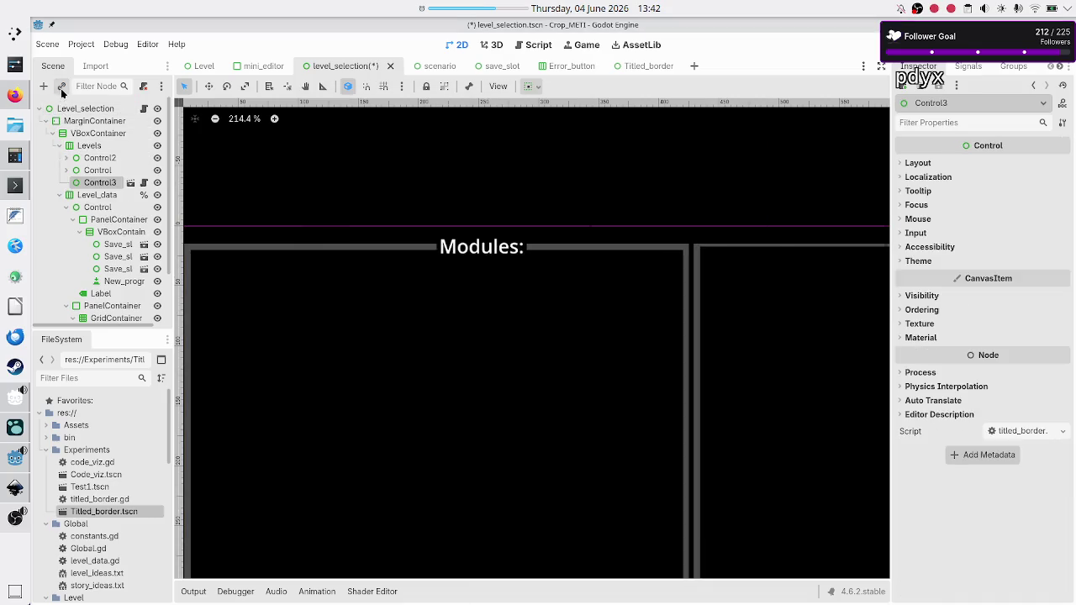
pyautogui.moveTo(100, 184); pyautogui.dragTo(99, 156)
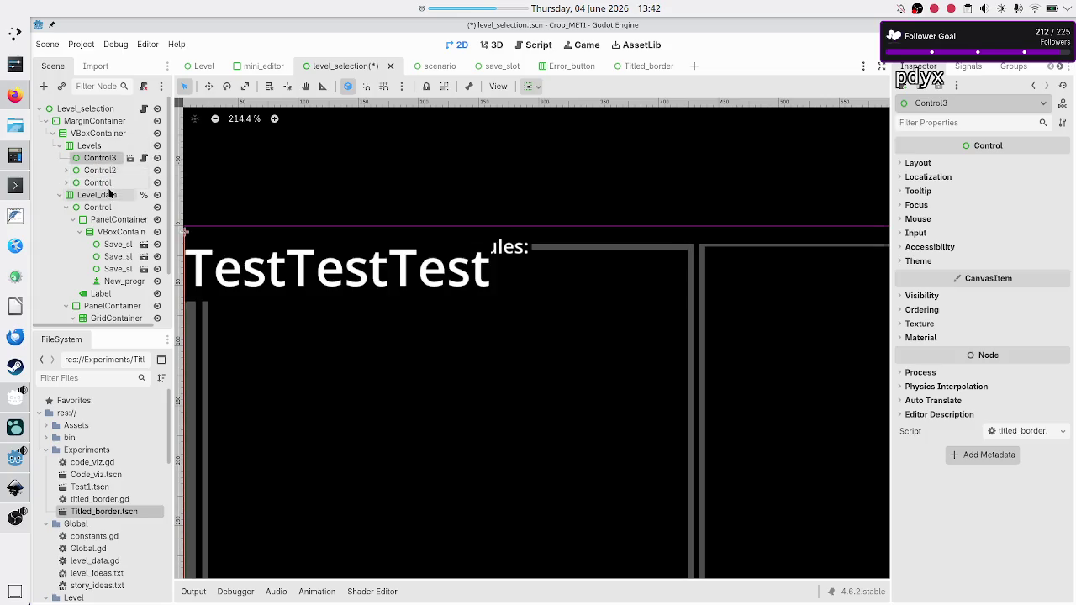
# Step: Move the Module node under Control3 and delete Control2 with its remaining Label
pyautogui.click(90, 172)
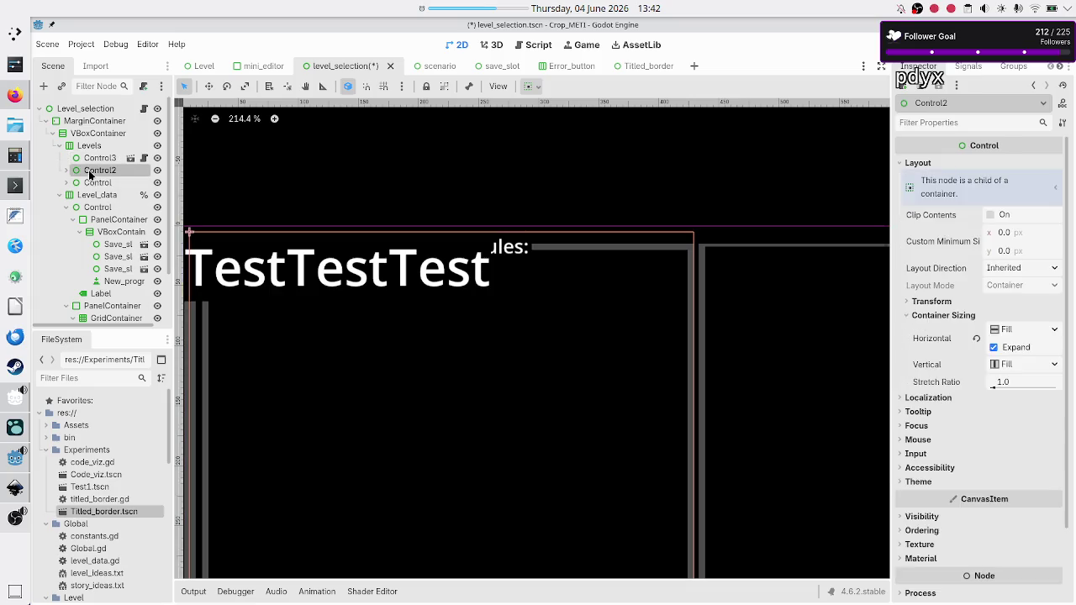
pyautogui.click(66, 170)
pyautogui.moveTo(108, 186); pyautogui.dragTo(102, 162)
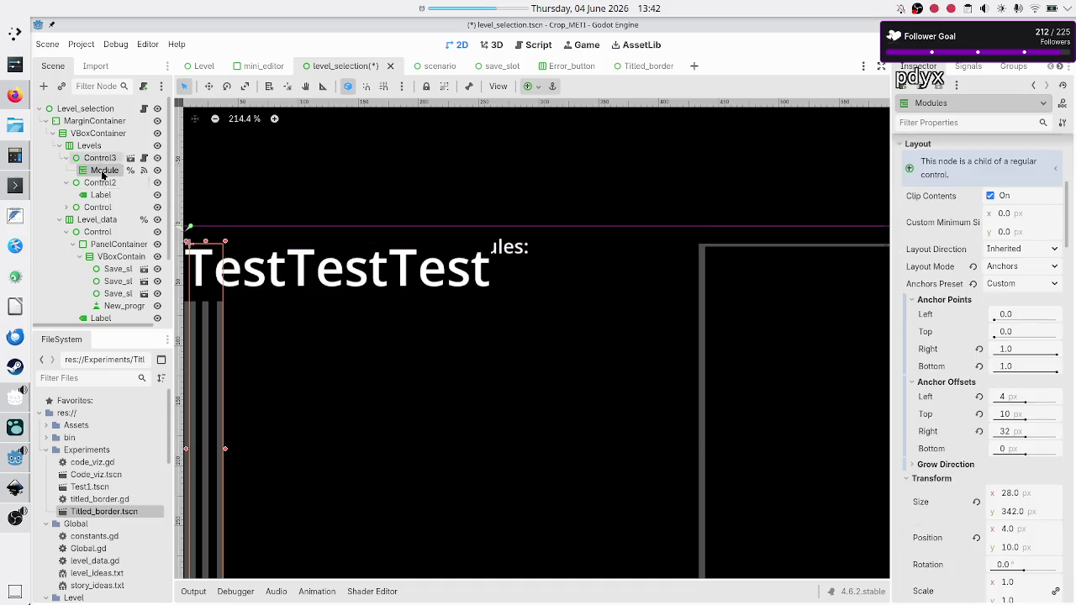
pyautogui.click(106, 185)
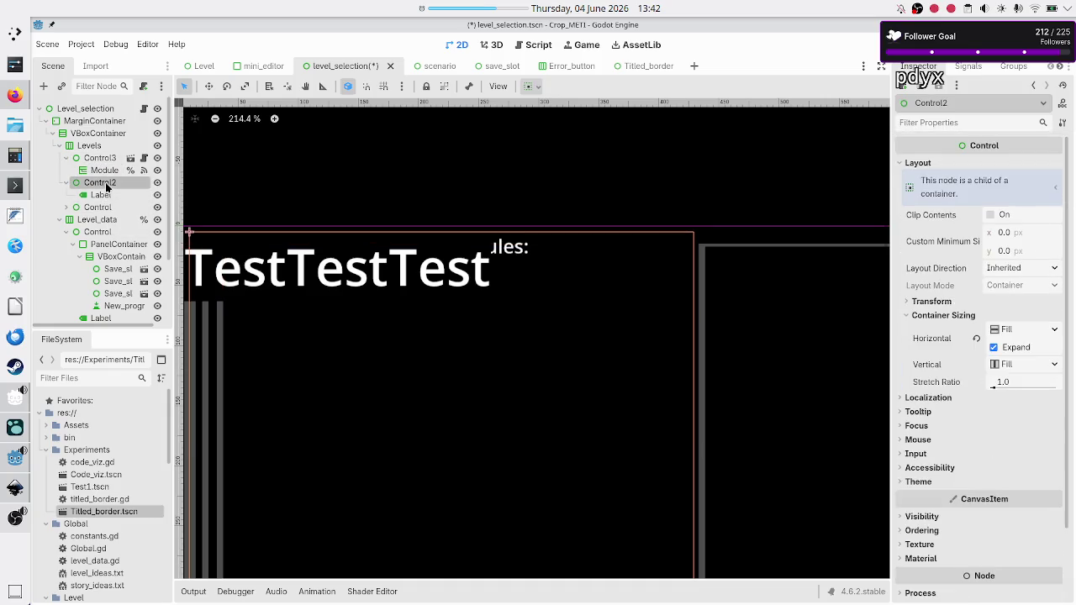
pyautogui.press('Delete')
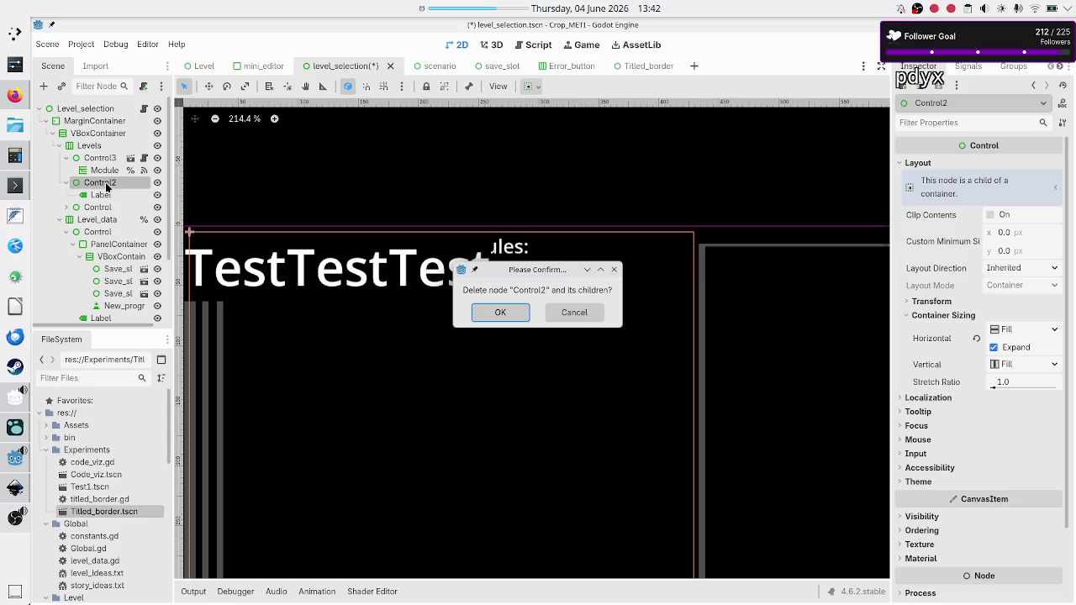
pyautogui.press('Return')
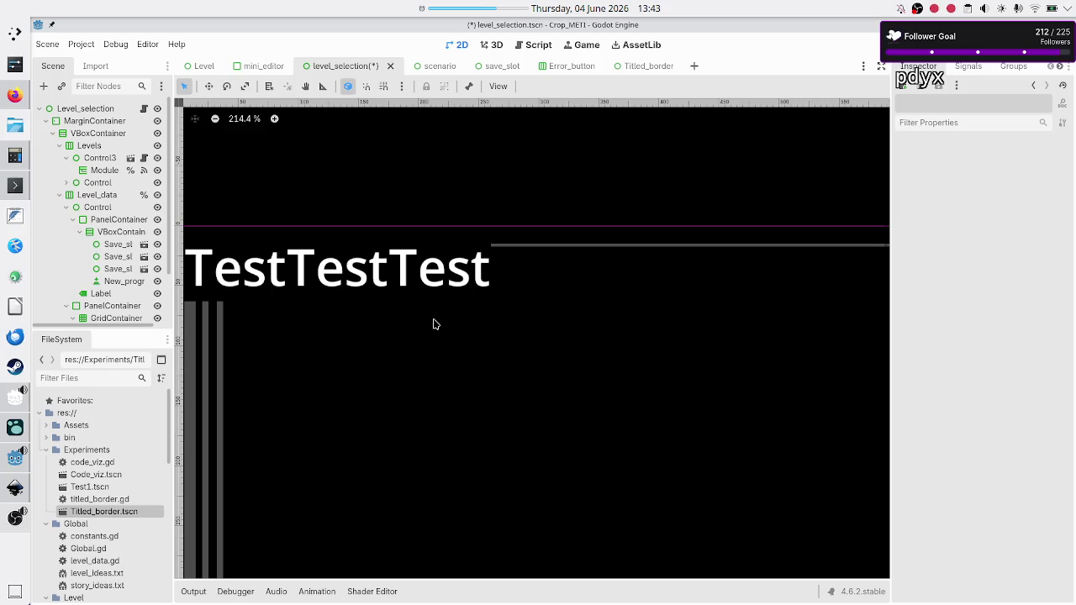
# Step: Save level_selection and bring up the Titled_border scene
pyautogui.scroll(-5, 435, 324)
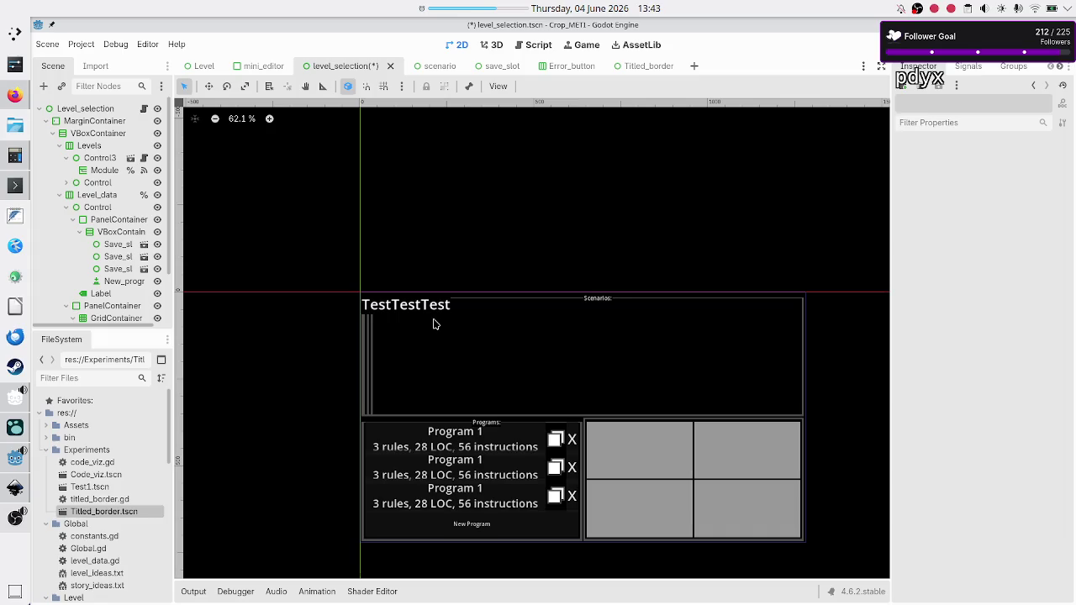
pyautogui.scroll(1, 434, 323)
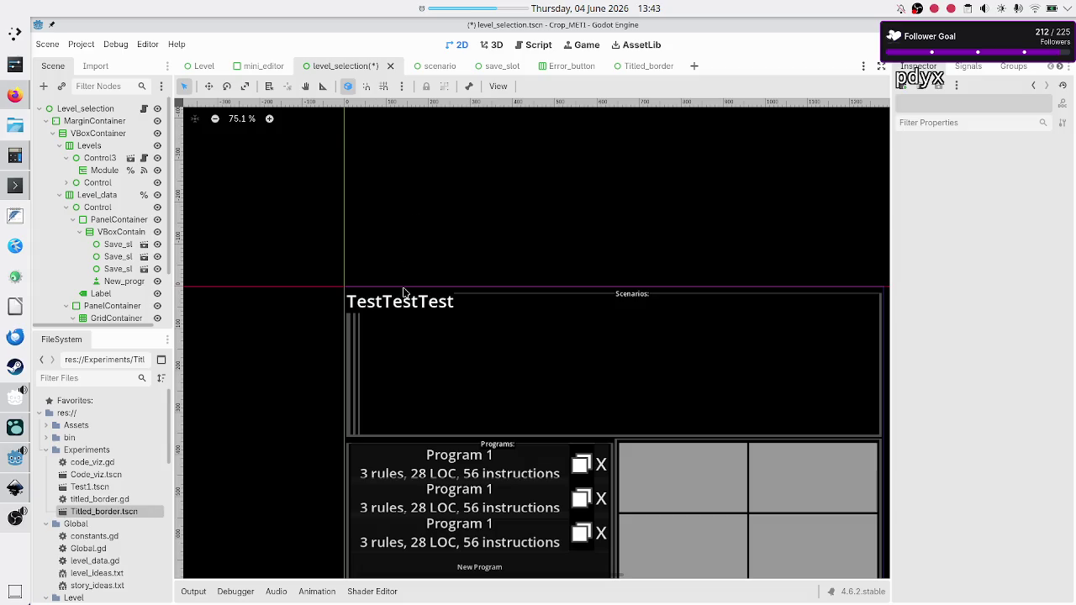
pyautogui.hotkey('ctrl', 's')
pyautogui.click(636, 70)
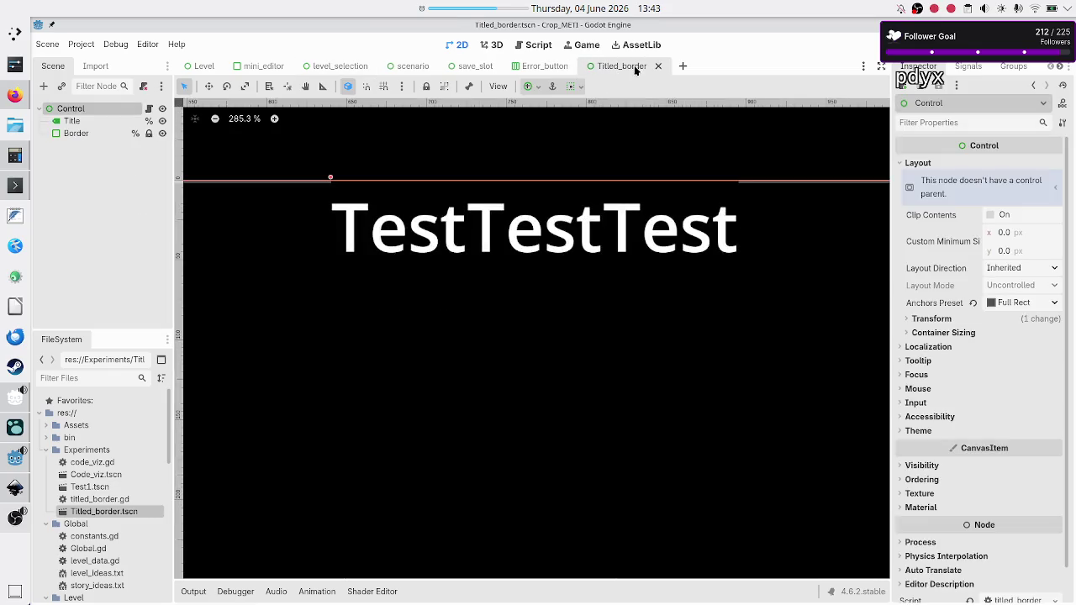
# Step: In titled_border.gd, delete the two comment lines above update_anchors and add blank lines
pyautogui.click(149, 109)
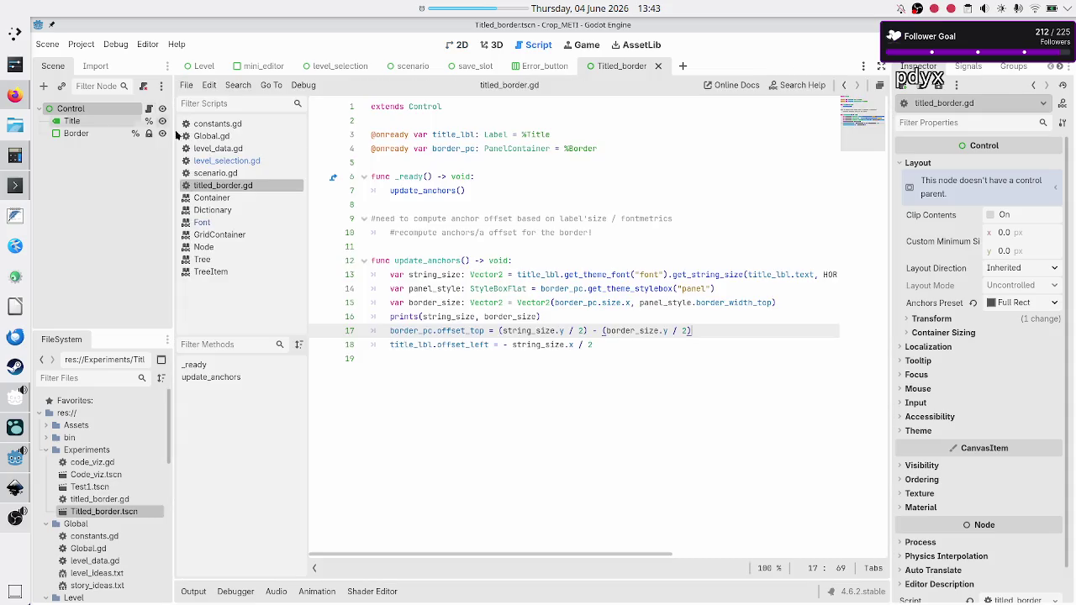
pyautogui.click(495, 246)
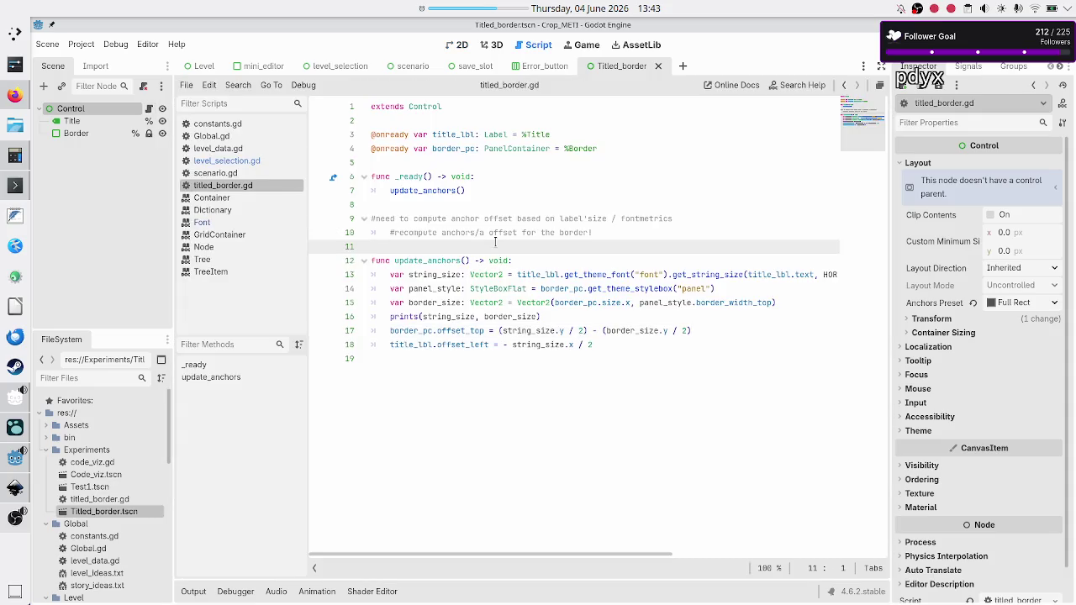
pyautogui.press('Up')
pyautogui.press('Up')
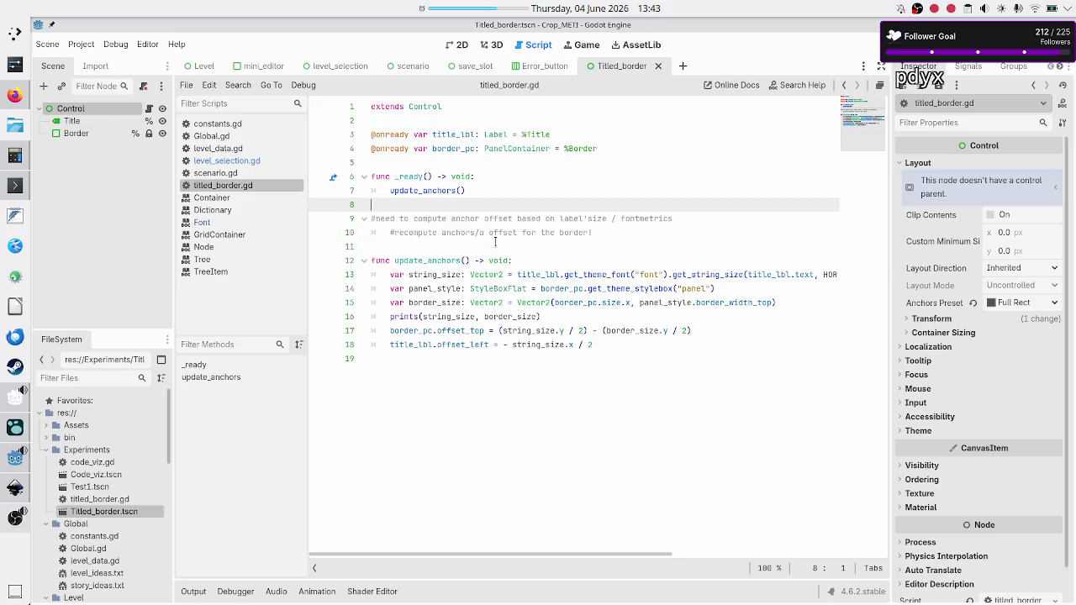
pyautogui.hotkey('shift', 'Down')
pyautogui.hotkey('shift', 'Down')
pyautogui.press('BackSpace')
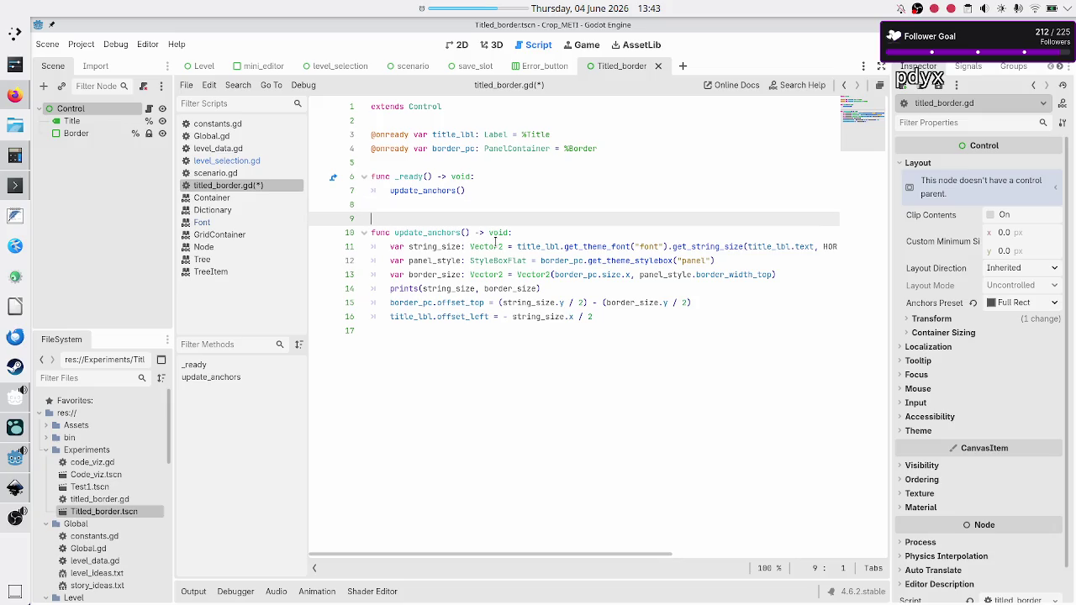
pyautogui.press('Return')
pyautogui.press('Up')
pyautogui.press('Return')
pyautogui.press('Up')
# Step: Write func set_title(new_title: String, new_font_size: int) that sets title_lbl.text to new_title
pyautogui.write('nc s')
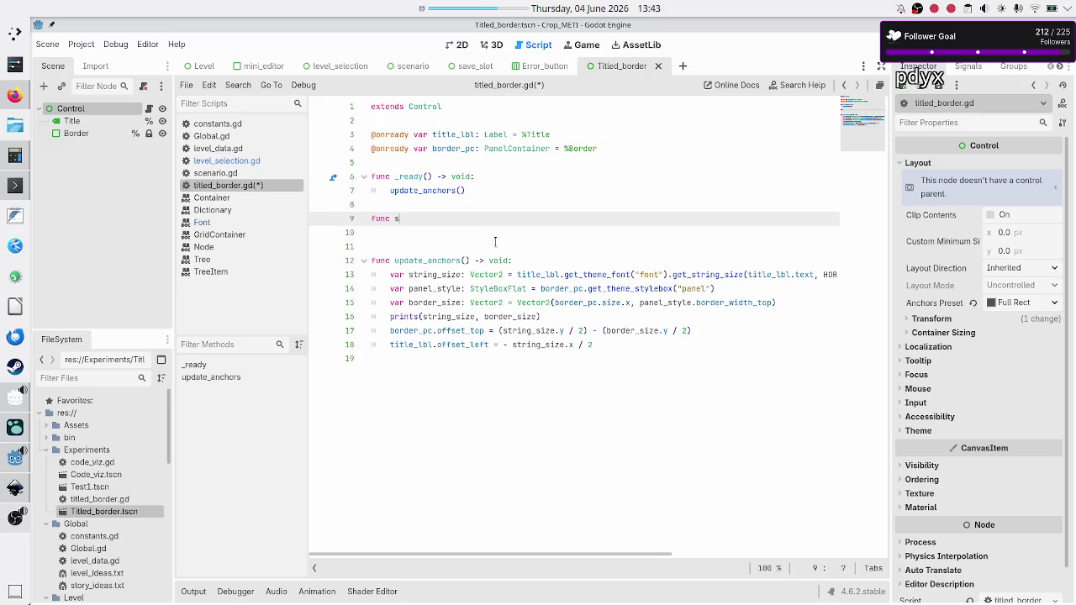
pyautogui.write('et_tex')
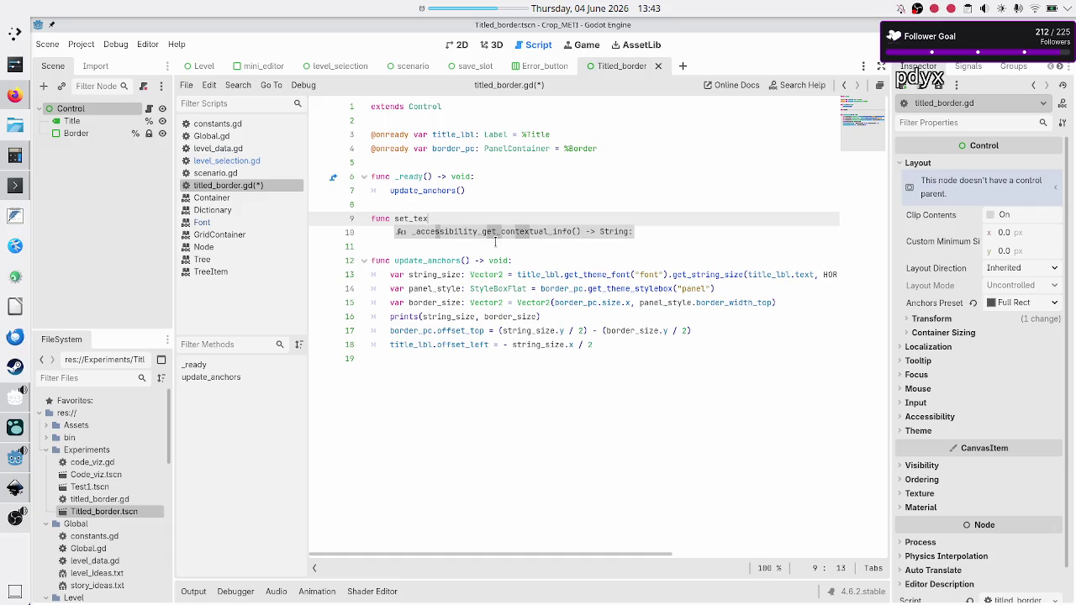
pyautogui.press('BackSpace')
pyautogui.press('BackSpace')
pyautogui.write('itle(n')
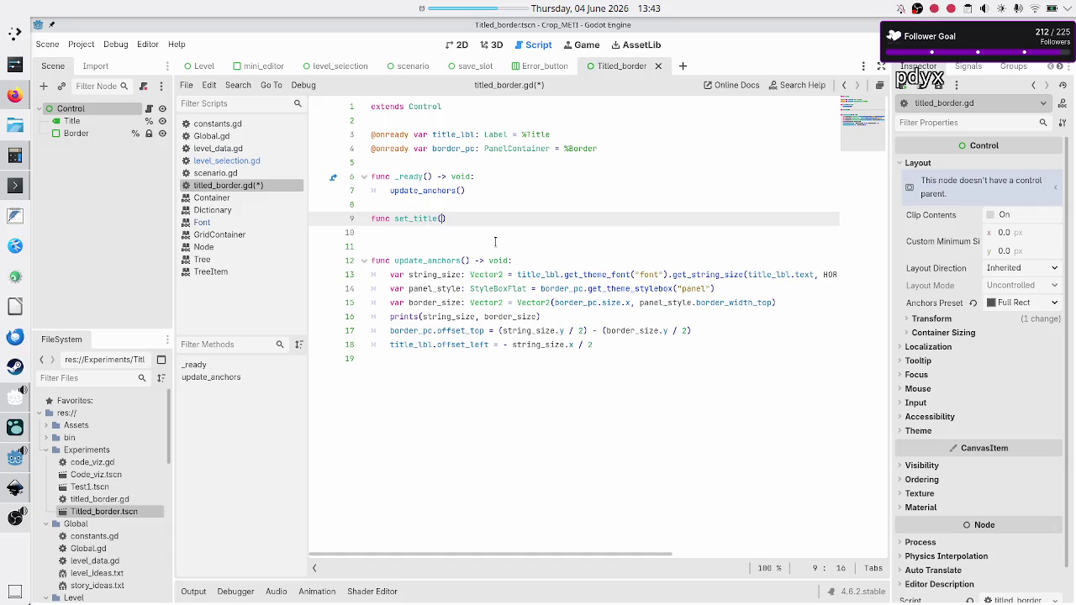
pyautogui.write('ew_title: St')
pyautogui.write('ring)')
pyautogui.write(' -> void:')
pyautogui.press('Return')
pyautogui.write('title')
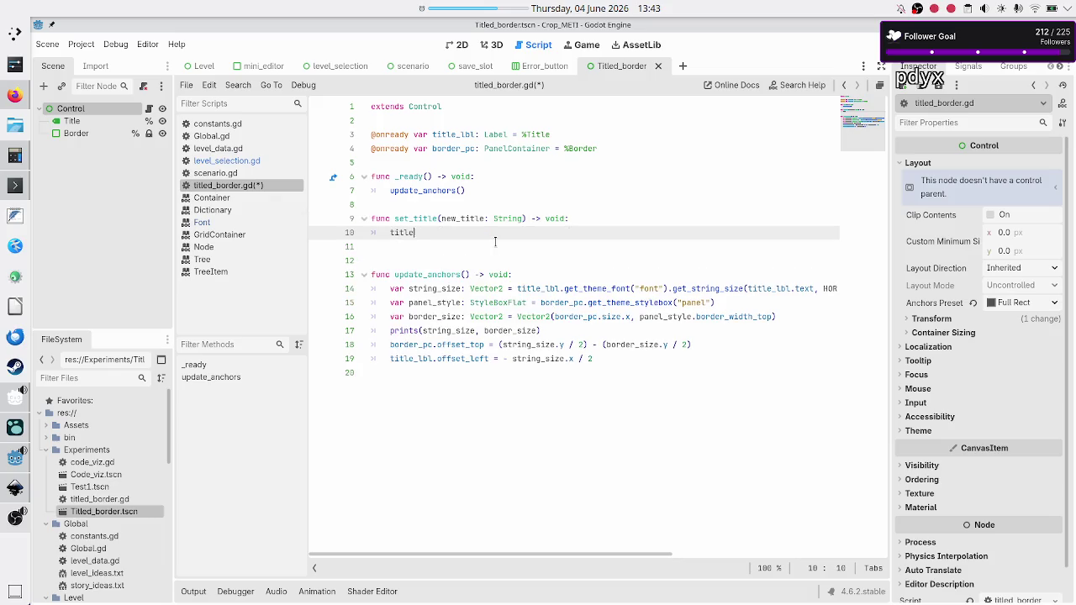
pyautogui.write('_lbl.text = n')
pyautogui.write('ew_titl')
pyautogui.press('Down')
pyautogui.press('Up')
pyautogui.press('Up')
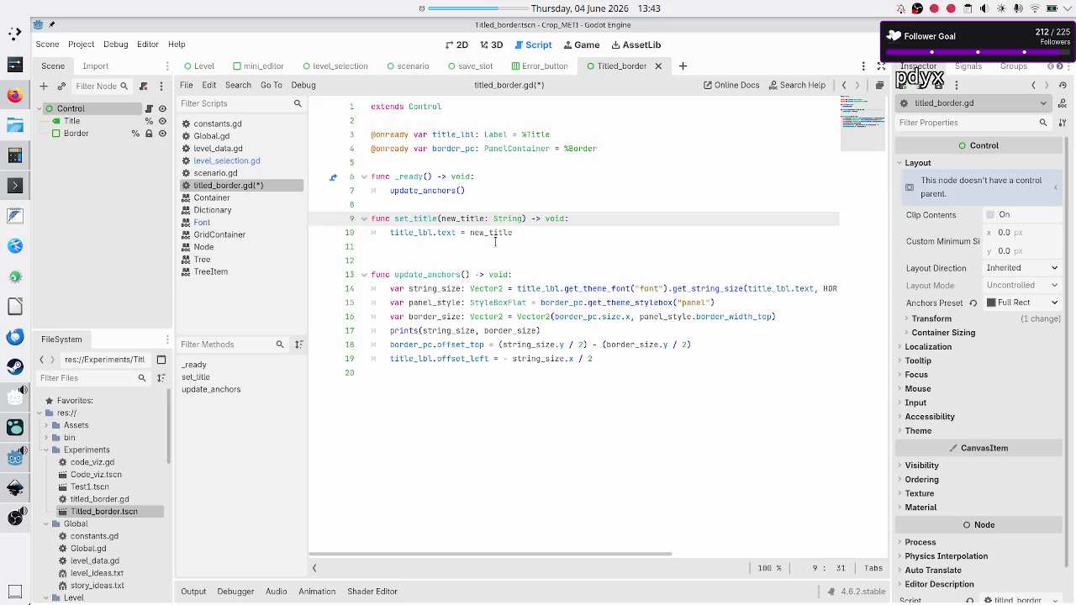
pyautogui.write(', ')
pyautogui.write('new_si')
pyautogui.press('BackSpace')
pyautogui.press('BackSpace')
pyautogui.write('font_size: int')
# Step: Start a title_lbl line in set_title, checking the Title label's font size properties
pyautogui.press('Down')
pyautogui.press('Escape')
pyautogui.press('Down')
pyautogui.press('Down')
pyautogui.write('le_lbl')
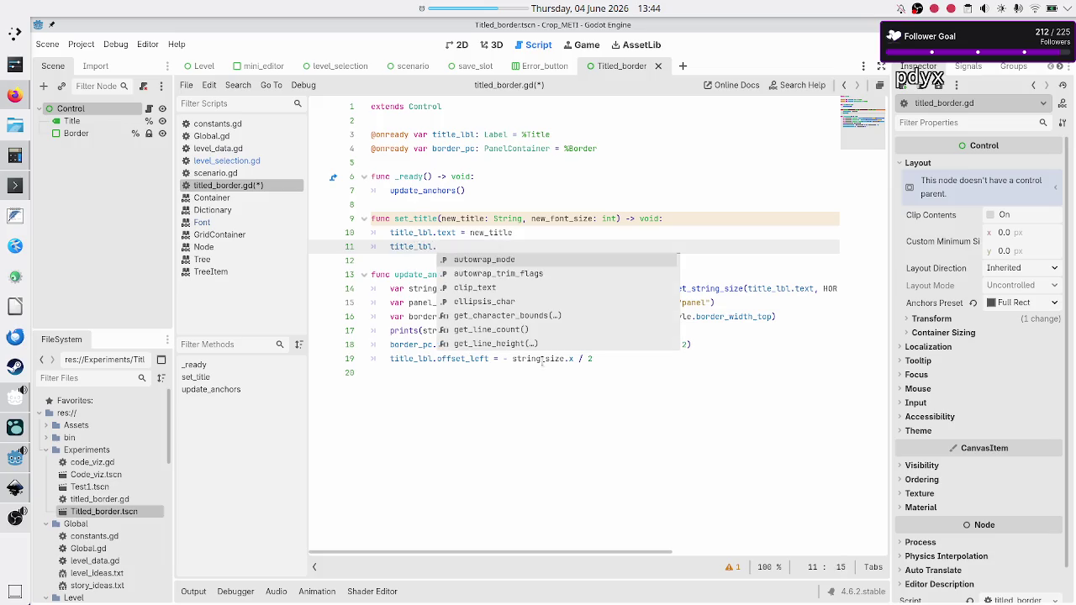
pyautogui.press('Escape')
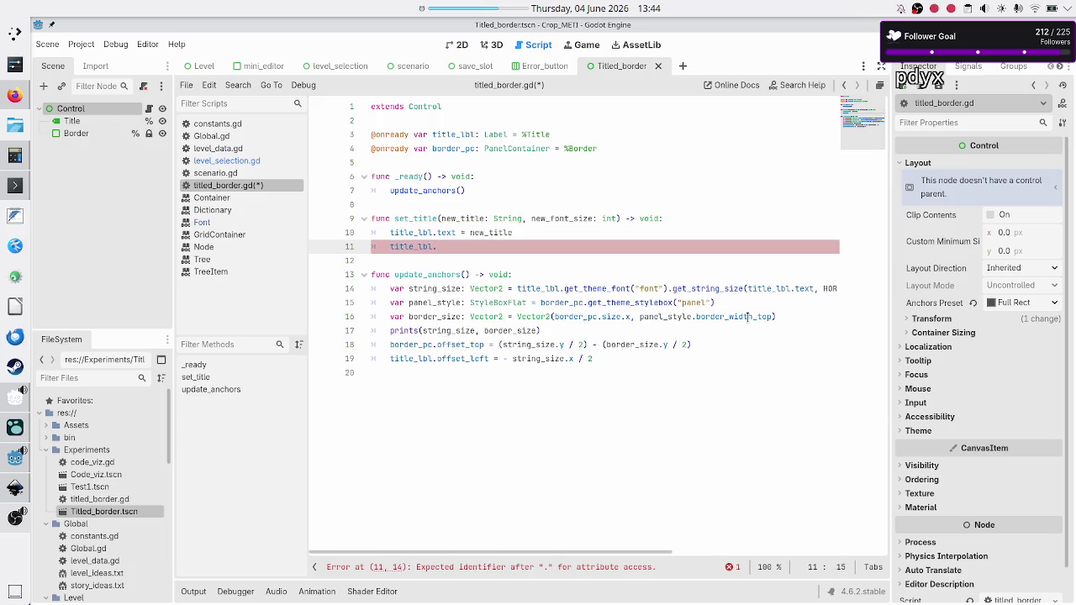
pyautogui.click(105, 121)
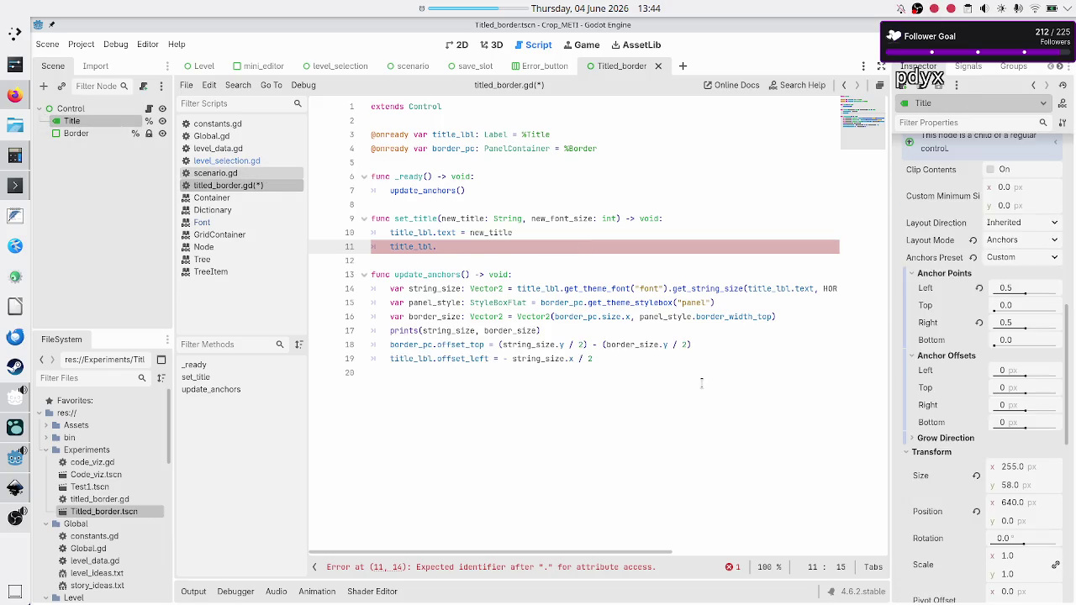
pyautogui.scroll(-5, 945, 471)
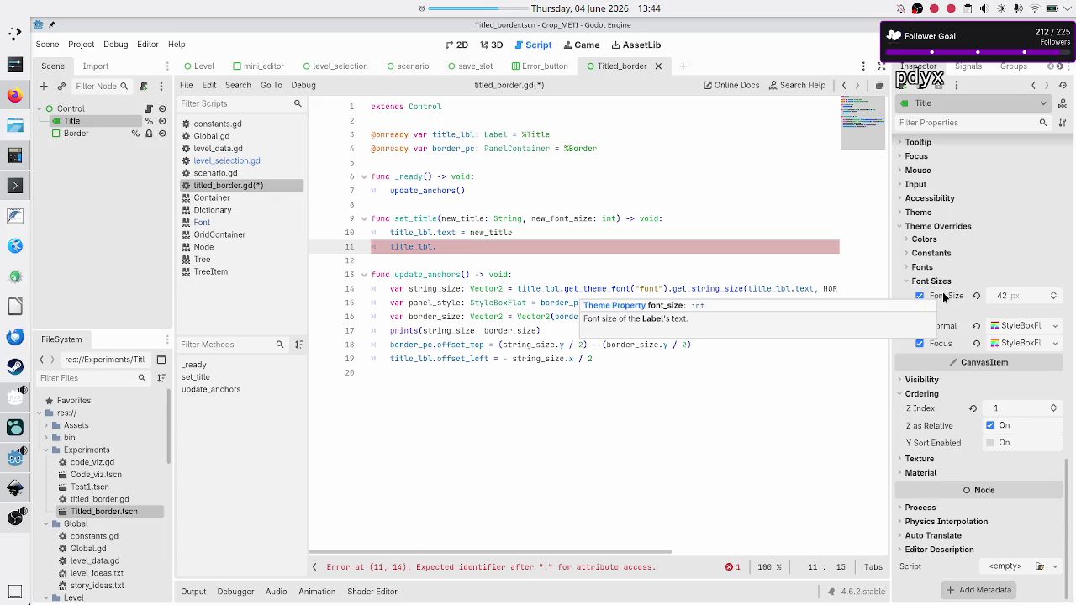
pyautogui.click(457, 243)
pyautogui.write('f')
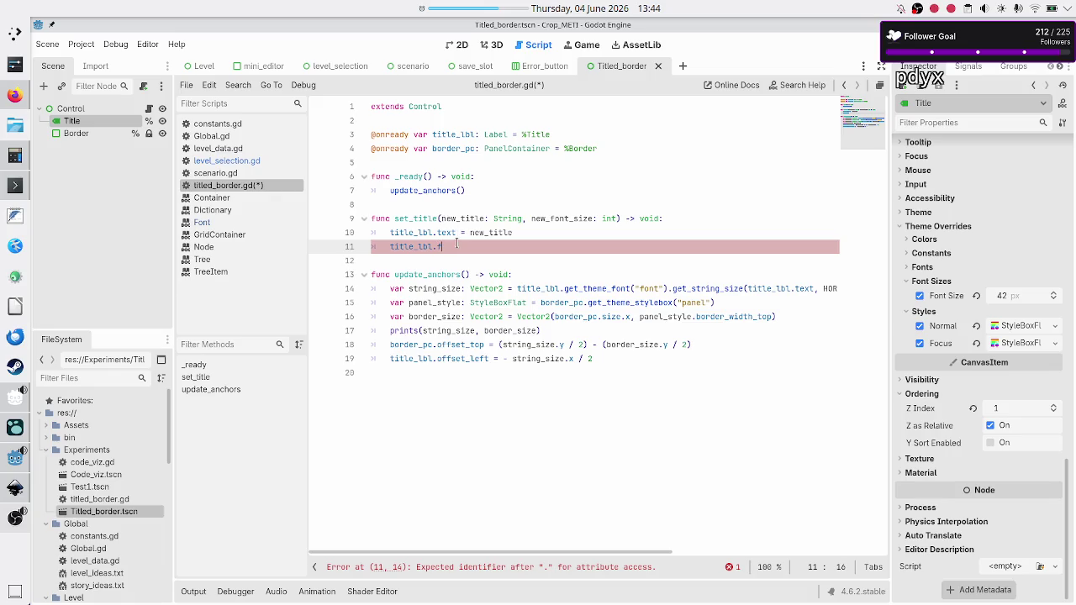
pyautogui.write('ont_')
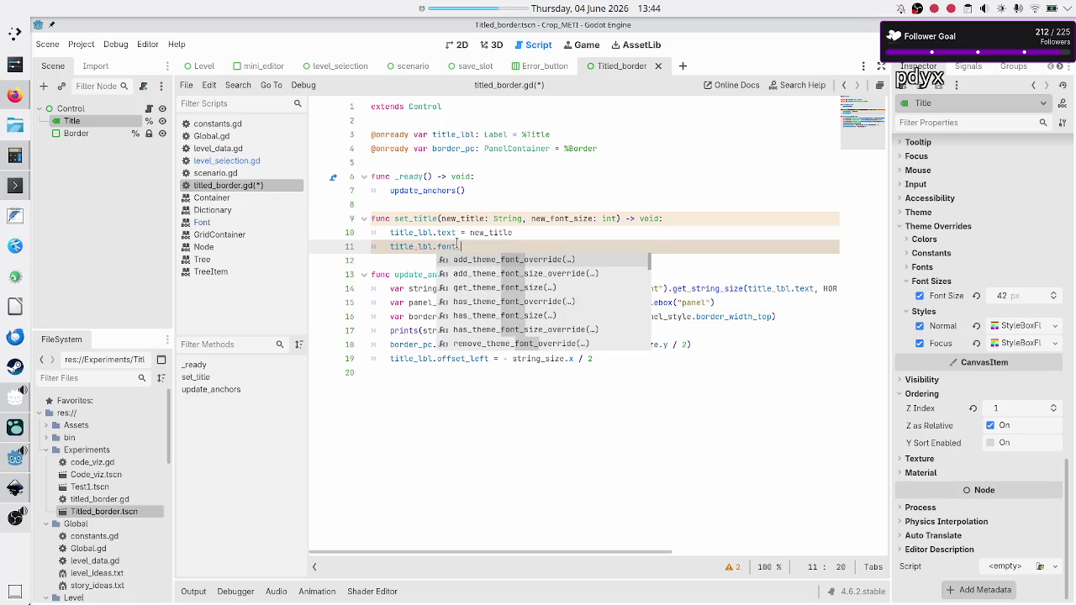
pyautogui.write('size')
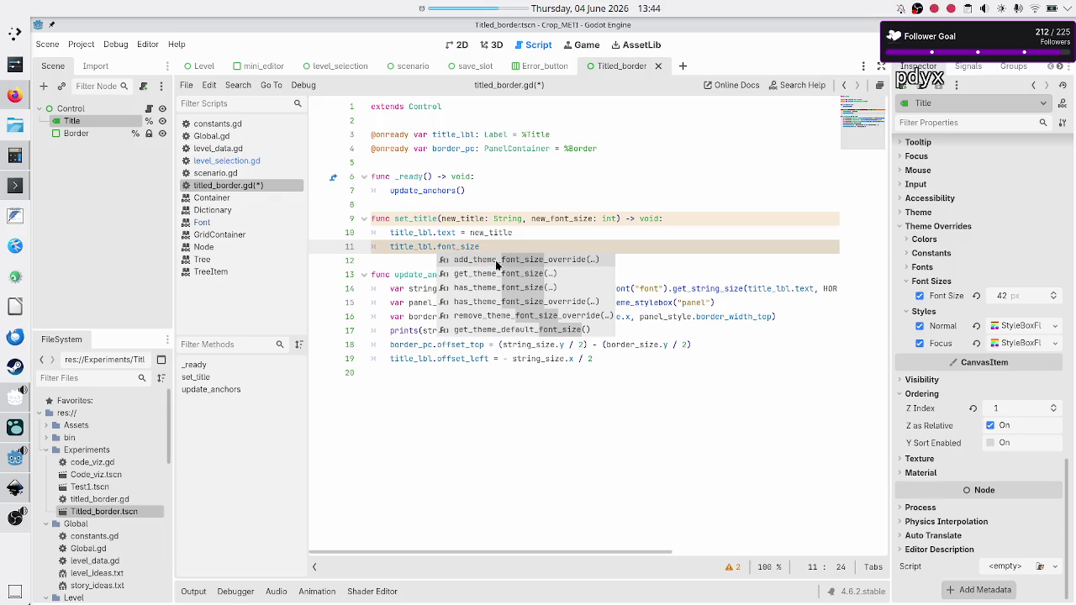
# Step: Complete the line as add_theme_font_size_override("font_size", new_font_size)
pyautogui.doubleClick(565, 263)
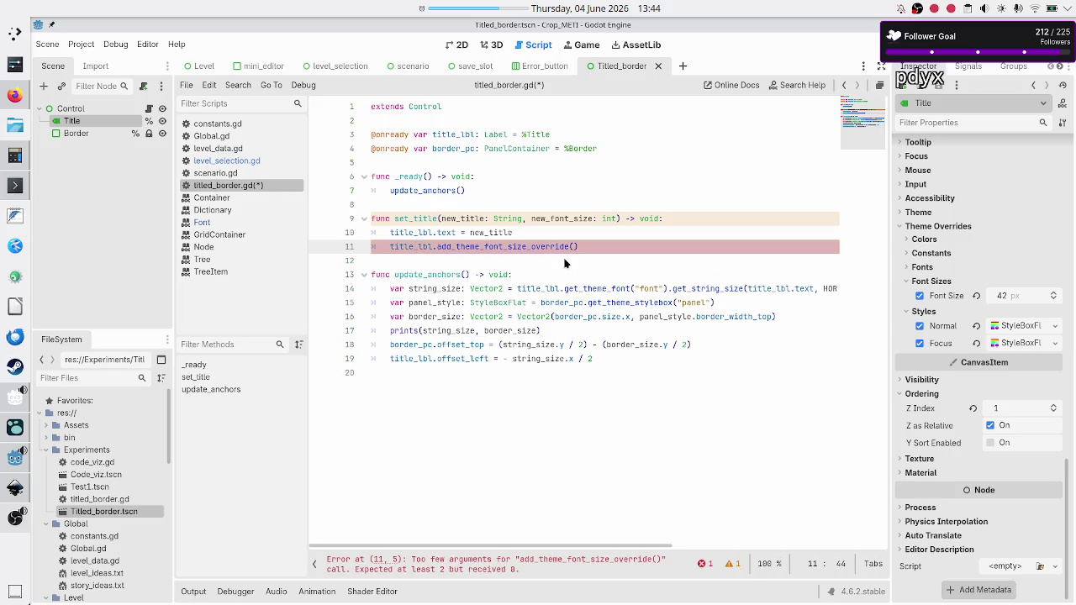
pyautogui.write('new_font_si')
pyautogui.write('ze')
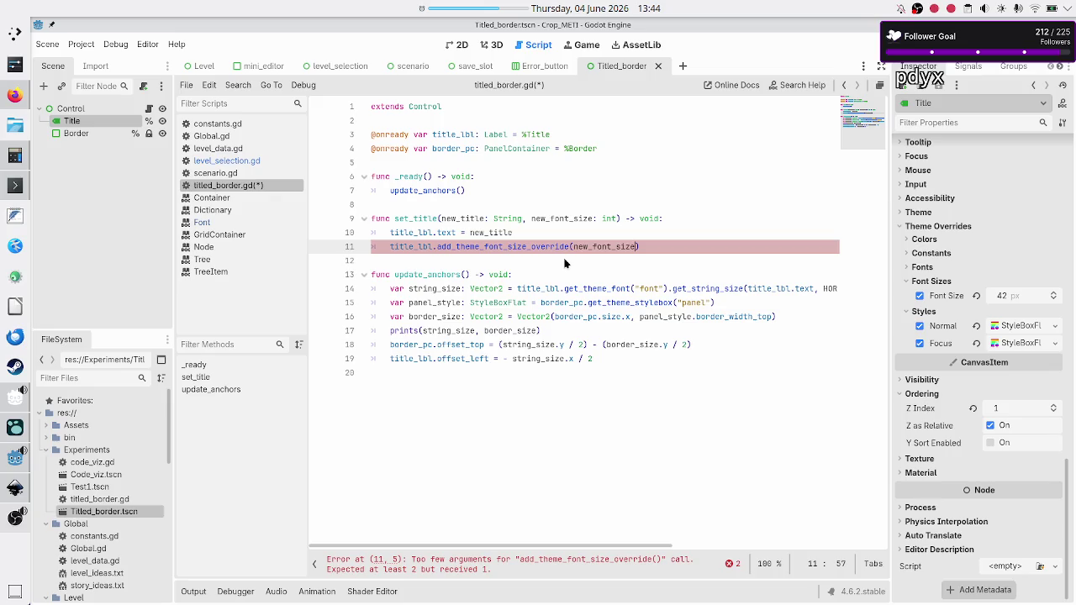
pyautogui.press('Left')
pyautogui.press('Left')
pyautogui.press('Left')
pyautogui.hotkey('shift', 'Right')
pyautogui.hotkey('shift', 'Right')
pyautogui.hotkey('shift', 'Right')
pyautogui.press('BackSpace')
pyautogui.press('BackSpace')
pyautogui.write('(')
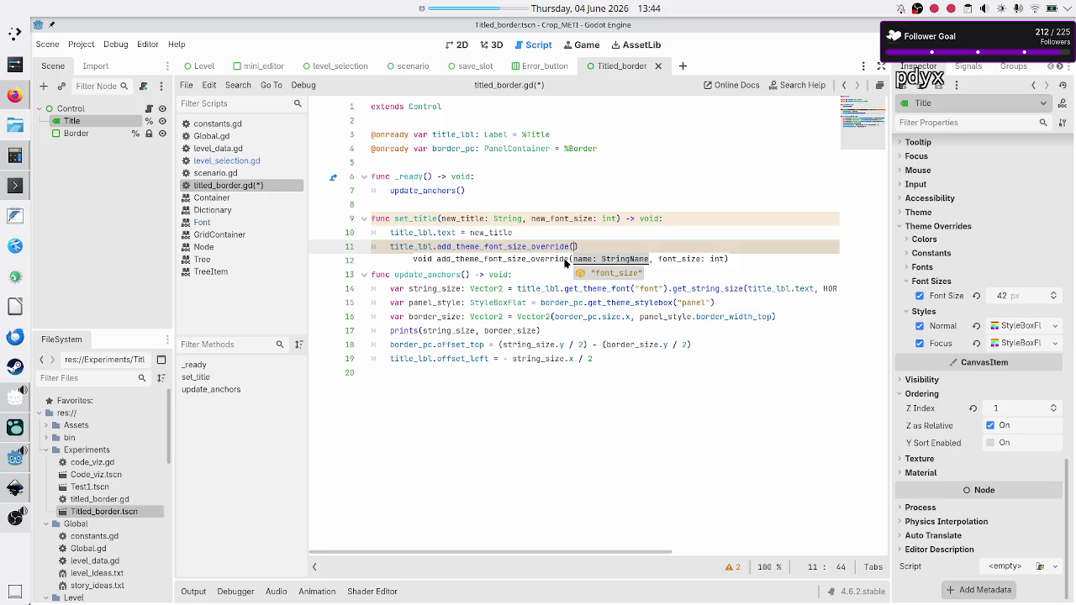
pyautogui.press('Return')
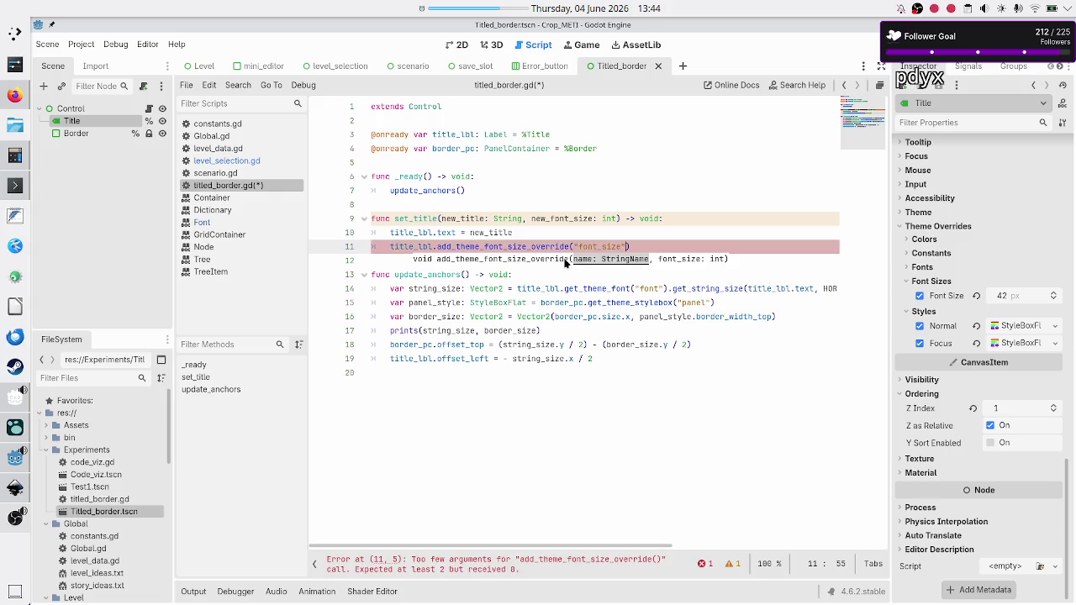
pyautogui.write(', ')
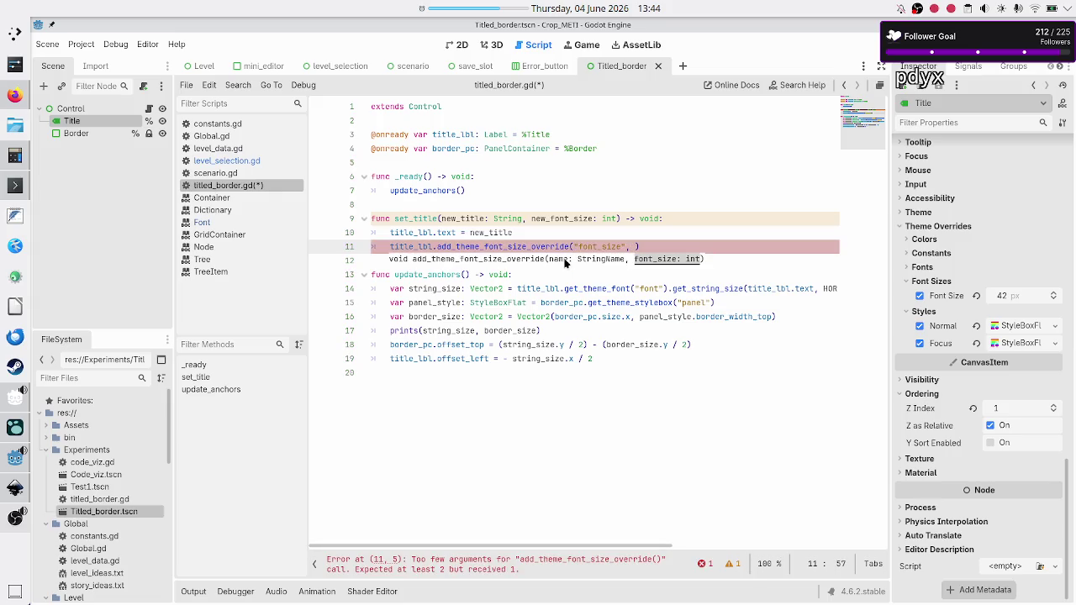
pyautogui.write('new_')
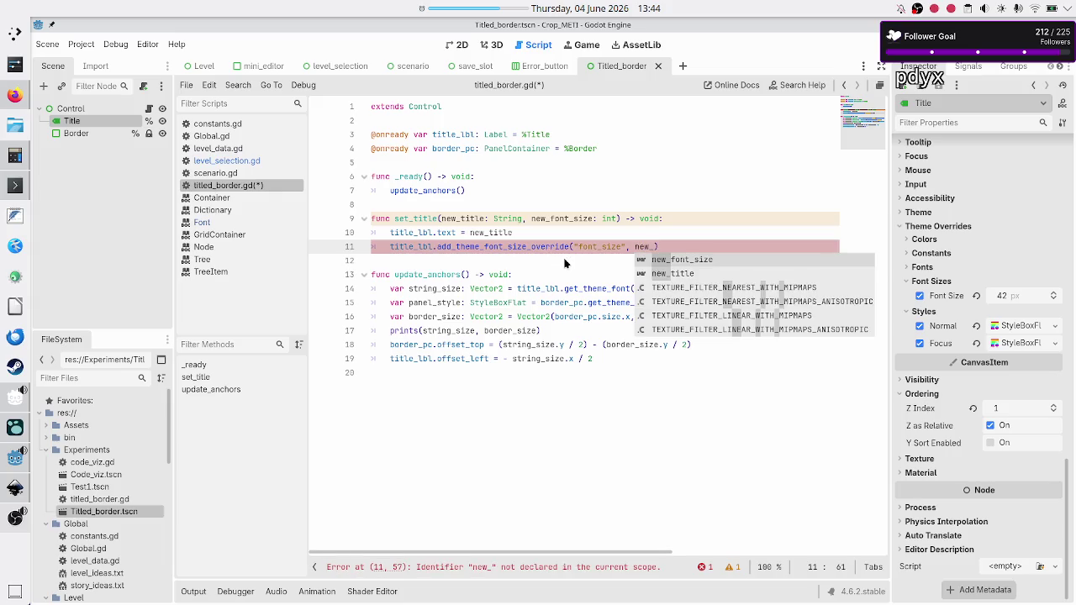
pyautogui.press('Return')
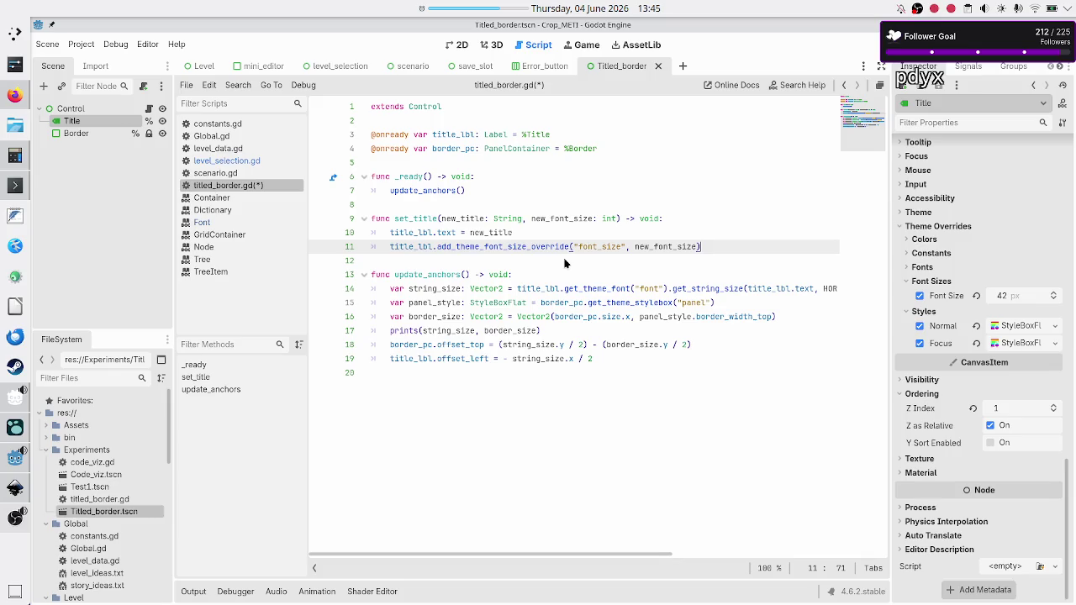
pyautogui.click(564, 263)
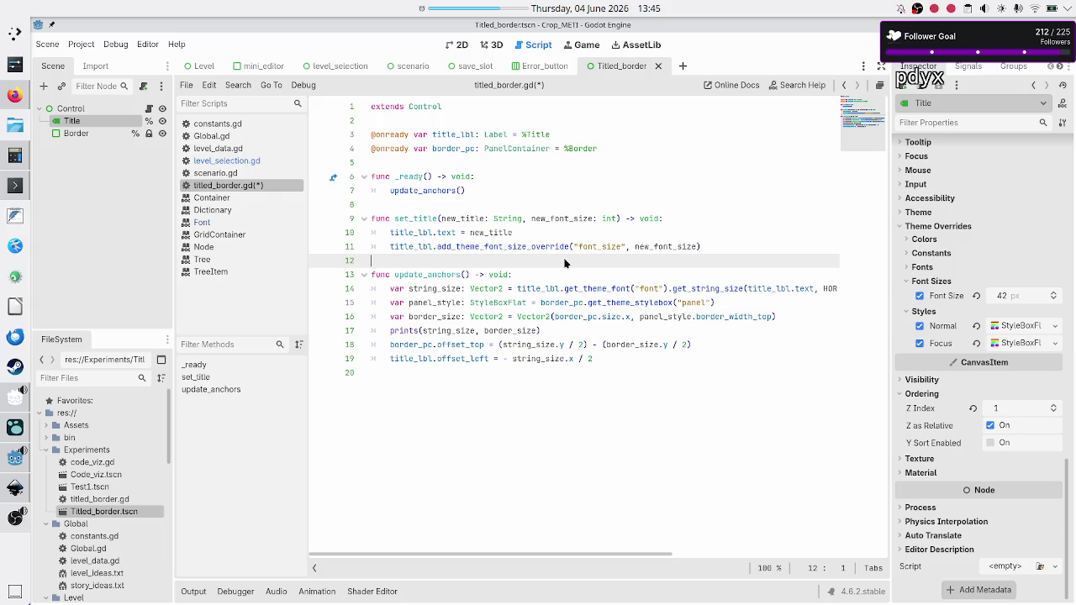
# Step: Insert blank lines before update_anchors and begin a func stub
pyautogui.press('Return')
pyautogui.press('Return')
pyautogui.press('Up')
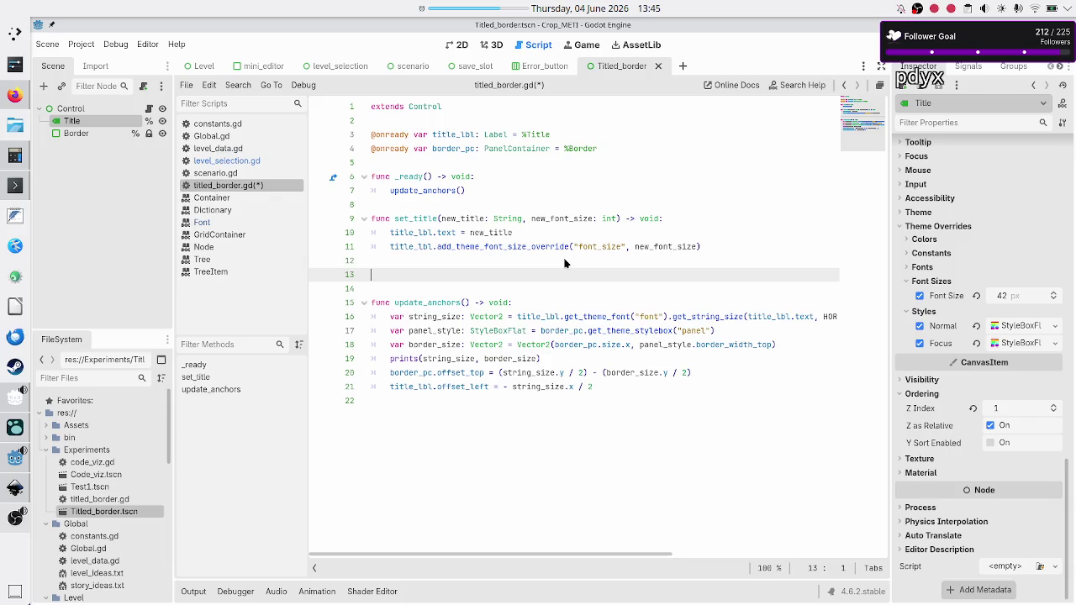
pyautogui.write('func')
# Step: Set the Border node's panel style top border width to 5 px
pyautogui.click(107, 134)
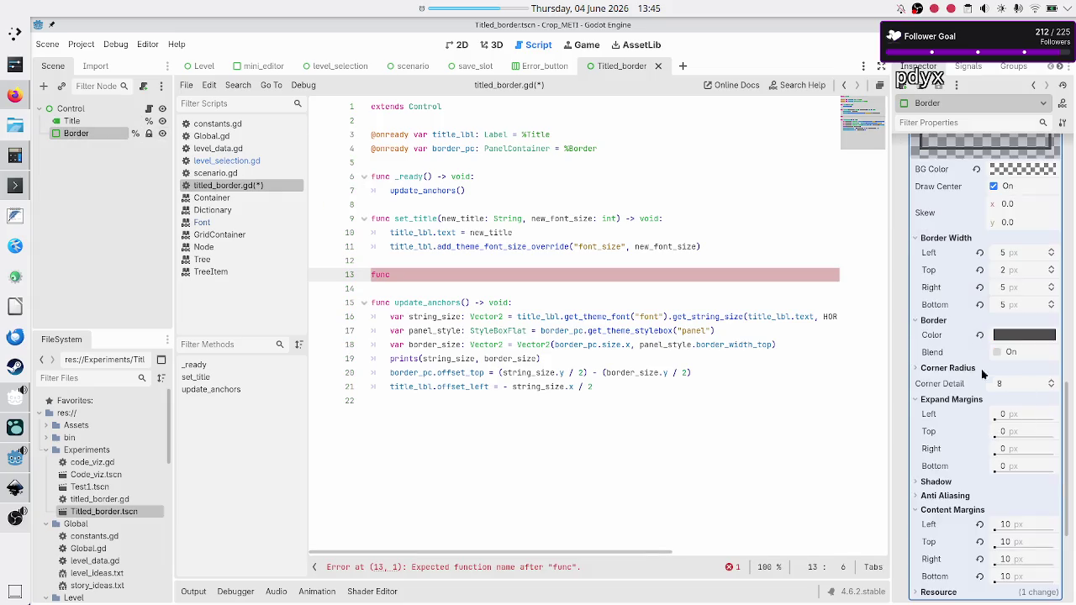
pyautogui.scroll(-3, 954, 368)
pyautogui.scroll(10, 955, 367)
pyautogui.scroll(-4, 955, 367)
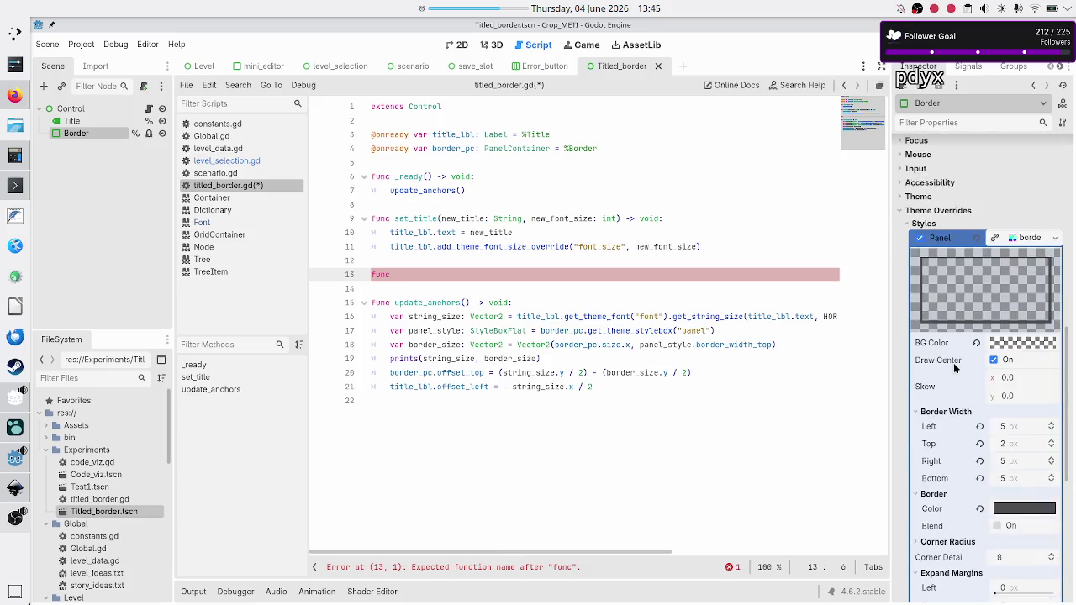
pyautogui.scroll(2, 955, 367)
pyautogui.click(1015, 445)
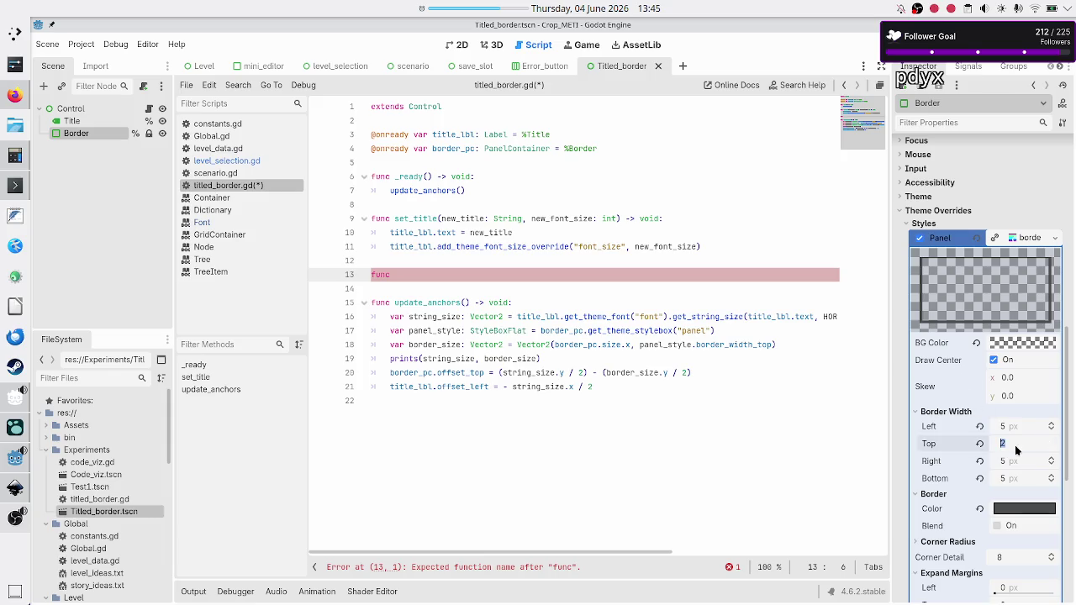
pyautogui.write('5')
pyautogui.press('Return')
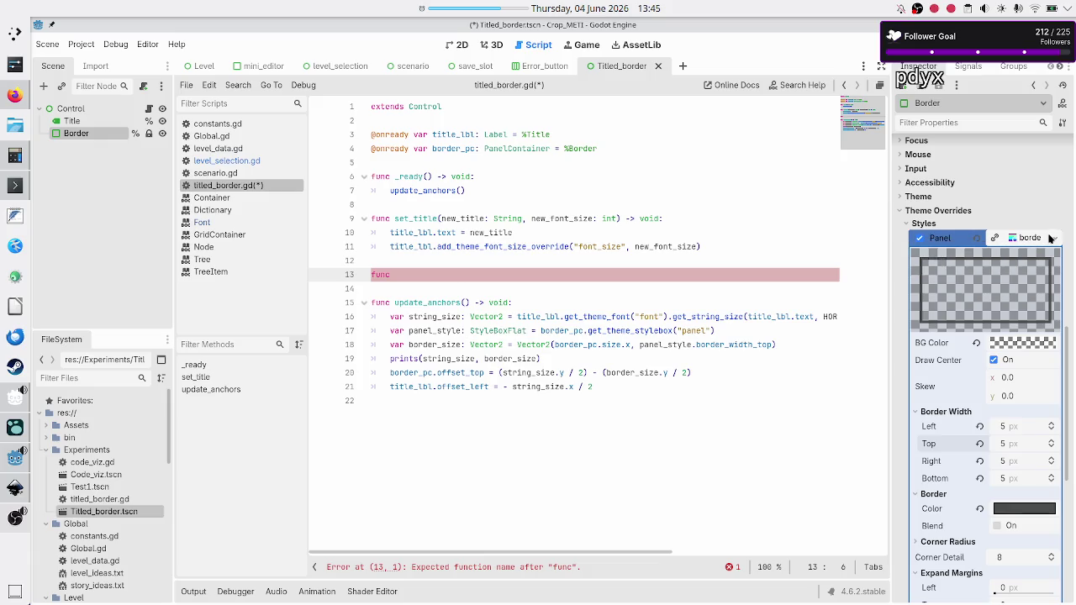
pyautogui.click(1039, 238)
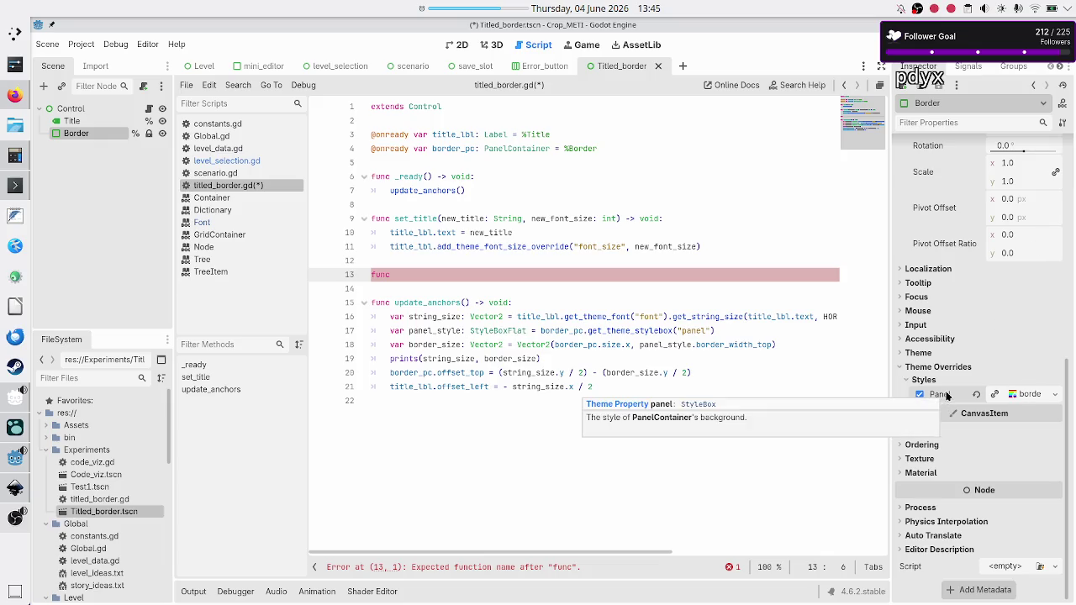
# Step: Replace the func stub with '#maybe add a func to set the style from a resource' and save
pyautogui.click(512, 283)
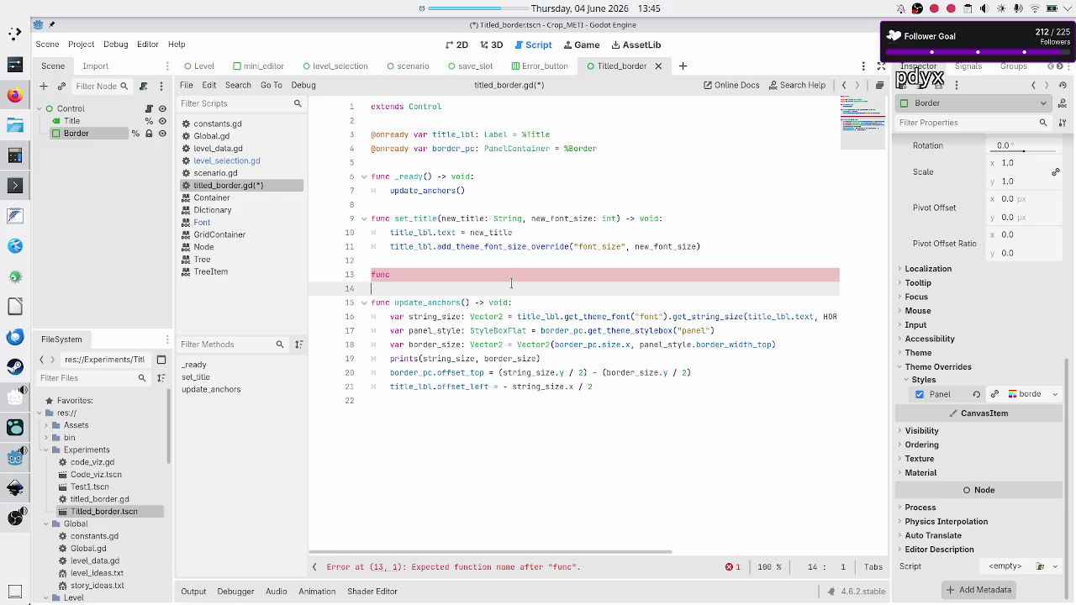
pyautogui.click(519, 279)
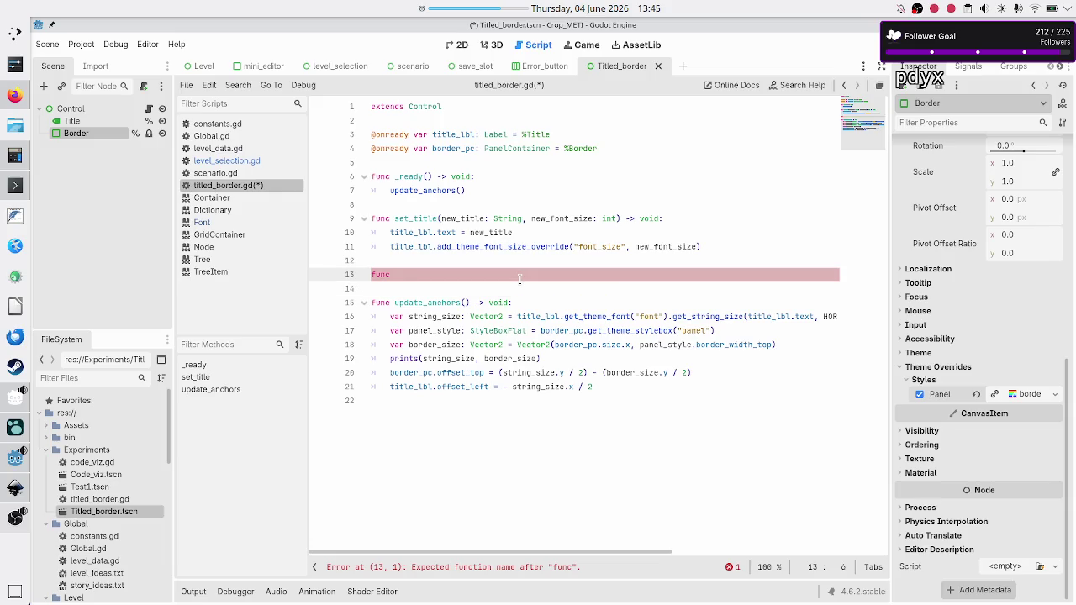
pyautogui.press('BackSpace')
pyautogui.press('BackSpace')
pyautogui.press('BackSpace')
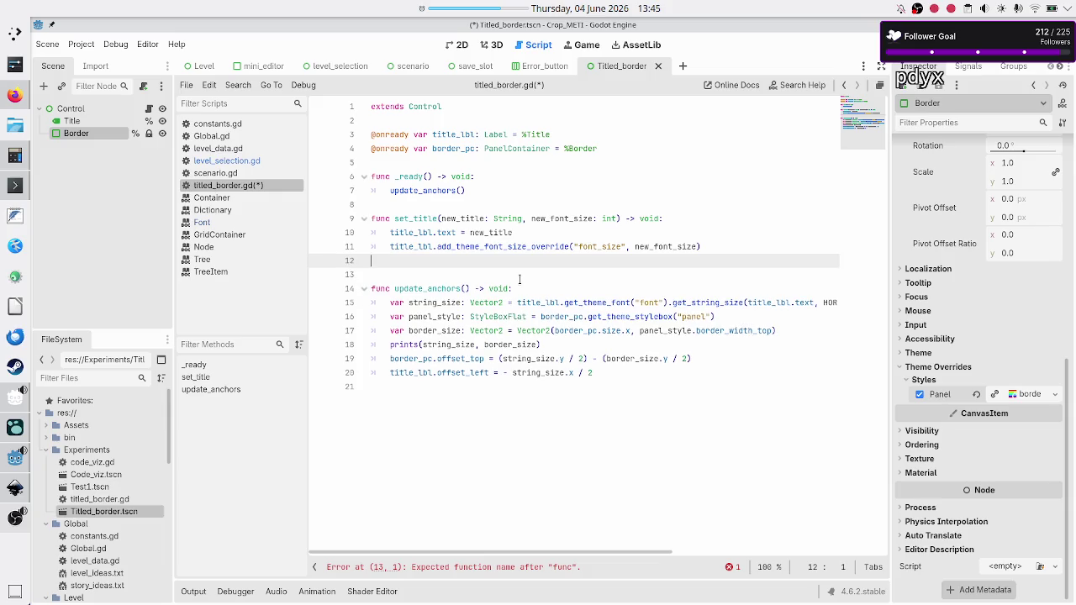
pyautogui.write('#')
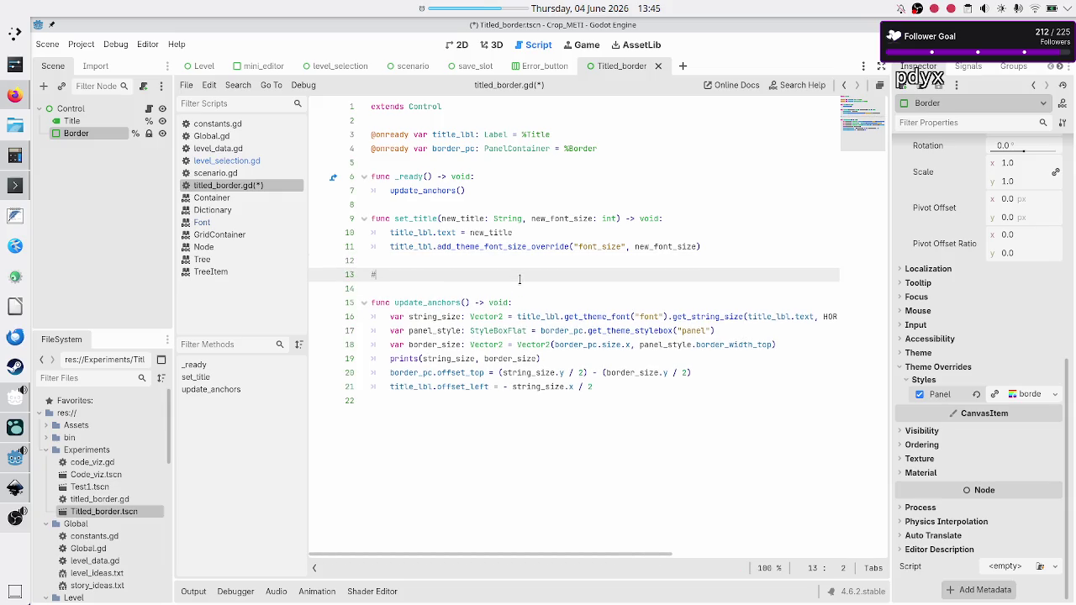
pyautogui.write('maybe add a f')
pyautogui.write('unc to set t')
pyautogui.write('he style from a')
pyautogui.write(' resource')
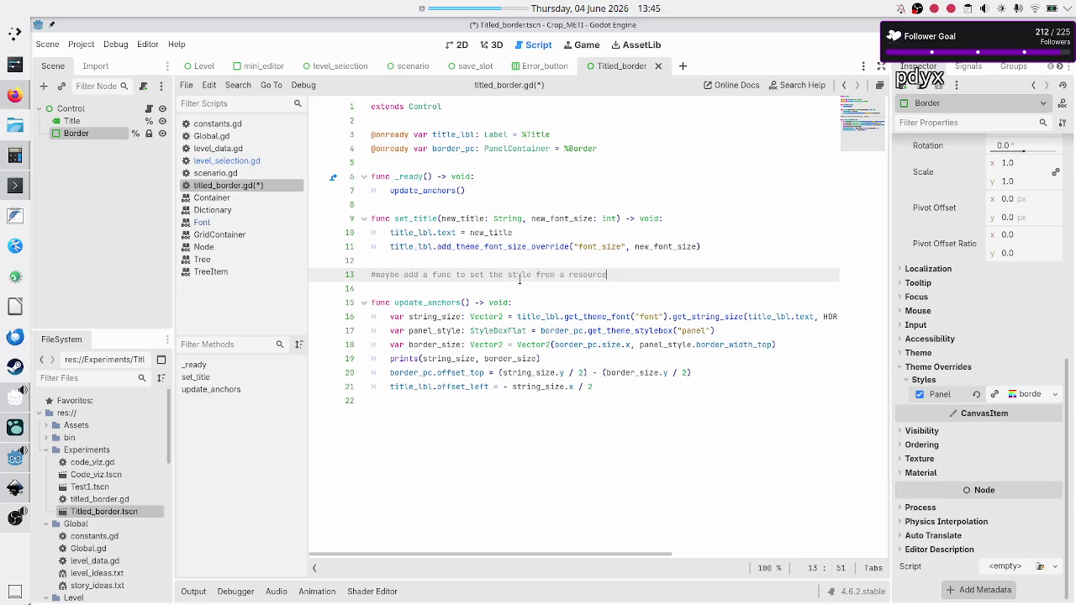
pyautogui.press('Up')
pyautogui.hotkey('ctrl', 's')
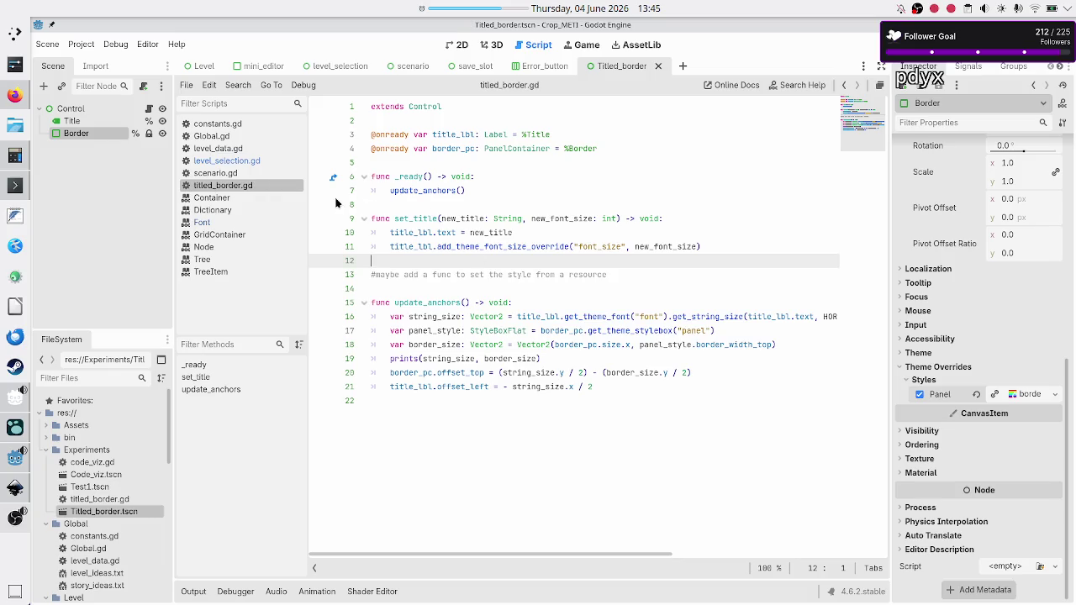
# Step: Open level_selection.gd and select the Control3 node in the level_selection scene
pyautogui.click(238, 161)
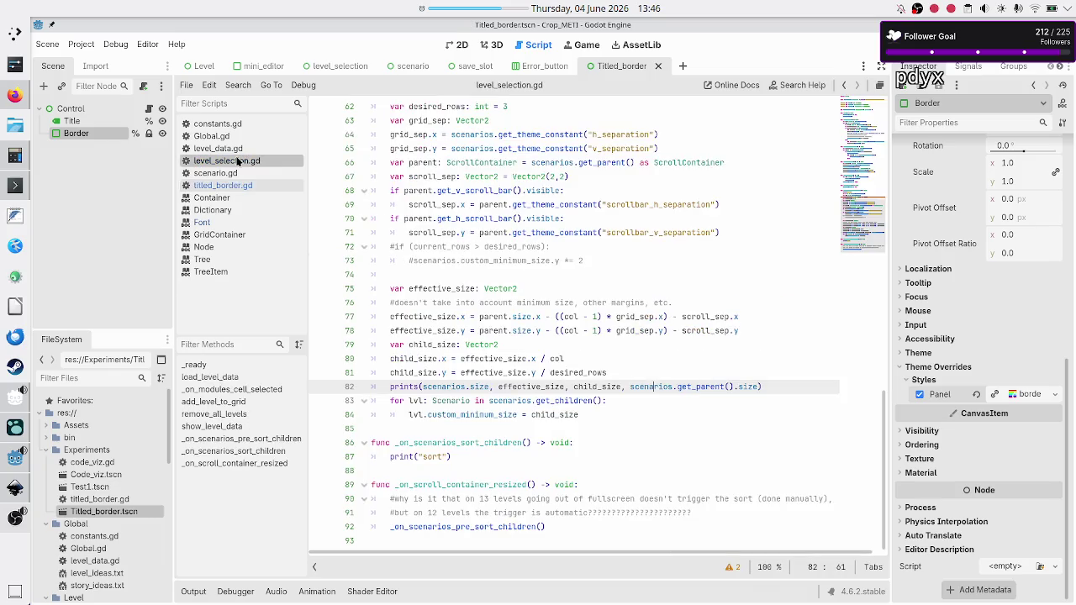
pyautogui.click(347, 67)
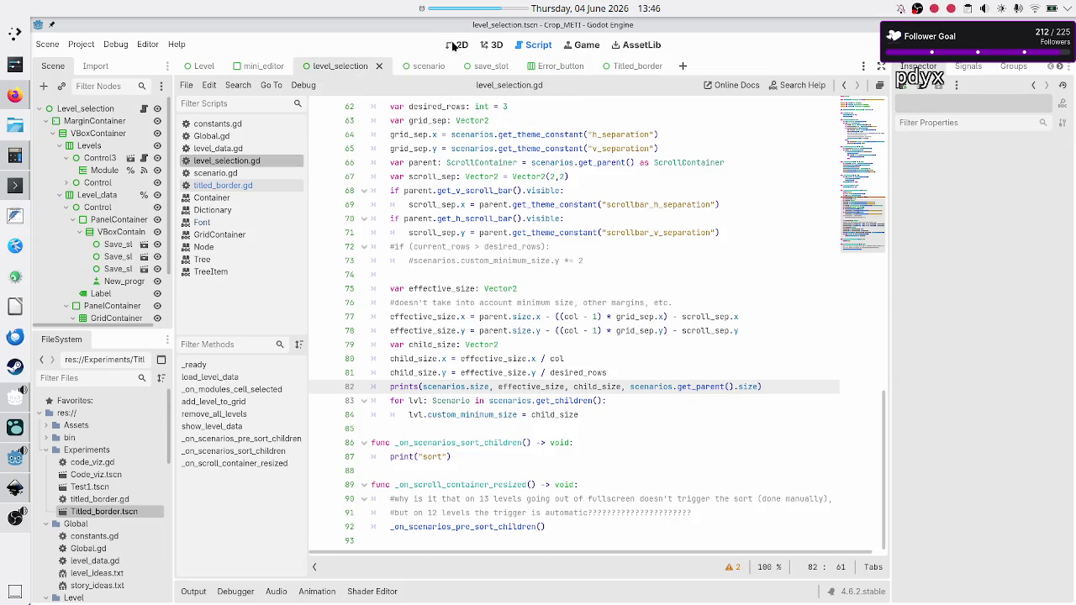
pyautogui.click(455, 46)
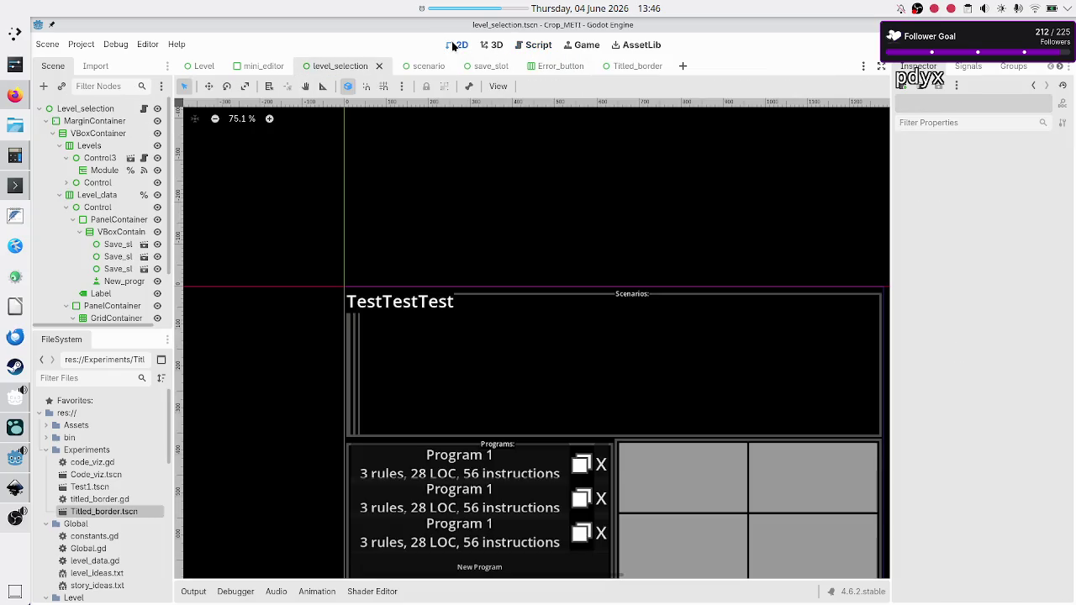
pyautogui.click(105, 159)
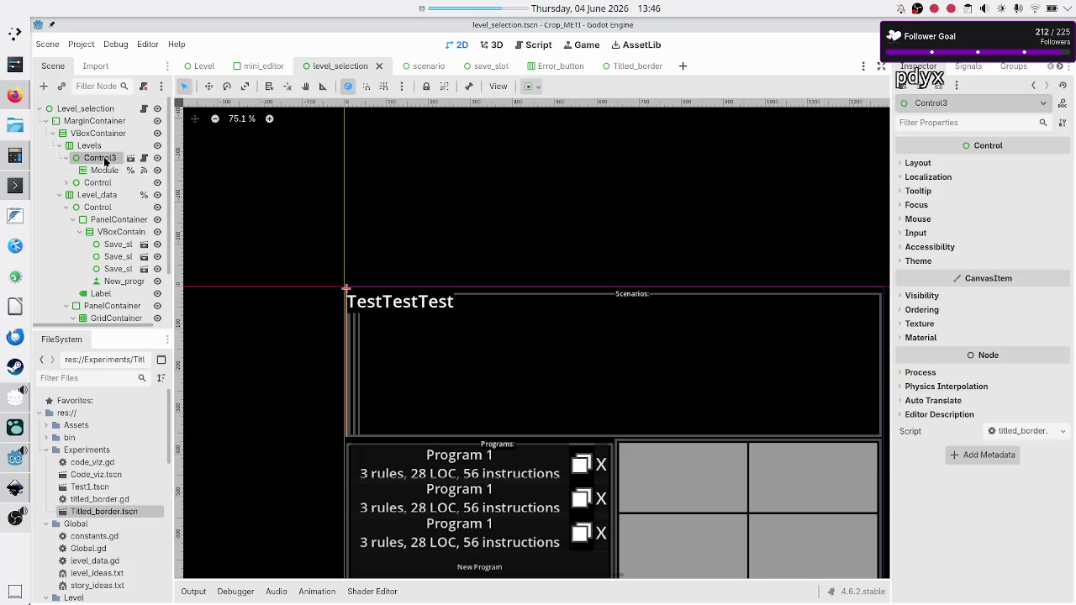
# Step: Rename the Titled_border scene's root Control to Titled_border and return to level_selection
pyautogui.click(644, 63)
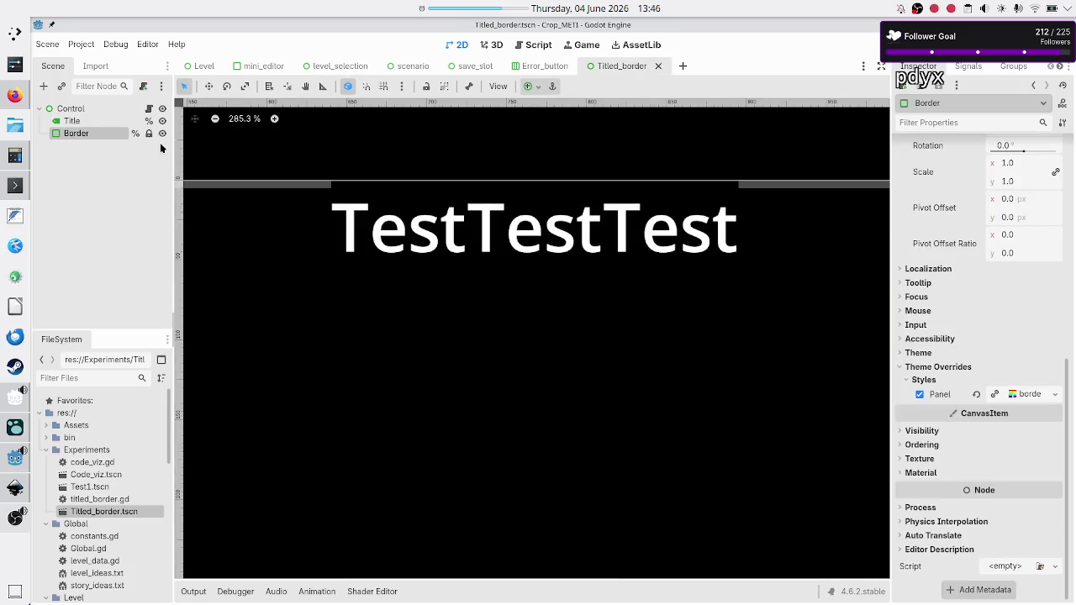
pyautogui.click(72, 108)
pyautogui.click(74, 110)
pyautogui.write('Titled_bo')
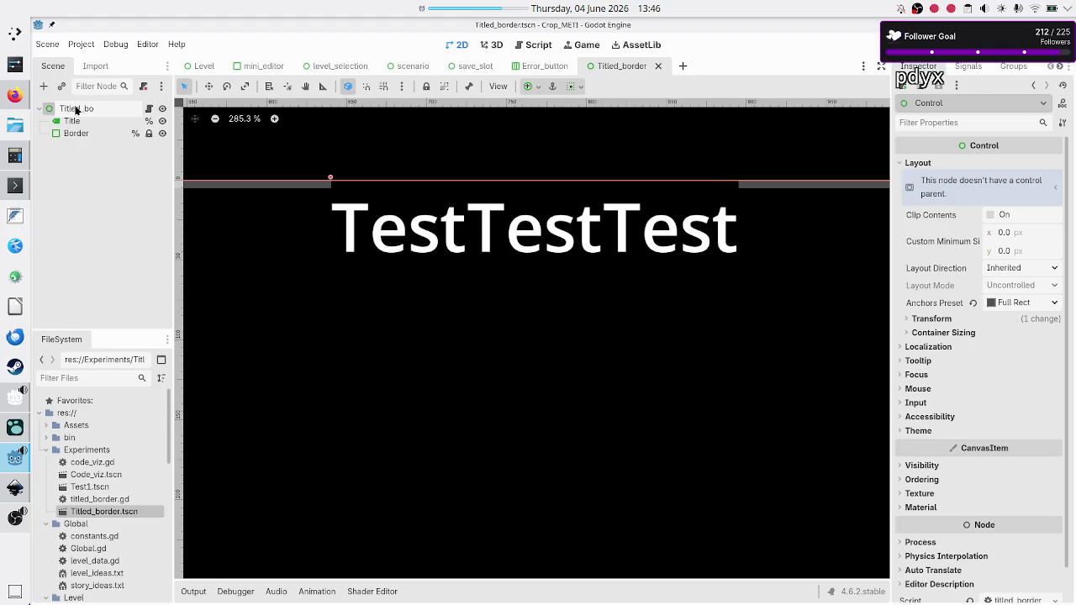
pyautogui.write('rder')
pyautogui.press('Return')
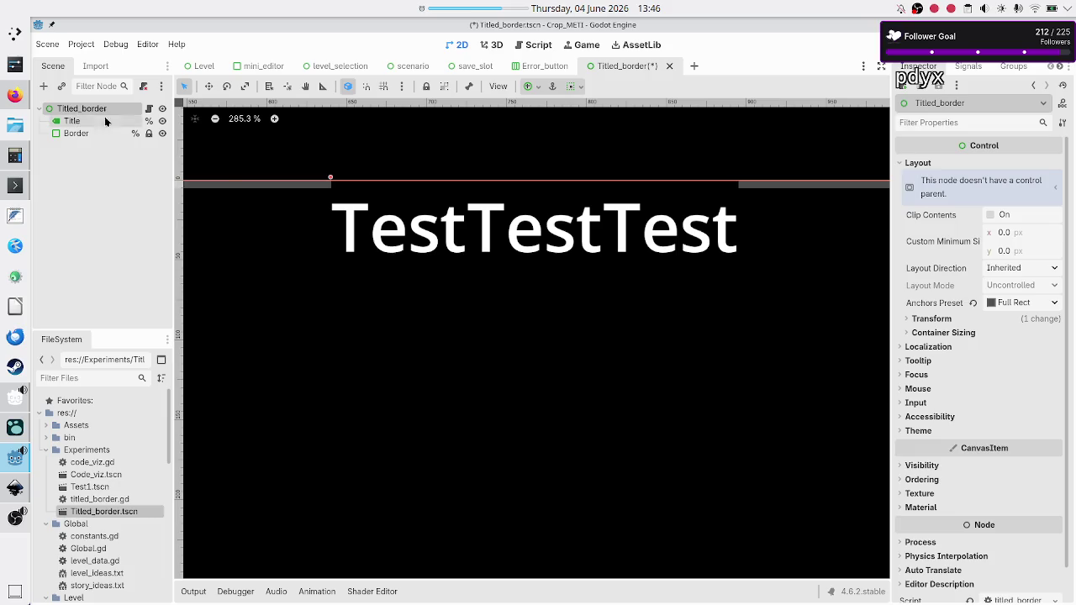
pyautogui.click(338, 67)
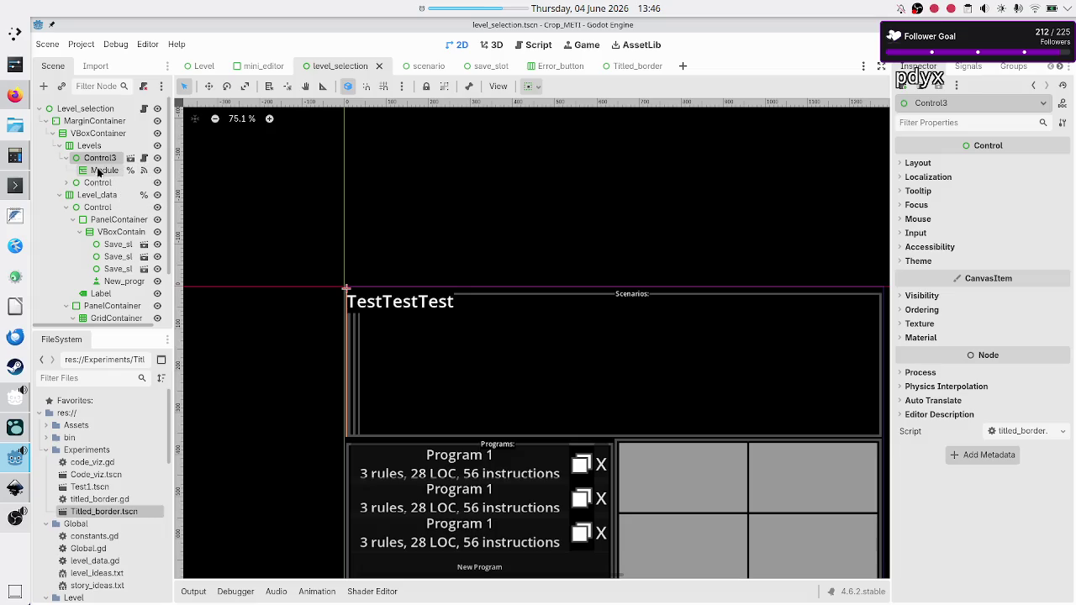
pyautogui.click(97, 172)
pyautogui.moveTo(97, 173)
pyautogui.mouseDown()
pyautogui.moveTo(109, 159)
pyautogui.moveTo(93, 173)
pyautogui.moveTo(98, 158)
pyautogui.mouseUp()
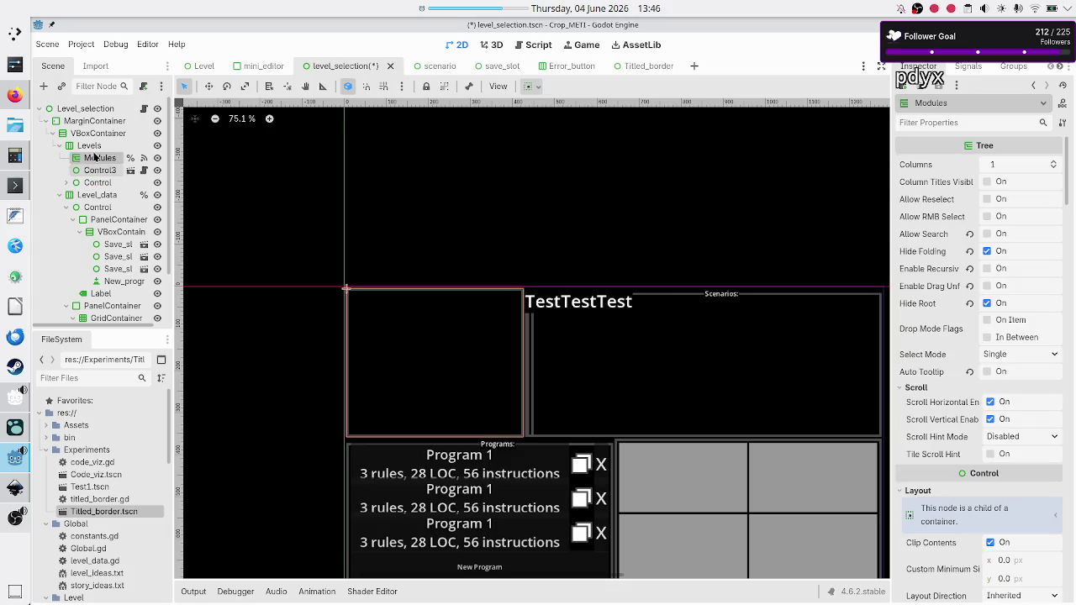
pyautogui.click(95, 171)
pyautogui.press('Delete')
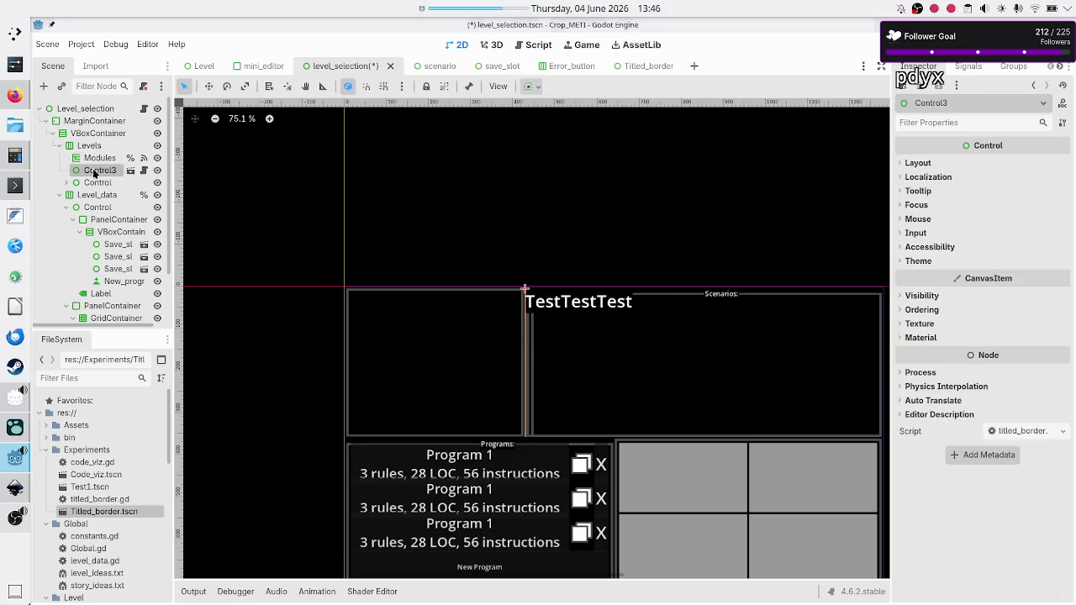
pyautogui.press('Return')
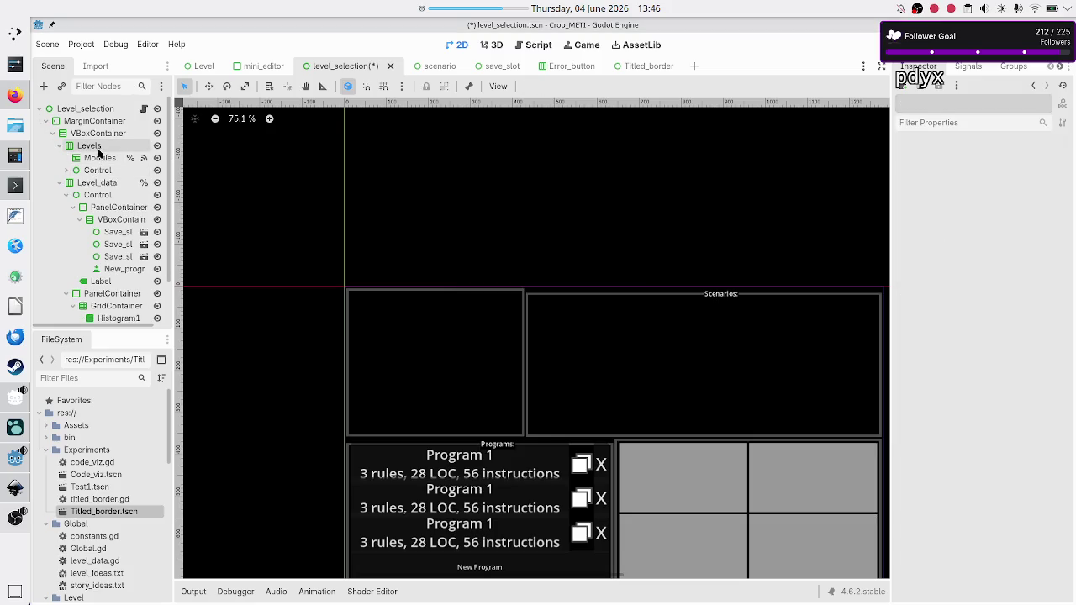
pyautogui.click(89, 146)
pyautogui.click(62, 87)
pyautogui.write('titl')
pyautogui.press('Return')
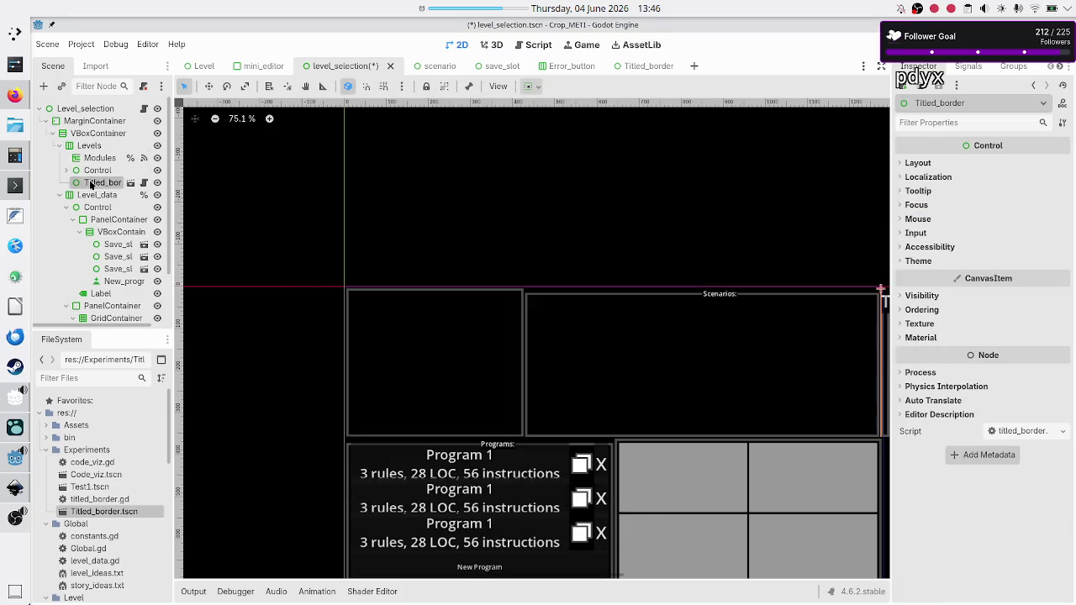
pyautogui.moveTo(93, 182); pyautogui.dragTo(94, 157)
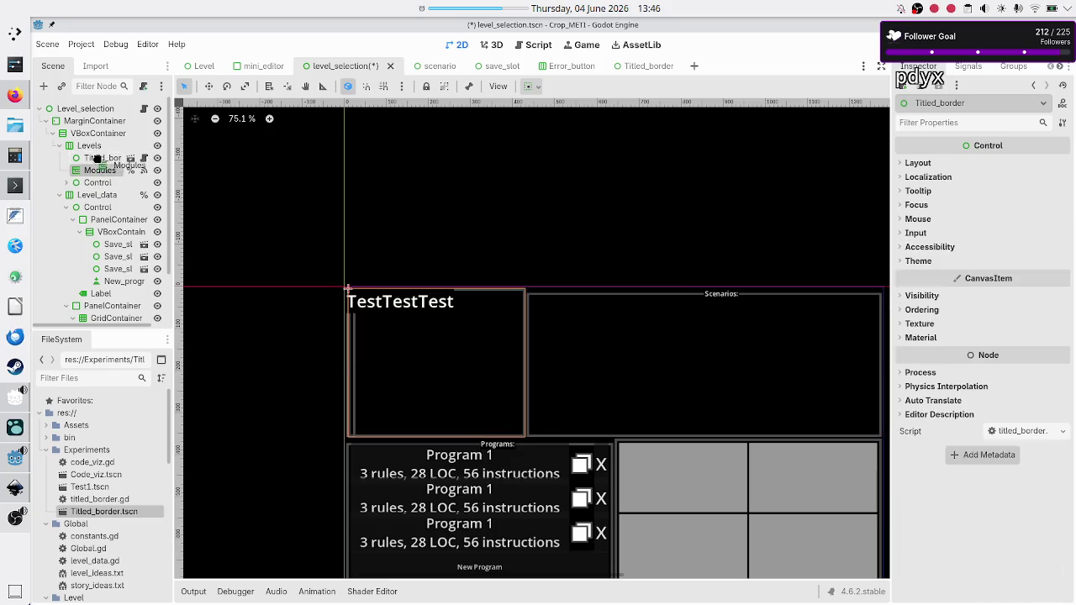
pyautogui.click(99, 170)
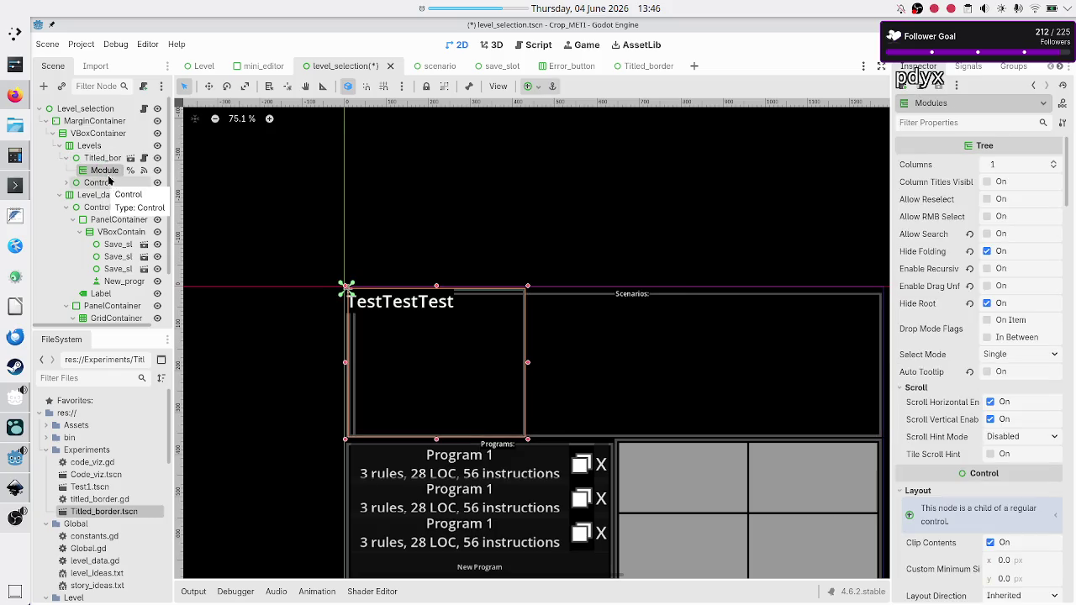
pyautogui.click(103, 160)
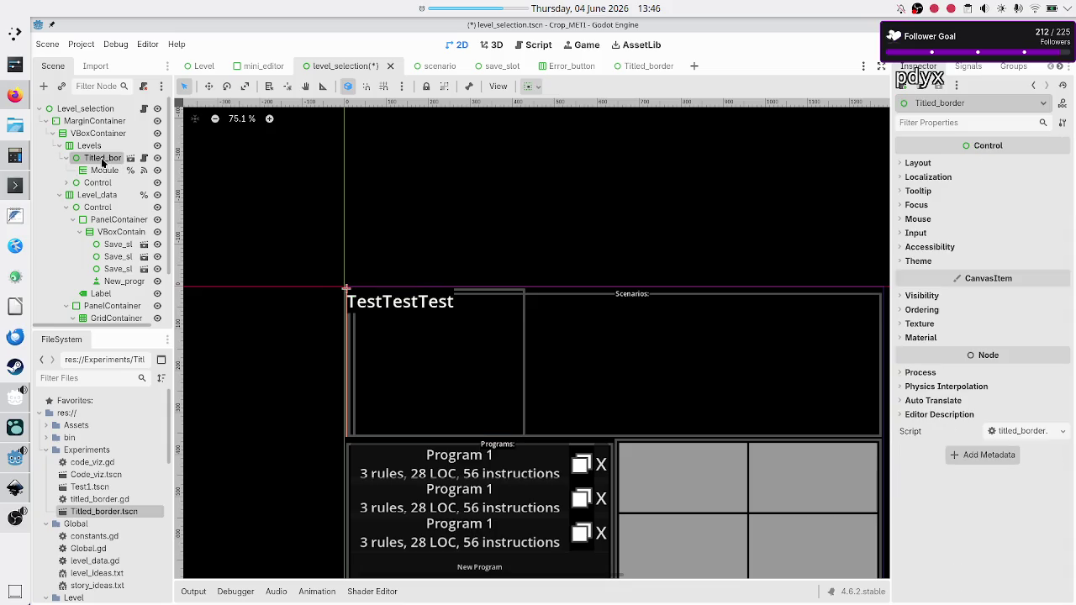
pyautogui.rightClick(104, 163)
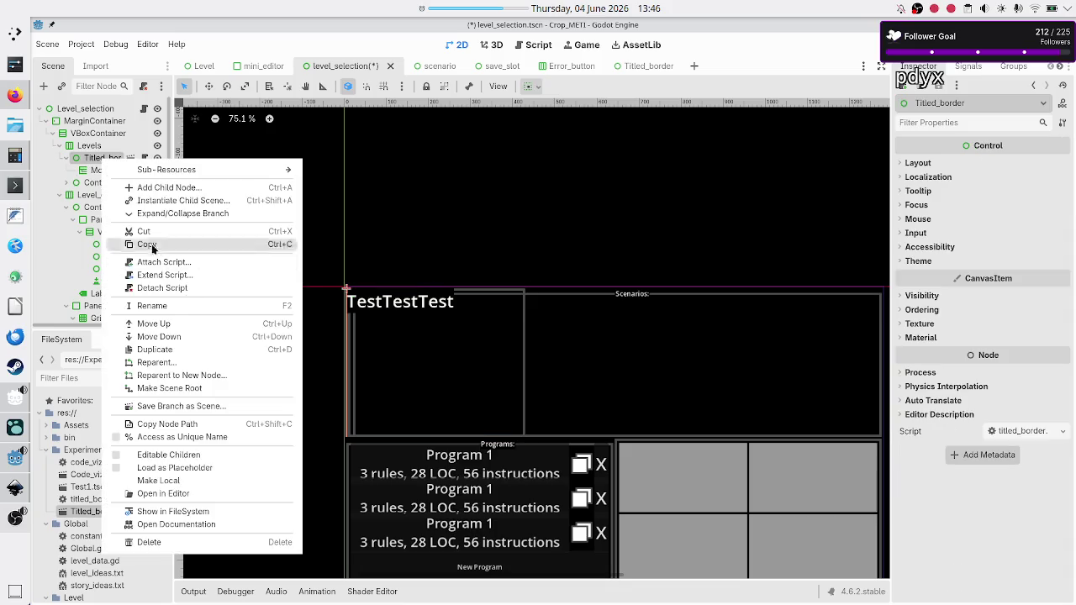
pyautogui.click(89, 161)
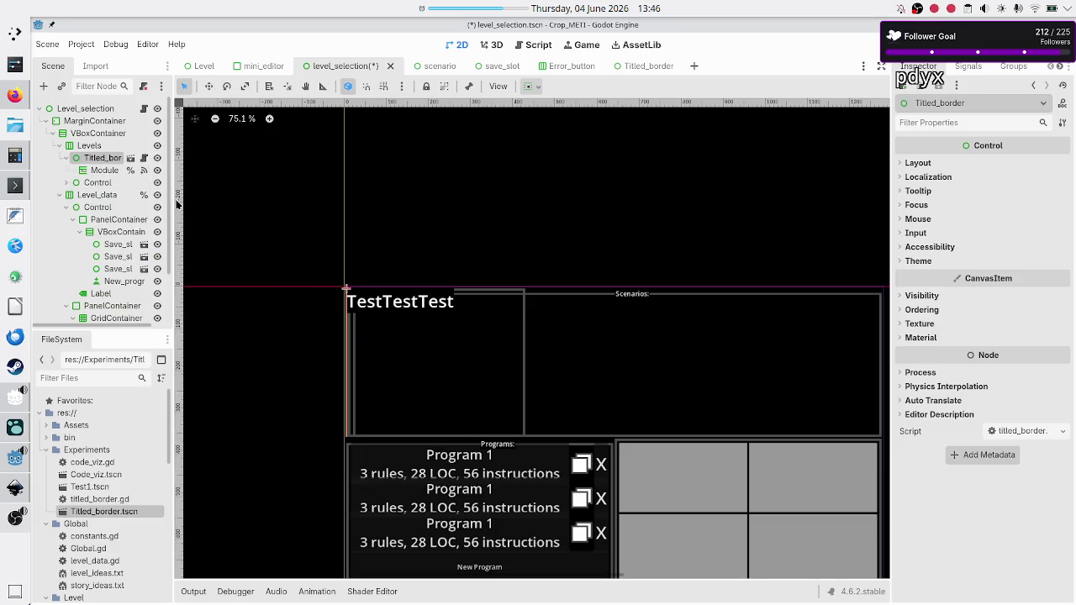
# Step: Widen the left docks and open titled_border.gd from the Titled_border root node
pyautogui.moveTo(176, 204); pyautogui.dragTo(221, 203)
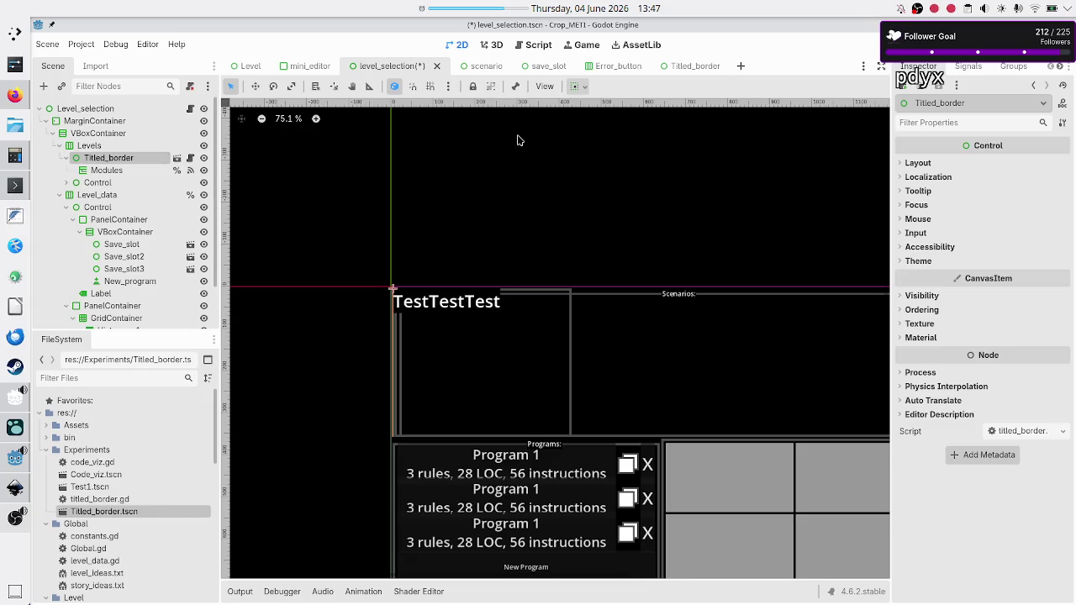
pyautogui.click(694, 66)
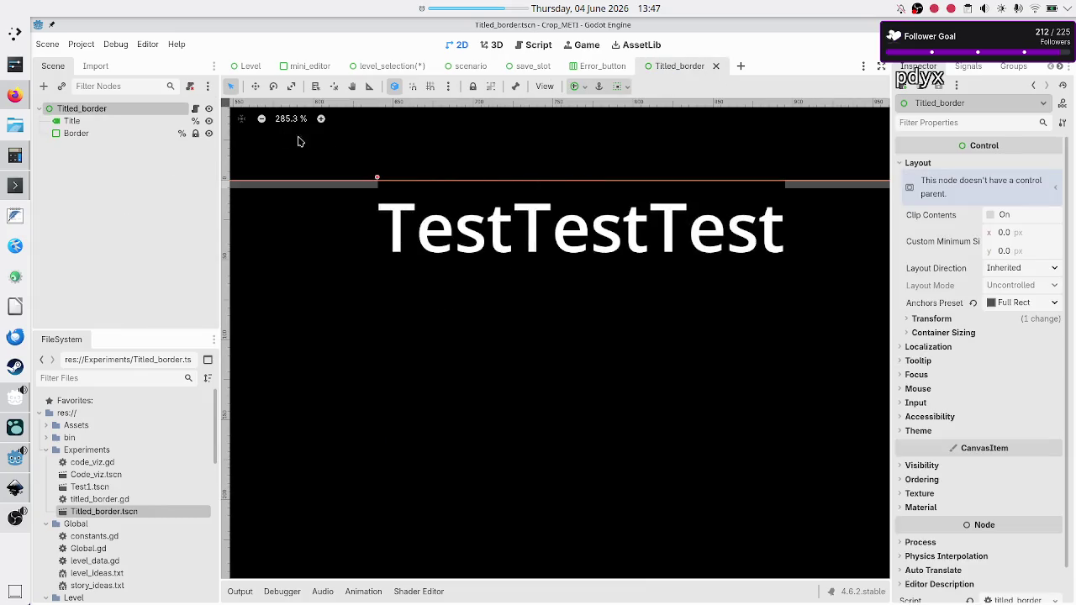
pyautogui.click(196, 109)
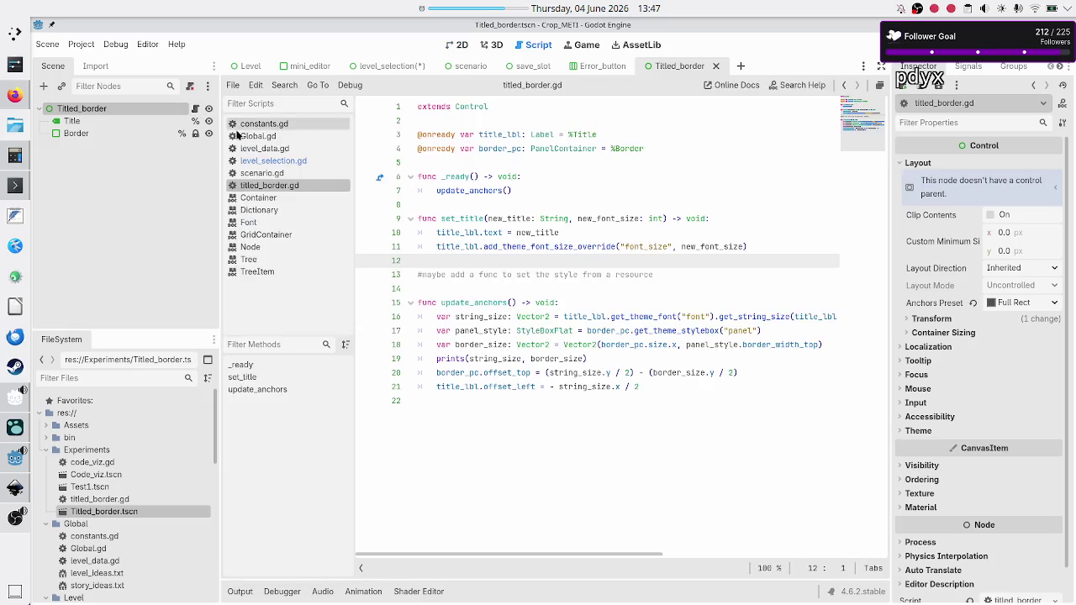
# Step: Add an update_anchors() call at the end of set_title
pyautogui.doubleClick(455, 221)
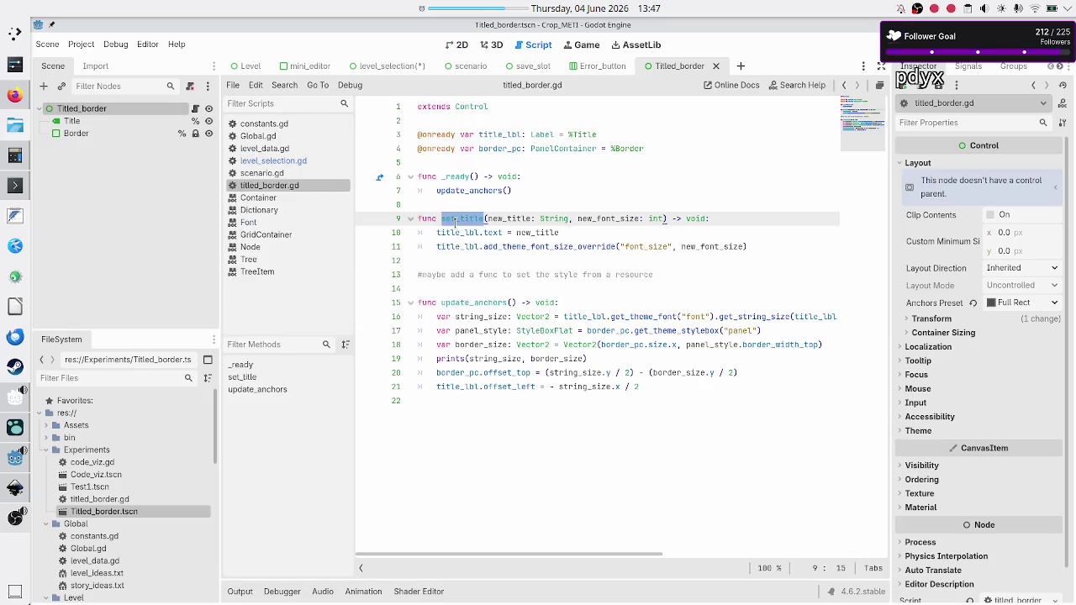
pyautogui.click(492, 260)
pyautogui.press('Up')
pyautogui.press('End')
pyautogui.press('Return')
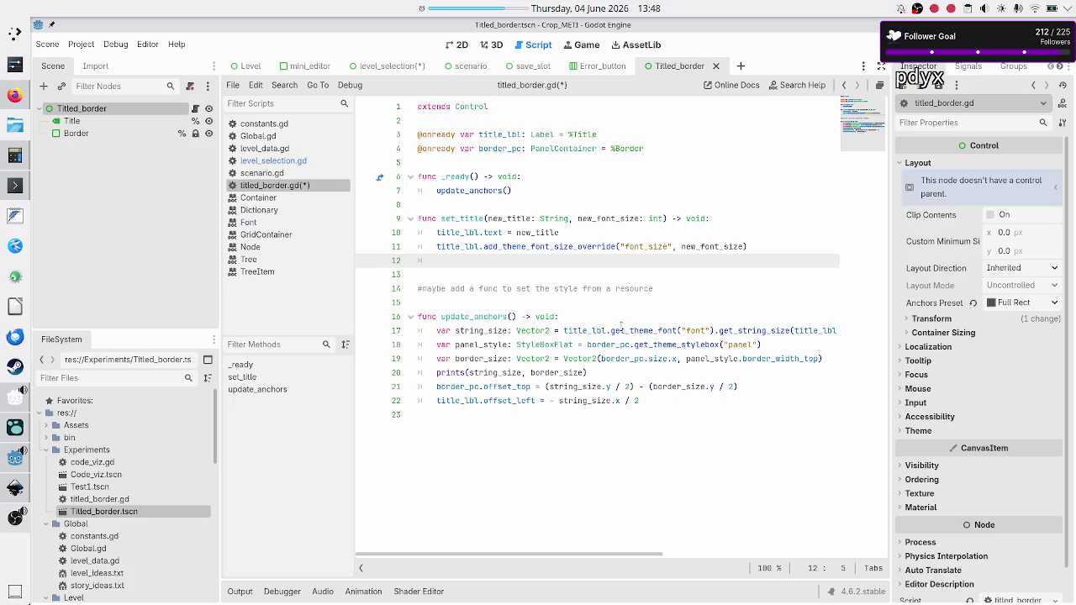
pyautogui.write('upda')
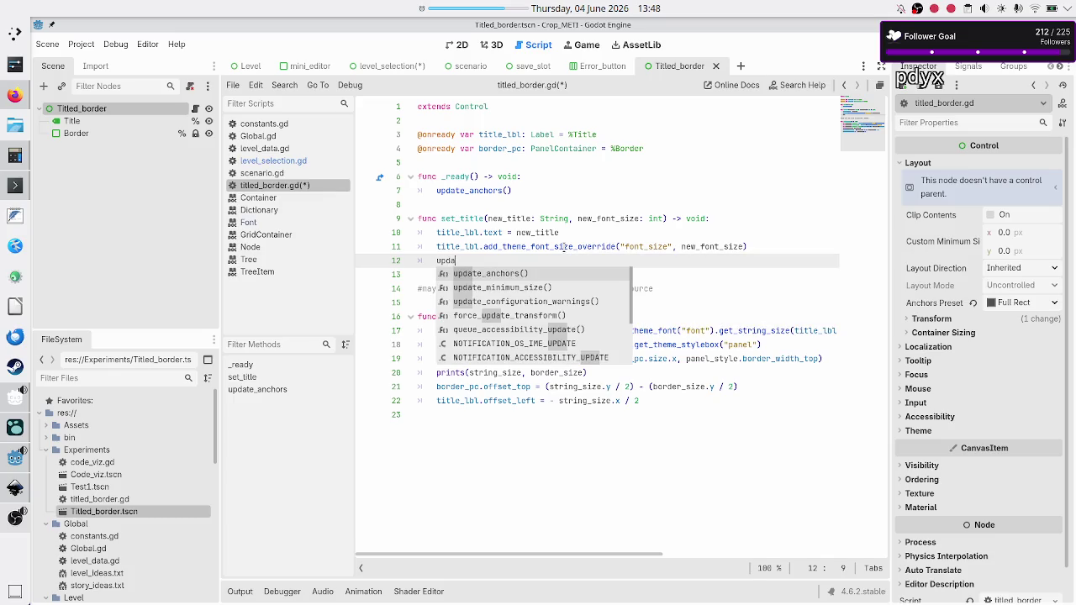
pyautogui.press('Return')
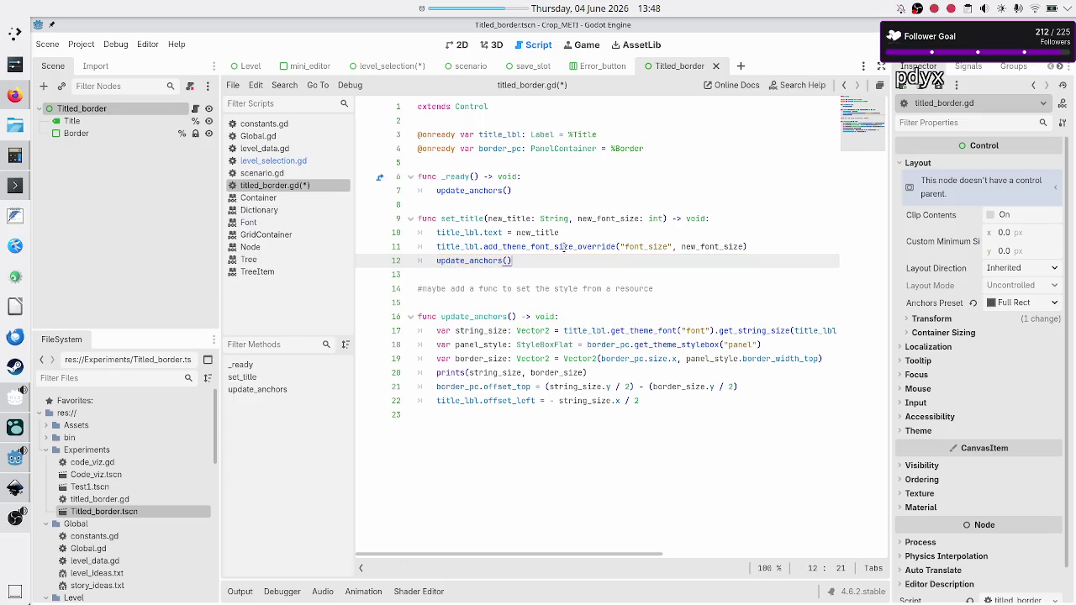
pyautogui.press('Down')
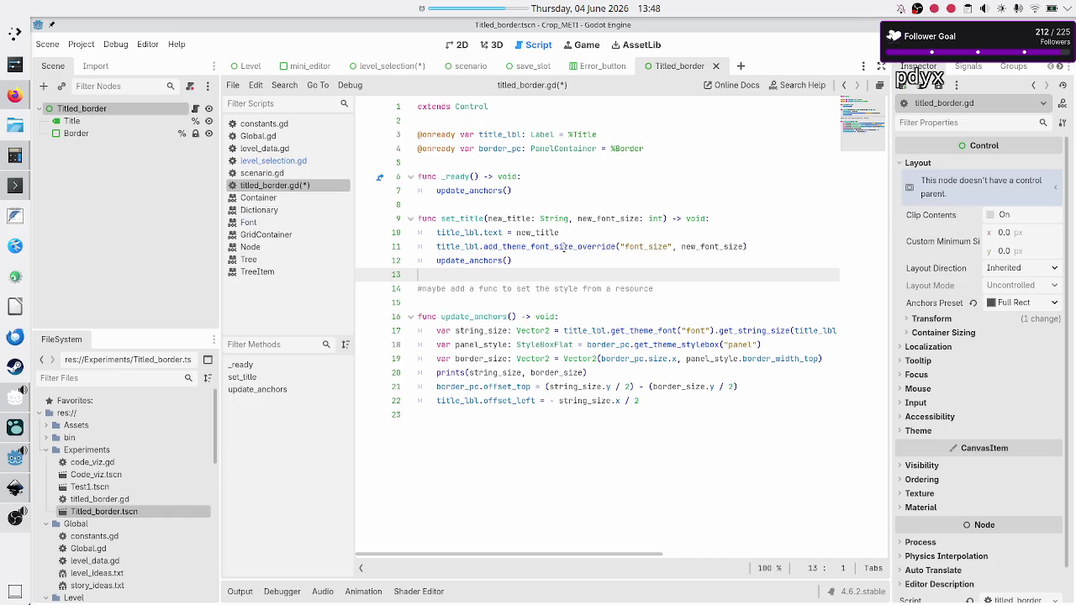
pyautogui.press('Up')
pyautogui.press('Up')
pyautogui.press('Up')
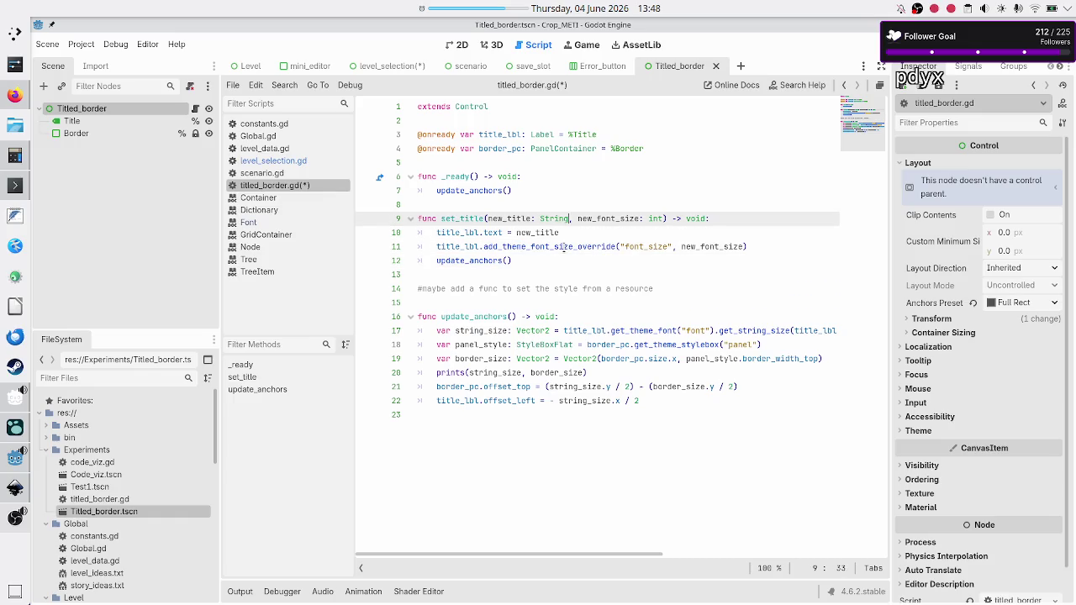
pyautogui.press('Up')
pyautogui.press('Up')
pyautogui.press('Up')
pyautogui.press('Up')
pyautogui.press('Up')
pyautogui.press('Up')
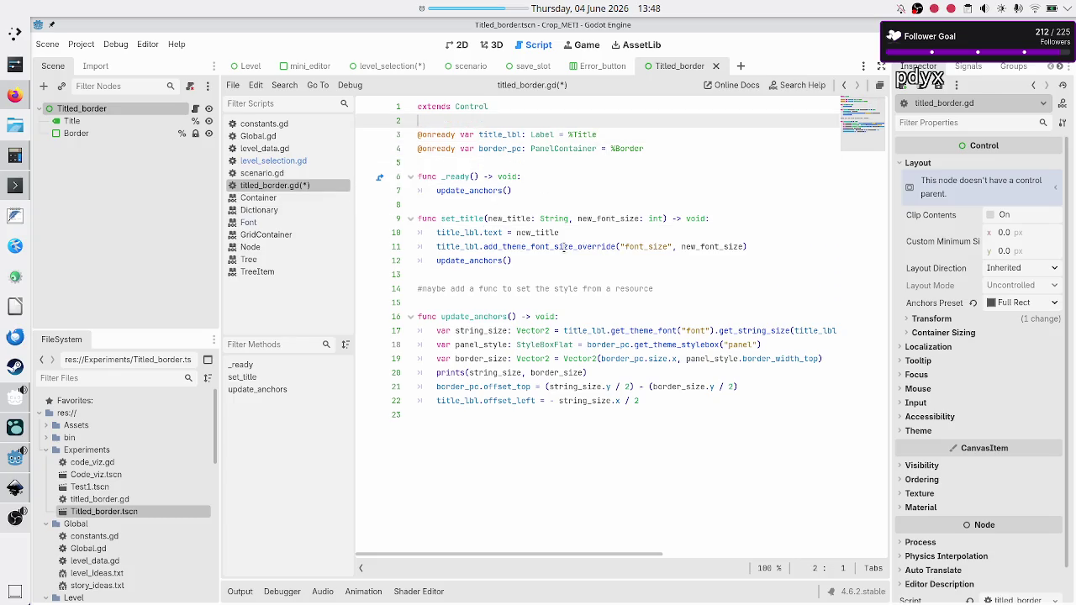
pyautogui.press('Return')
pyautogui.press('Return')
pyautogui.press('Up')
pyautogui.write('@ex')
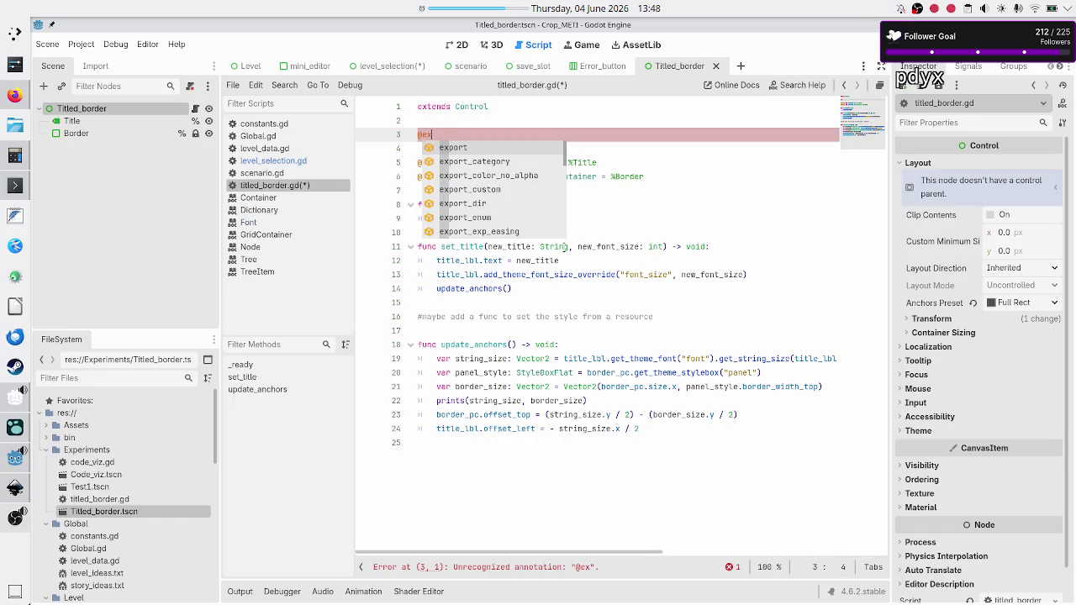
# Step: Review the _ready function in level_selection.gd
pyautogui.click(374, 67)
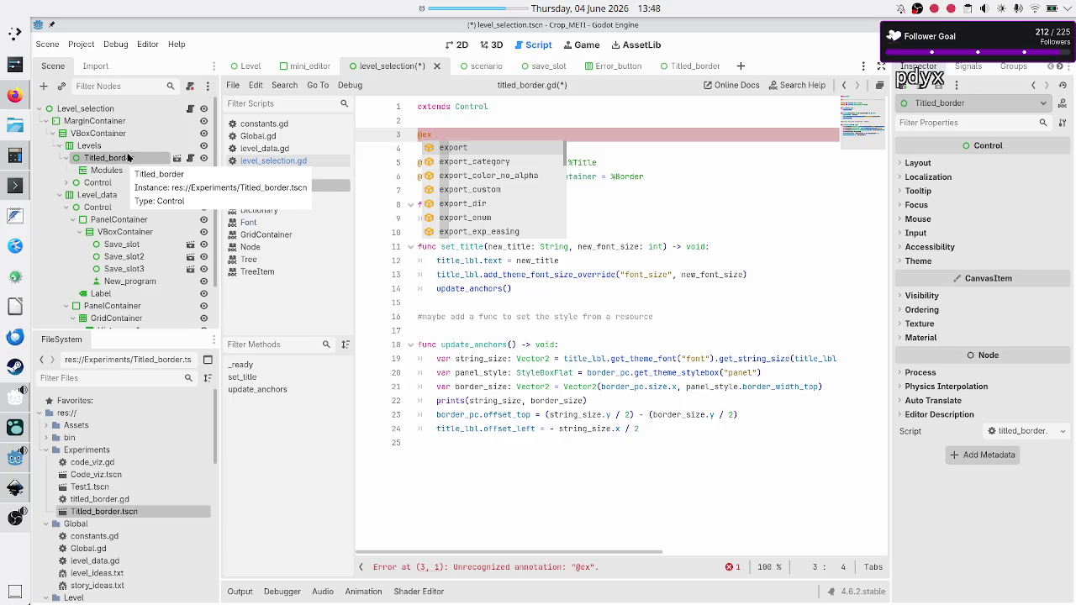
pyautogui.click(190, 110)
pyautogui.scroll(10, 543, 200)
pyautogui.scroll(5, 543, 199)
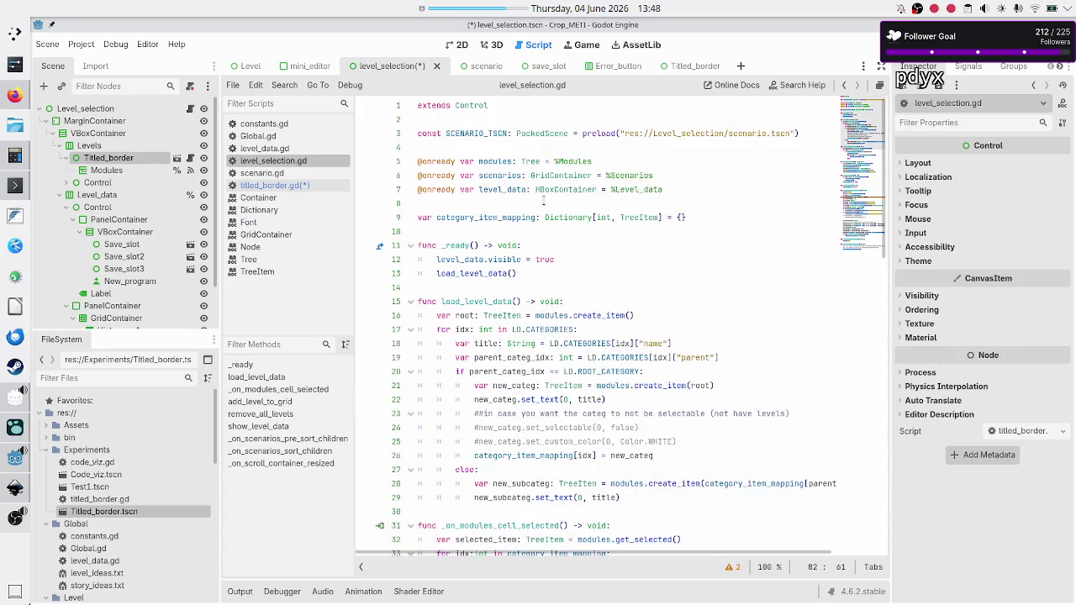
pyautogui.click(462, 245)
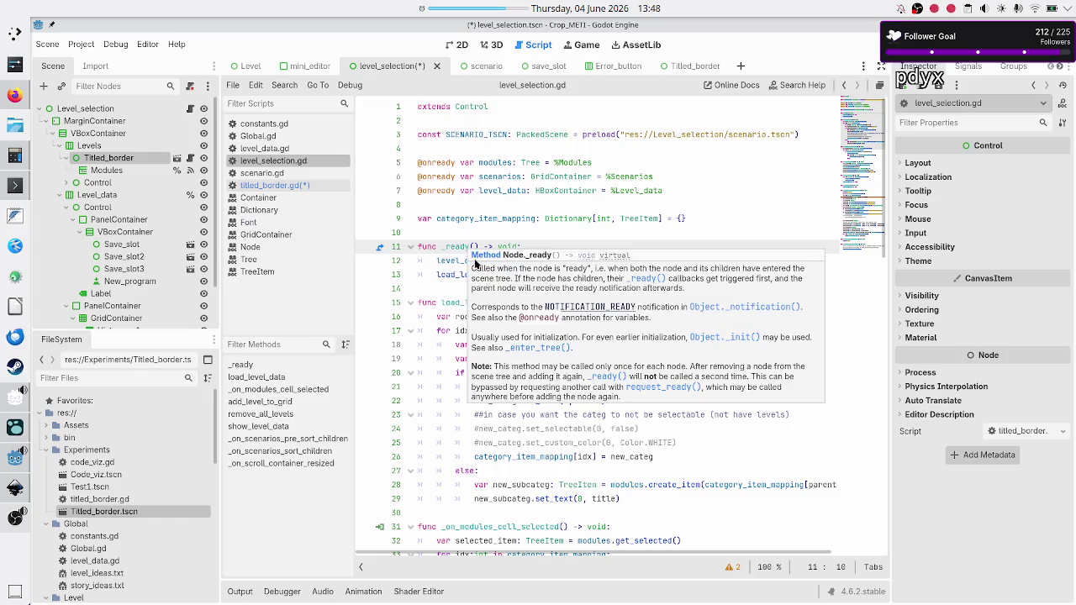
pyautogui.click(278, 186)
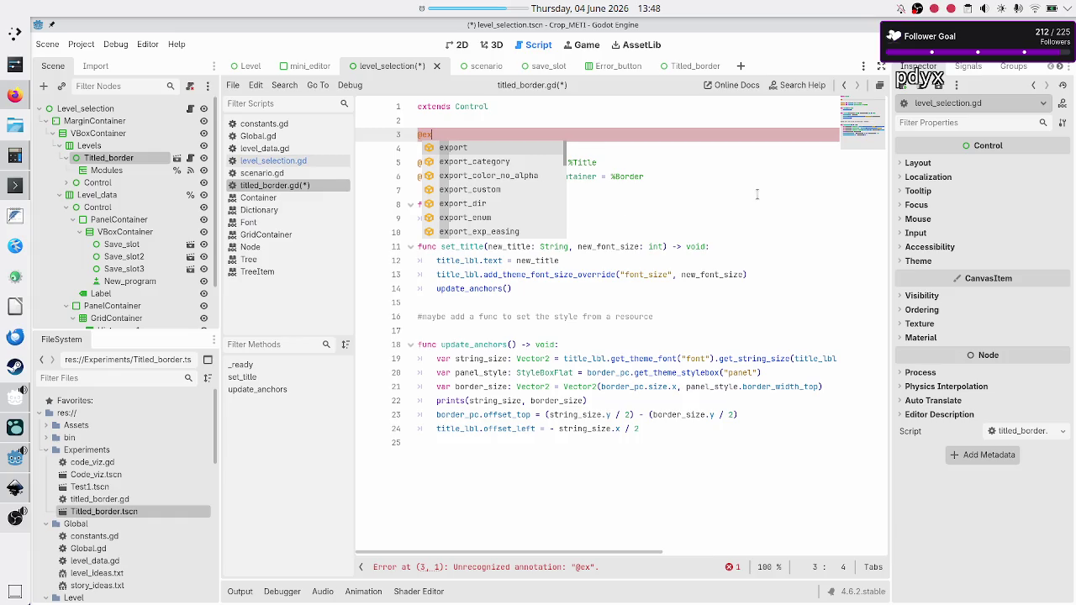
pyautogui.press('Return')
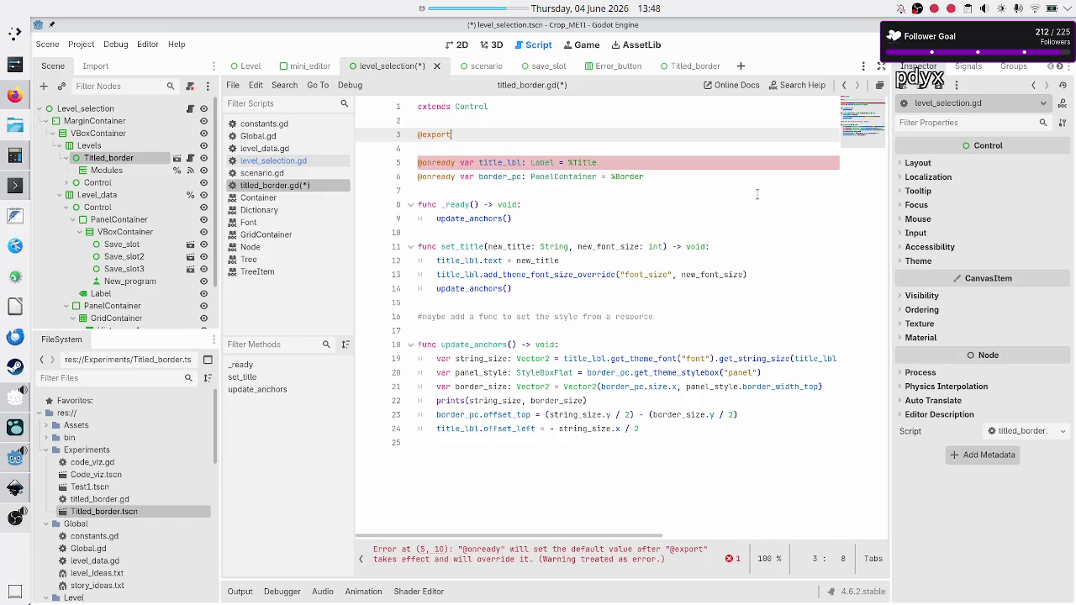
pyautogui.doubleClick(608, 246)
pyautogui.doubleClick(501, 246)
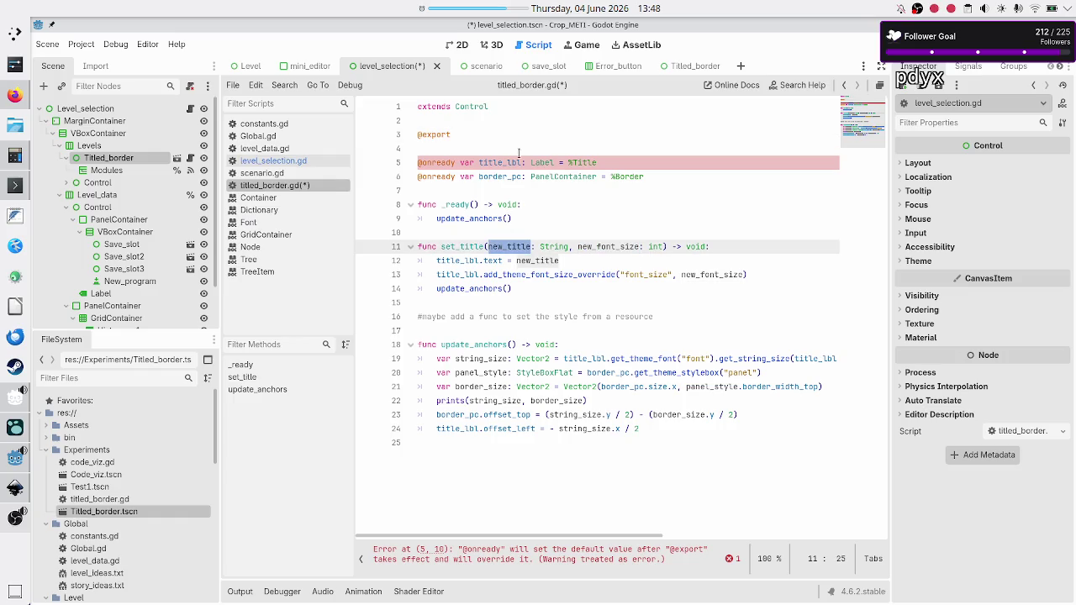
pyautogui.click(493, 137)
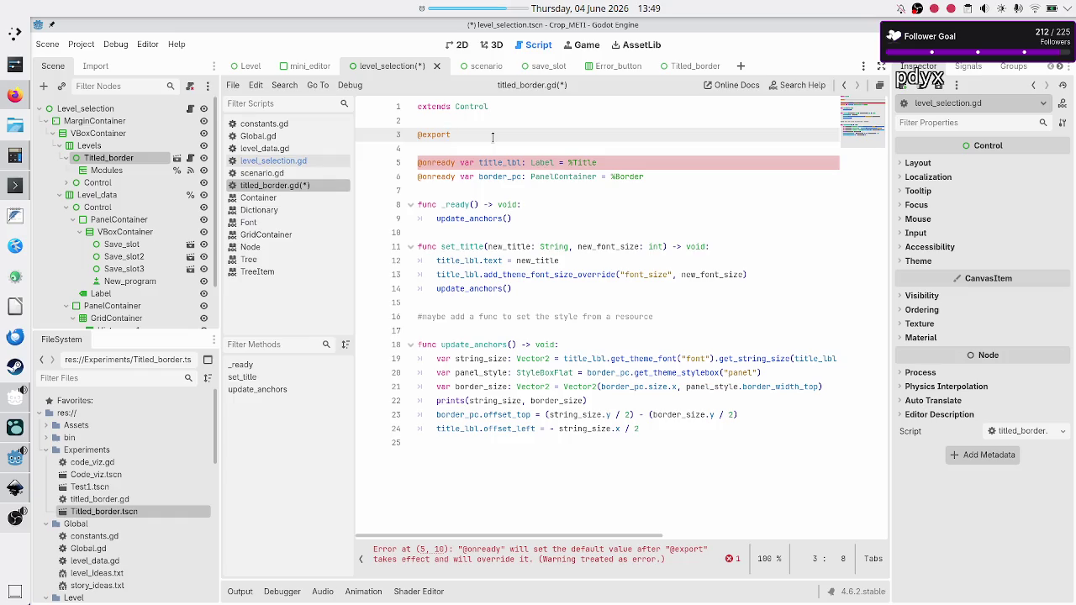
pyautogui.write('var ')
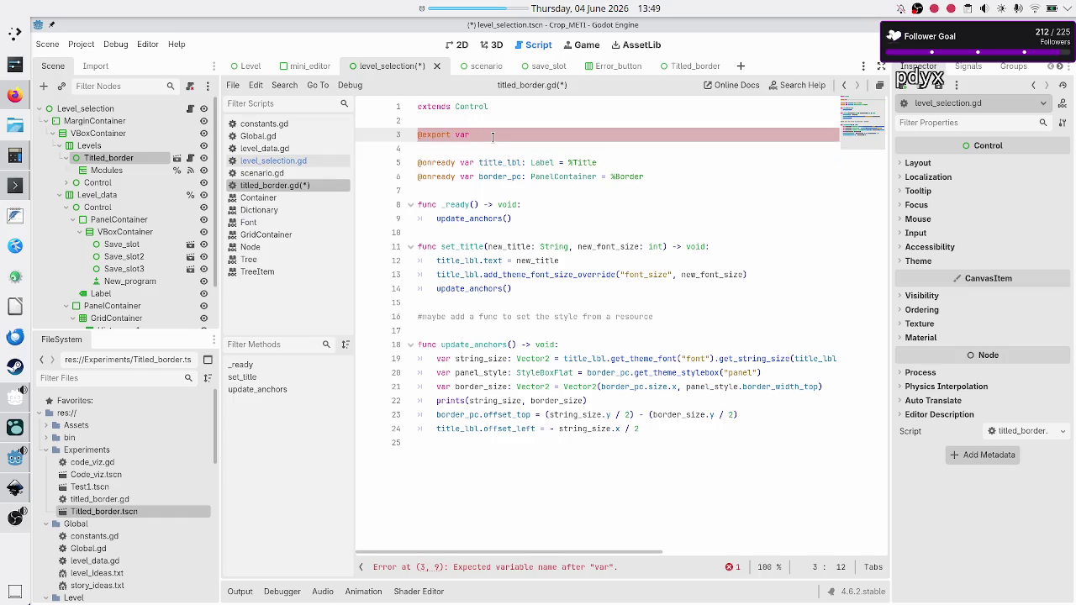
pyautogui.write('title')
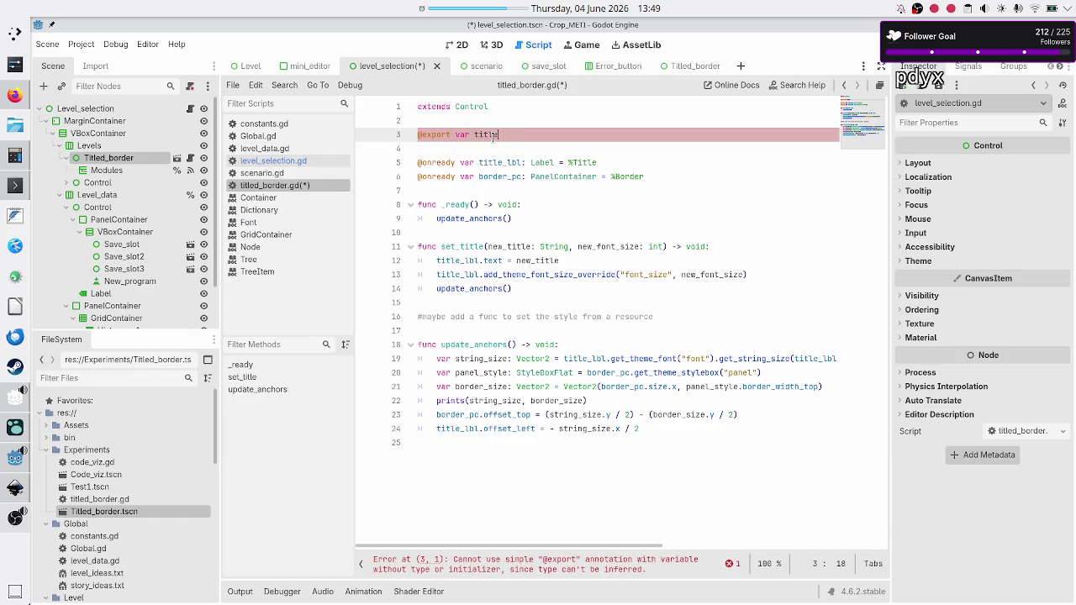
pyautogui.write(': String')
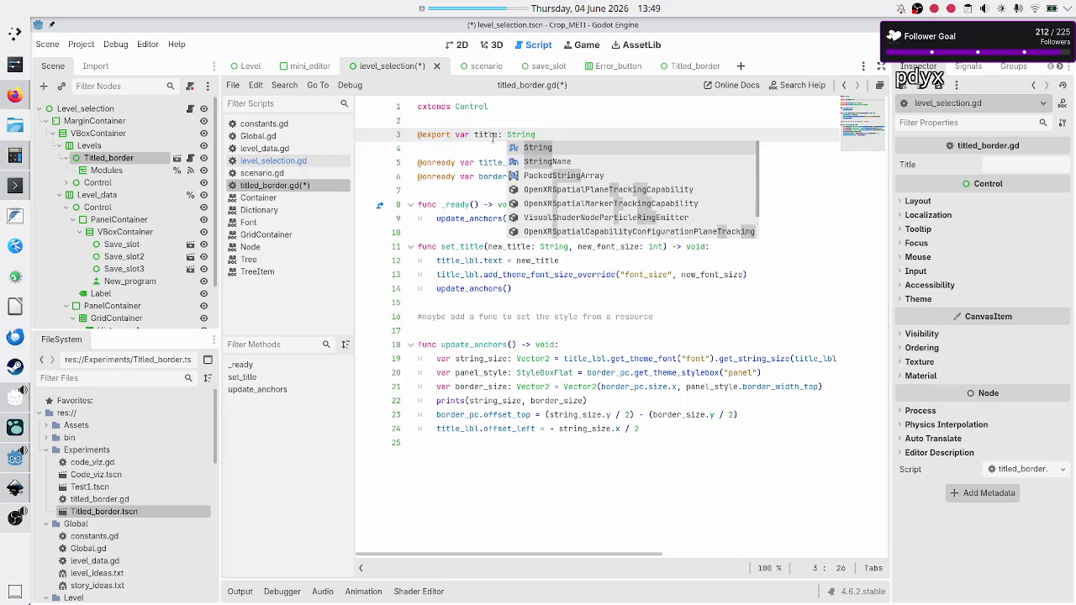
# Step: Add an exported font_size variable of type int with default 16 below the title line
pyautogui.press('Escape')
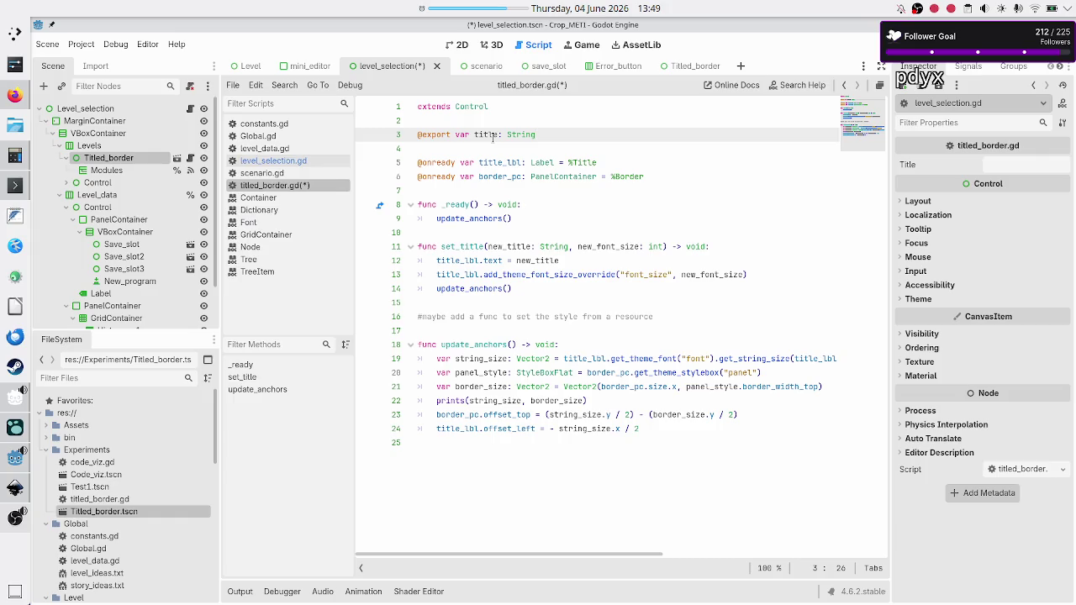
pyautogui.press('Return')
pyautogui.write('@ex')
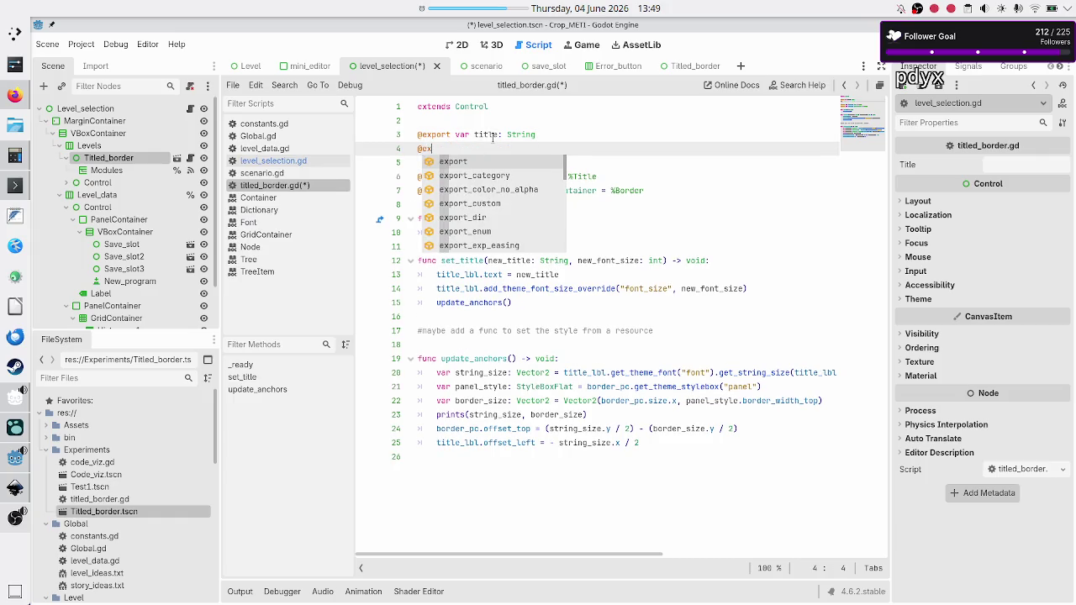
pyautogui.press('Return')
pyautogui.write('var ')
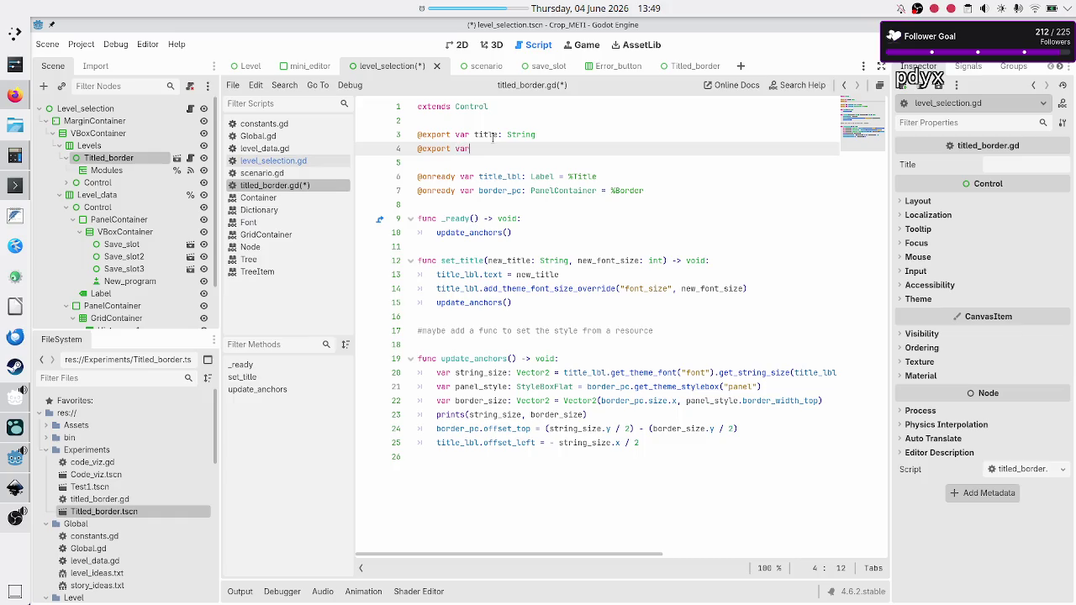
pyautogui.write('font_size: ')
pyautogui.write('int')
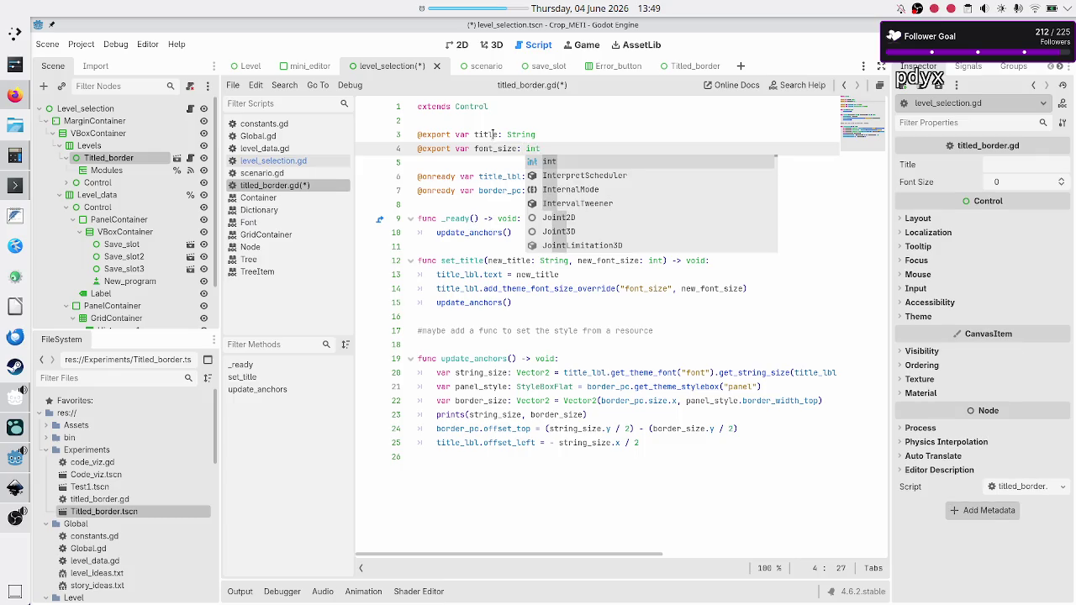
pyautogui.write(' = 16')
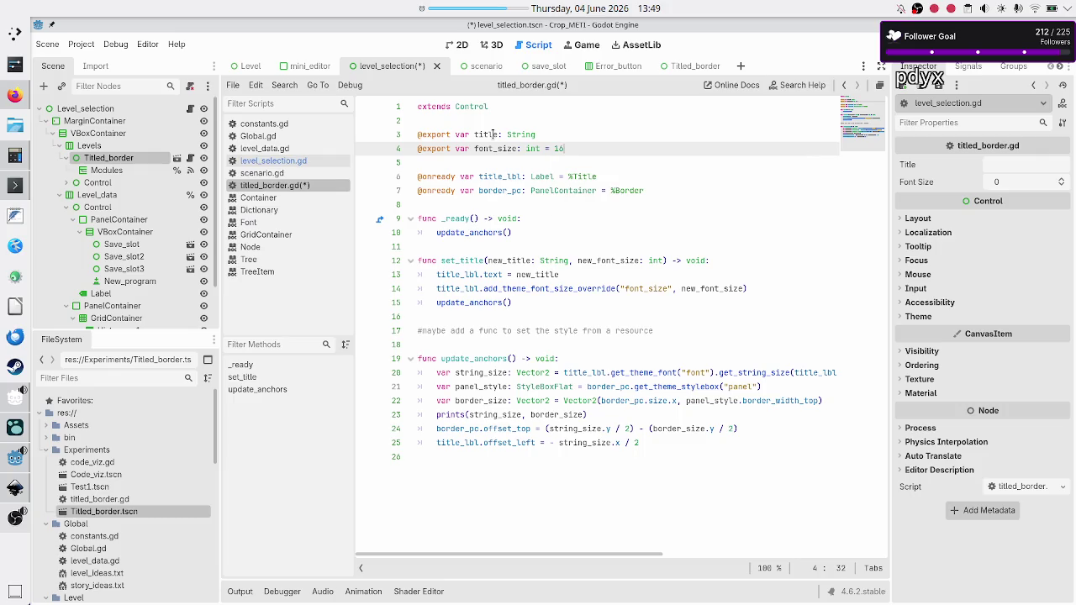
# Step: Give the exported title variable the default value "Title"
pyautogui.press('Up')
pyautogui.write('= ""')
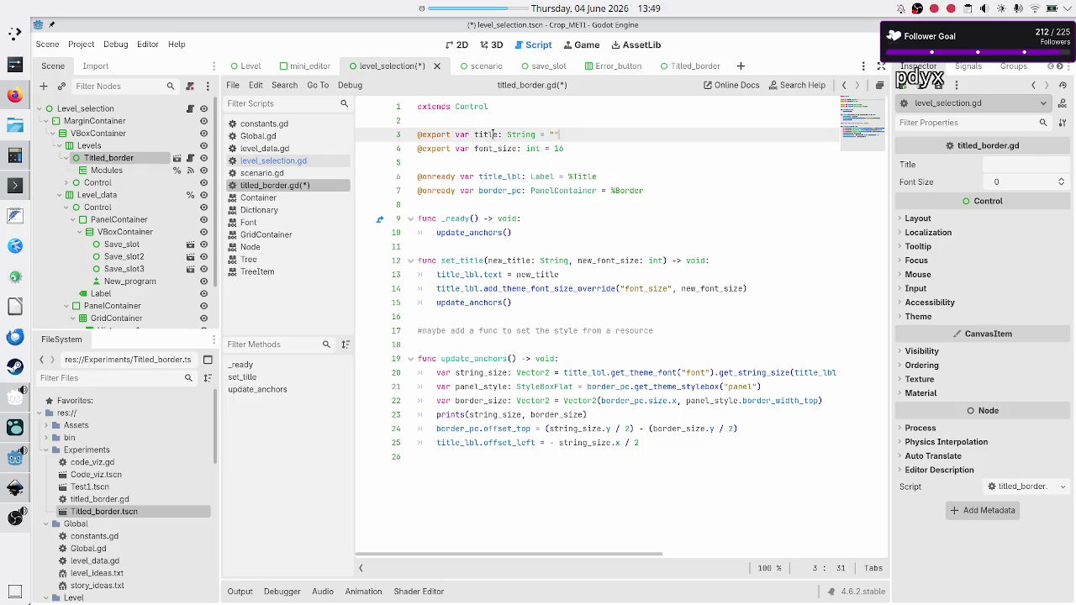
pyautogui.write('Title')
pyautogui.press('Down')
pyautogui.press('Down')
pyautogui.press('Down')
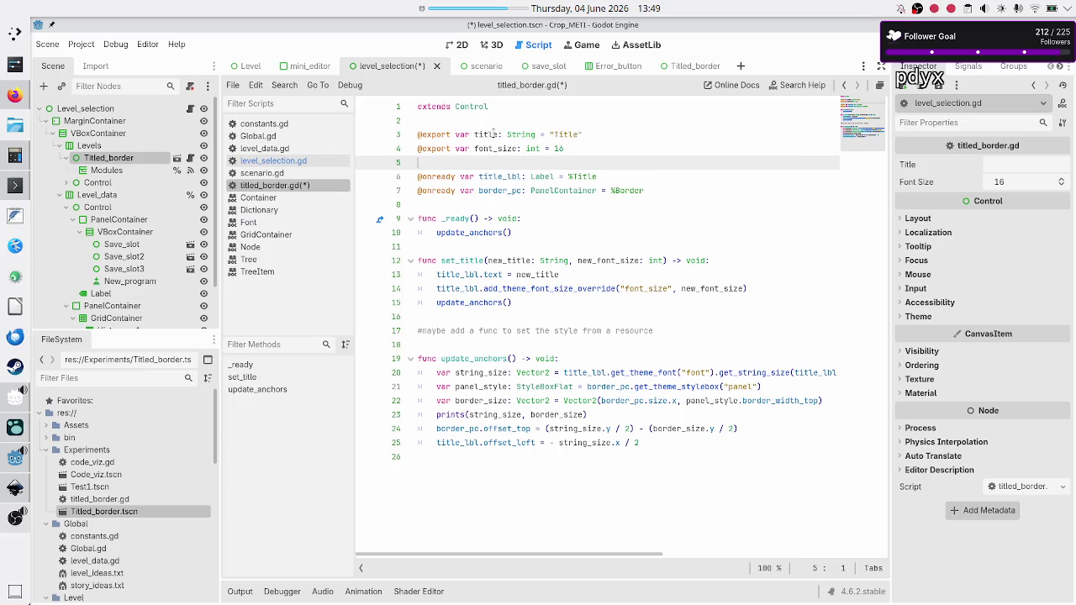
pyautogui.press('Down')
pyautogui.press('Down')
pyautogui.press('Down')
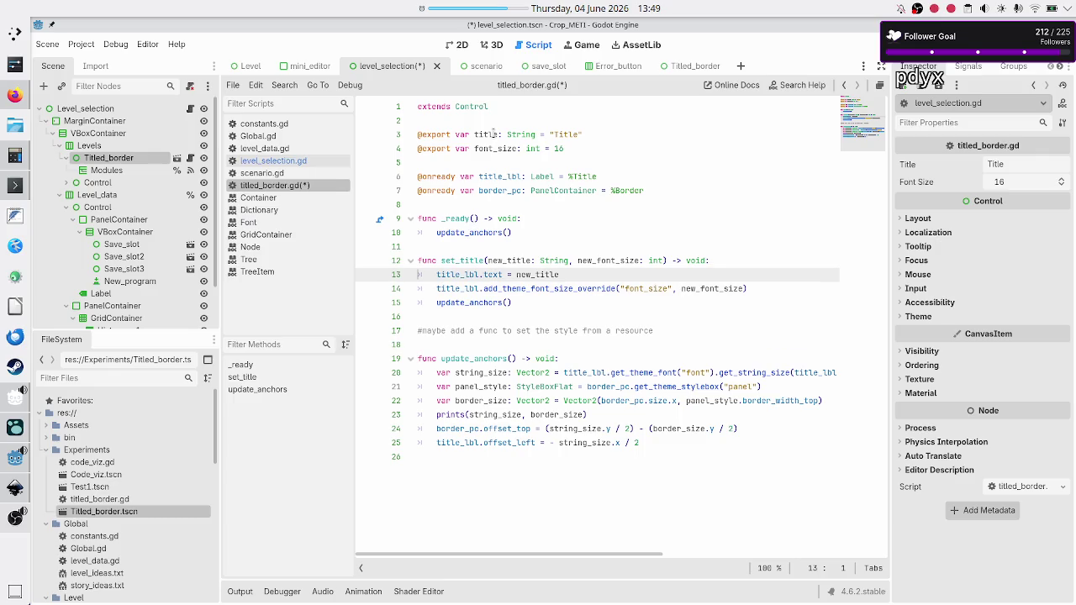
# Step: Remove the parameters from the set_title function signature
pyautogui.press('Left')
pyautogui.press('Left')
pyautogui.press('Left')
pyautogui.press('Left')
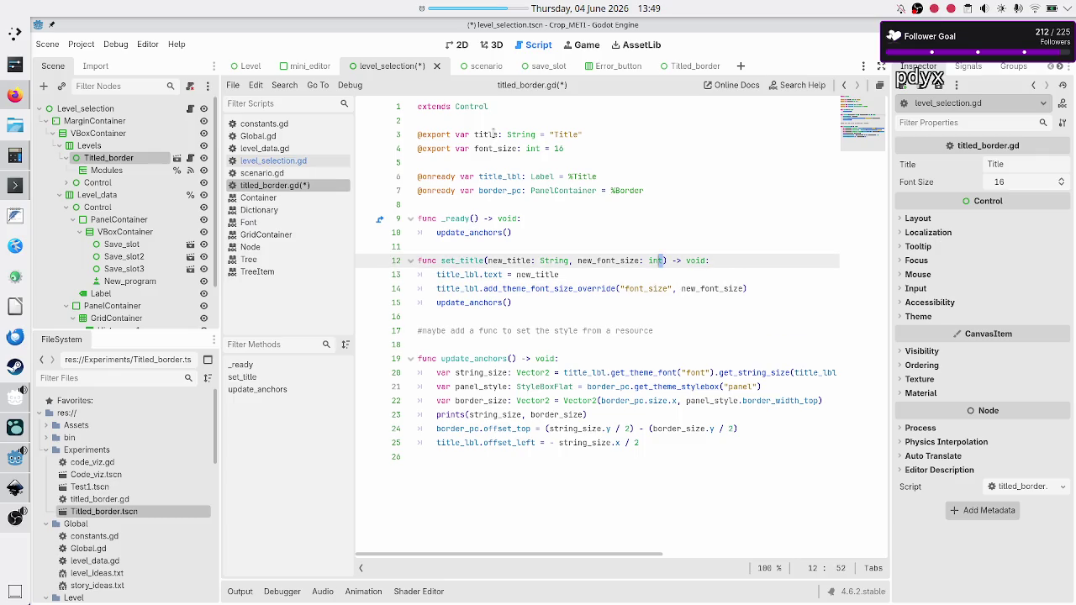
pyautogui.hotkey('ctrl', 'shift', 'Left')
pyautogui.hotkey('ctrl', 'shift', 'Left')
pyautogui.hotkey('ctrl', 'shift', 'Left')
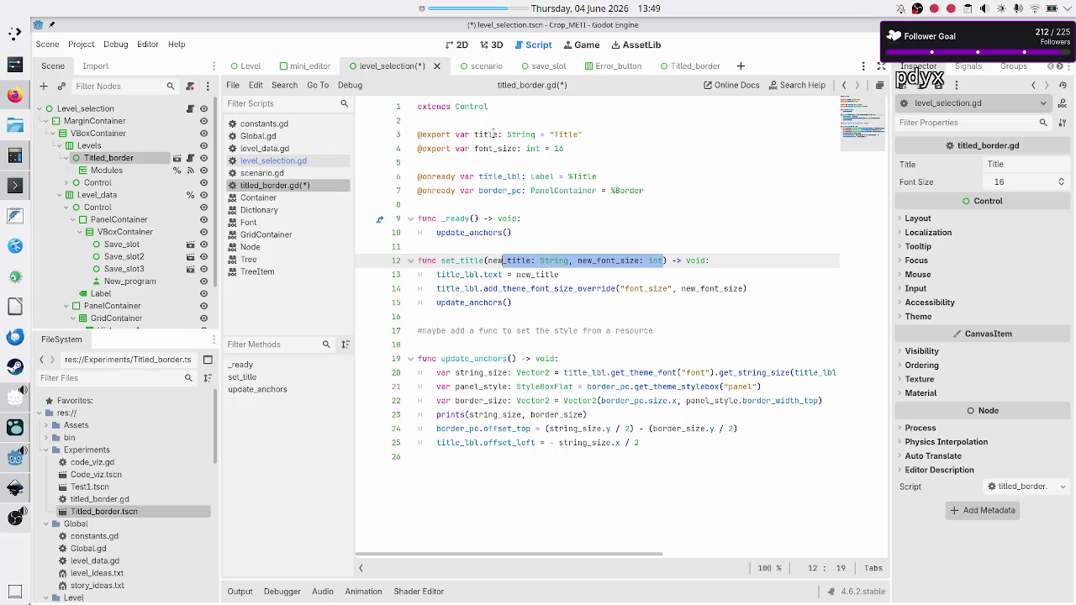
pyautogui.hotkey('shift', 'Left')
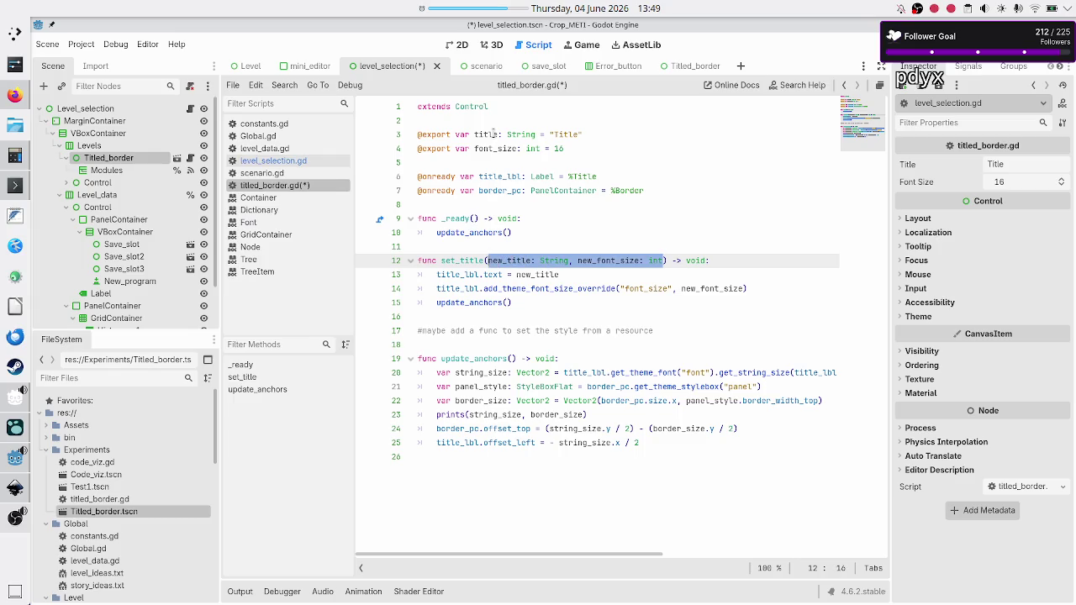
pyautogui.press('BackSpace')
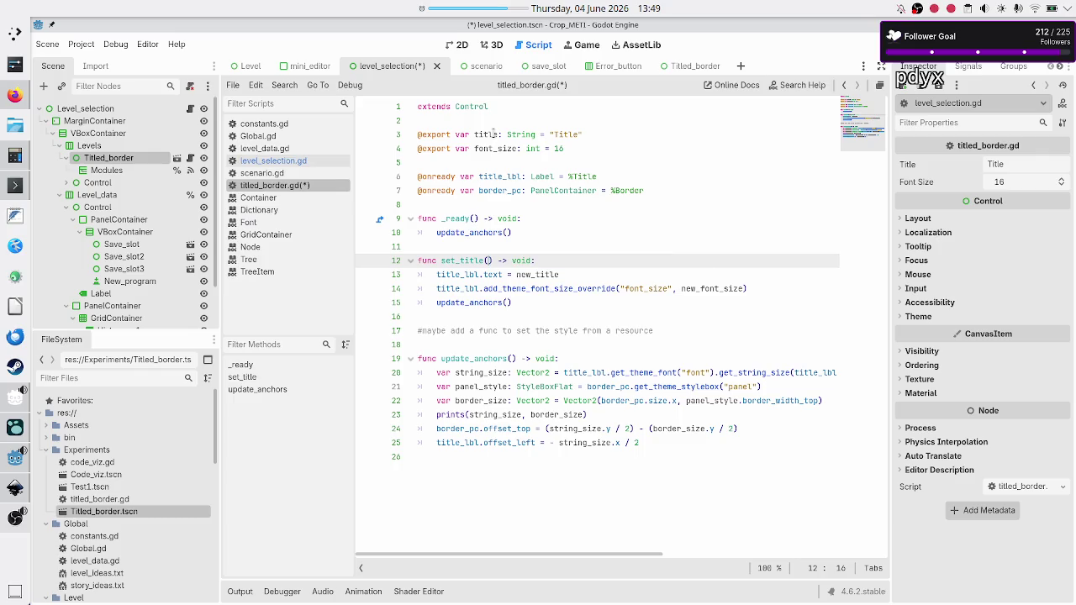
# Step: In set_title's body, rename new_title to title and new_font_size to font_size
pyautogui.press('Down')
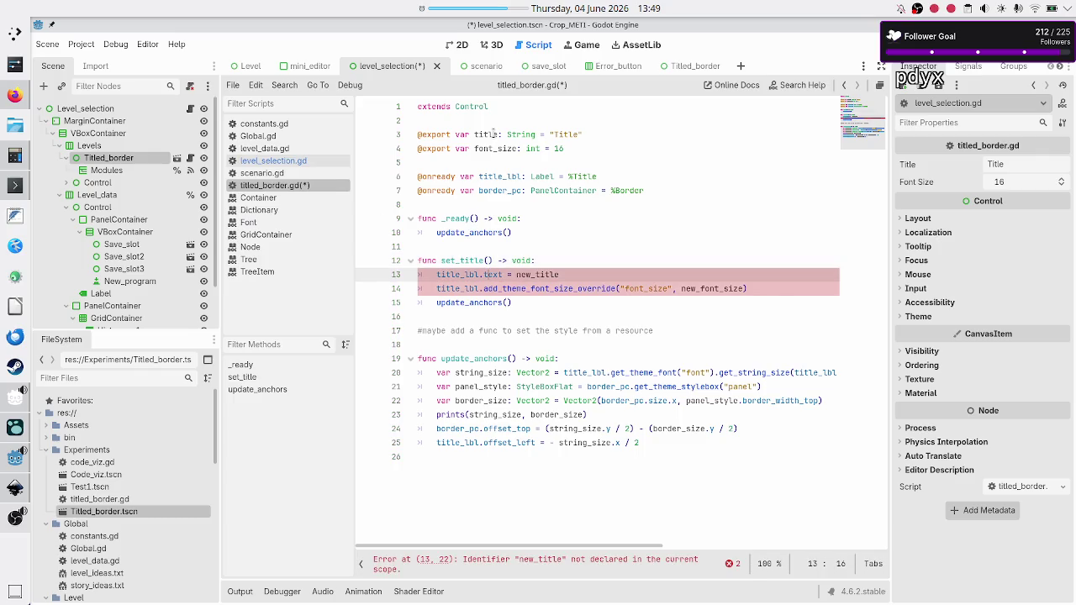
pyautogui.press('Right')
pyautogui.press('Right')
pyautogui.press('Right')
pyautogui.press('Left')
pyautogui.press('Left')
pyautogui.press('Left')
pyautogui.press('BackSpace')
pyautogui.press('BackSpace')
pyautogui.press('BackSpace')
pyautogui.press('Up')
pyautogui.press('Home')
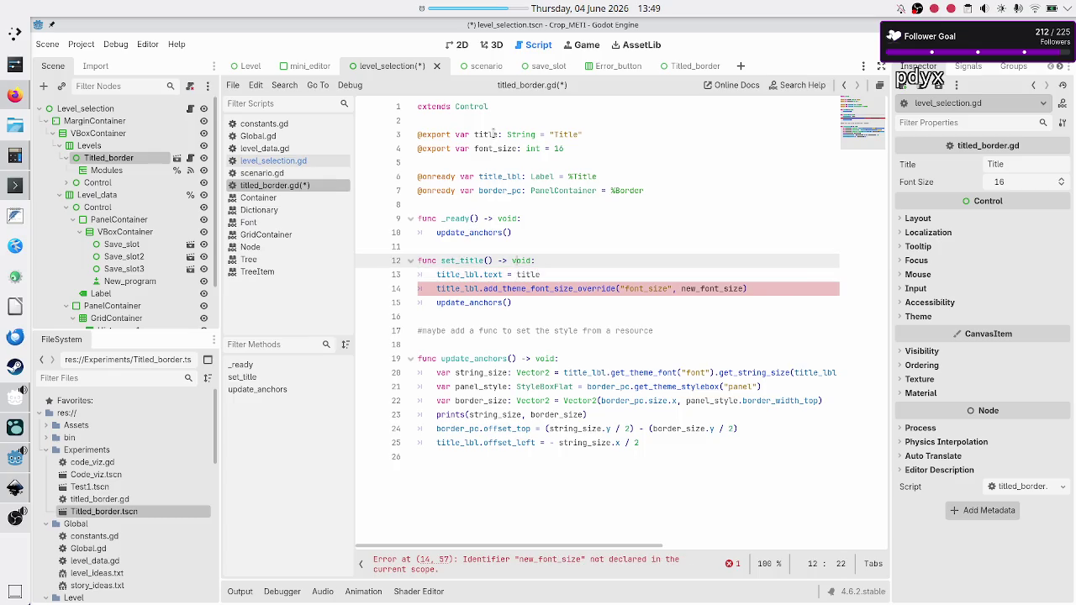
pyautogui.press('Down')
pyautogui.press('Down')
pyautogui.press('Down')
pyautogui.press('Up')
pyautogui.press('End')
pyautogui.press('BackSpace')
pyautogui.press('BackSpace')
pyautogui.press('BackSpace')
# Step: Replace the update_anchors() call in _ready with set_title() and save the script
pyautogui.press('Up')
pyautogui.press('Up')
pyautogui.press('Up')
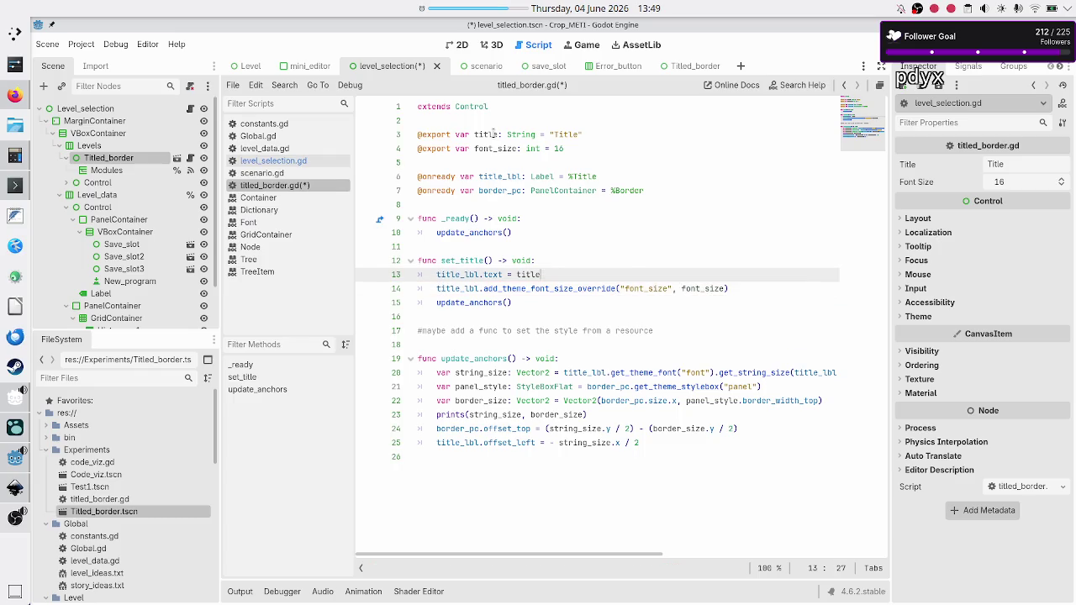
pyautogui.press('BackSpace')
pyautogui.press('BackSpace')
pyautogui.press('BackSpace')
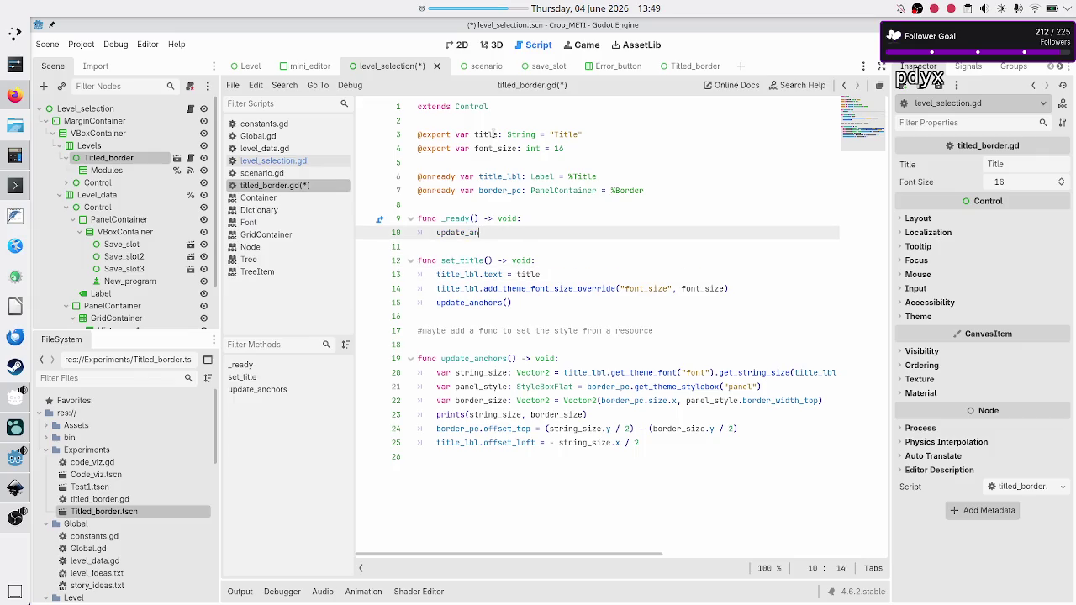
pyautogui.write('sc')
pyautogui.press('BackSpace')
pyautogui.write('et')
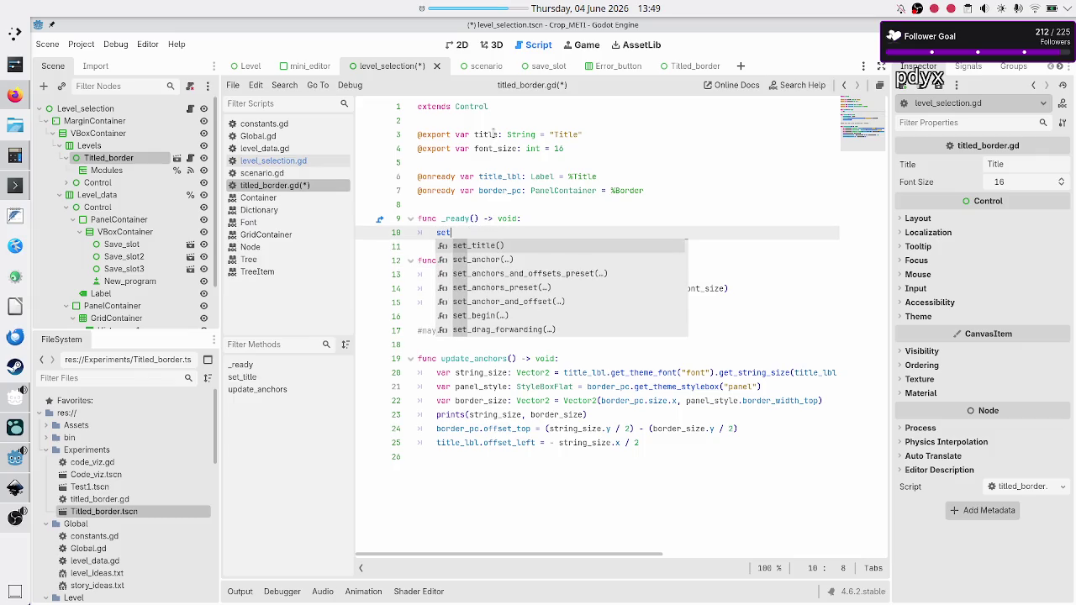
pyautogui.write('_')
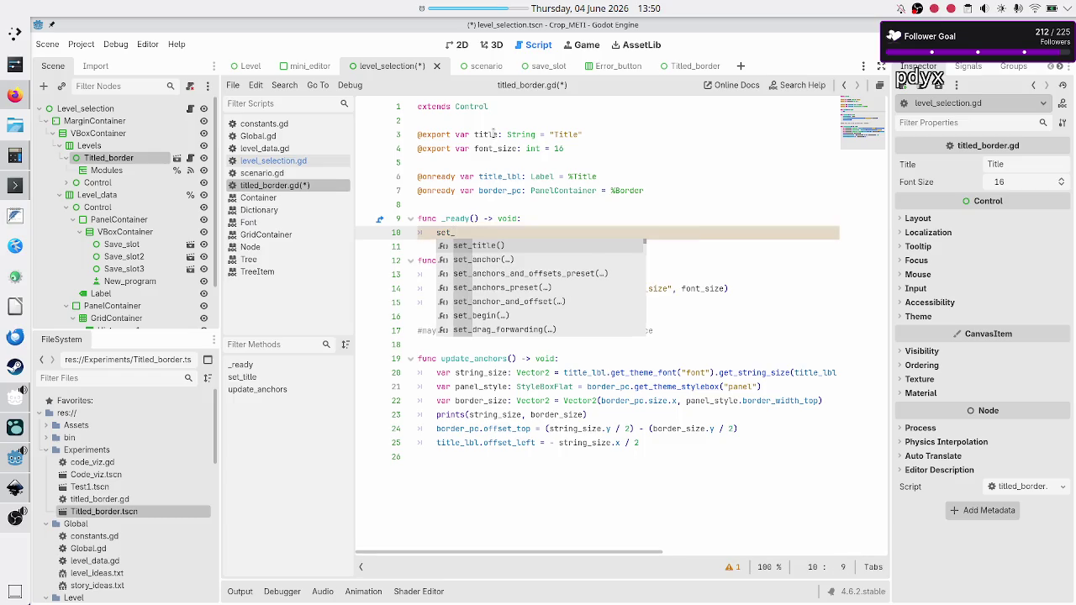
pyautogui.press('Return')
pyautogui.press('Return')
pyautogui.hotkey('ctrl', 's')
pyautogui.moveTo(370, 68)
pyautogui.mouseDown()
pyautogui.moveTo(229, 68)
pyautogui.moveTo(375, 70)
pyautogui.mouseUp()
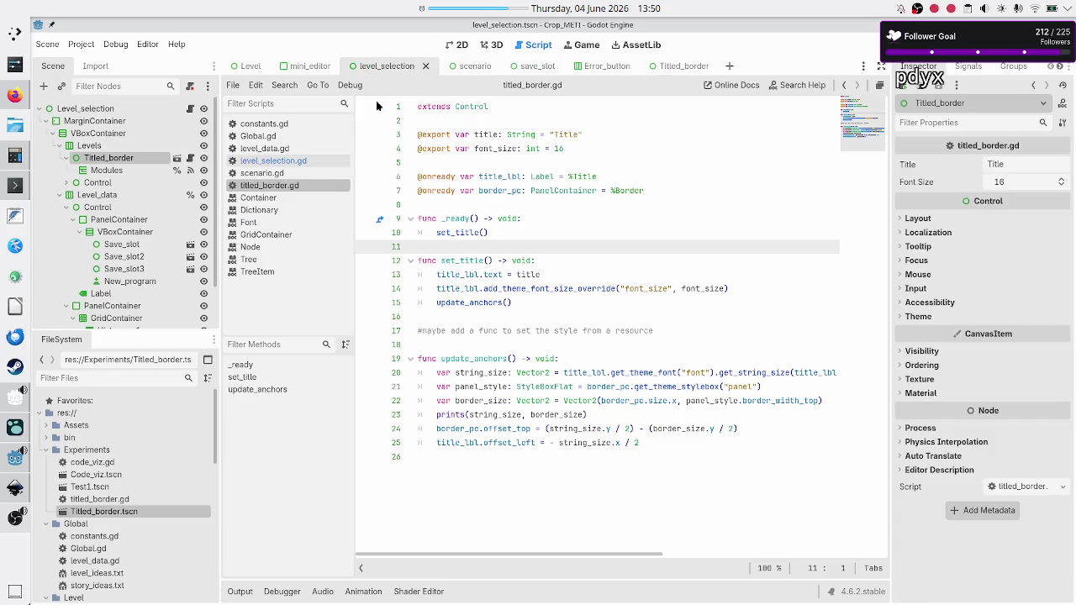
# Step: Set the level_selection Titled_border instance's Title to 'Modules', keep font size 16, then open Titled_border
pyautogui.click(458, 44)
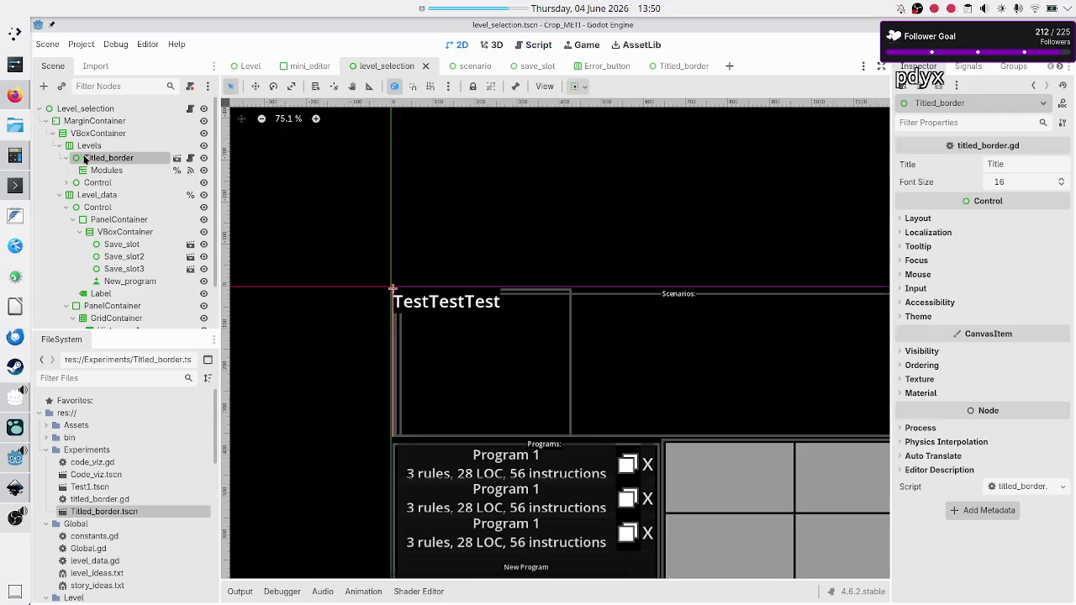
pyautogui.click(1020, 164)
pyautogui.doubleClick(1020, 164)
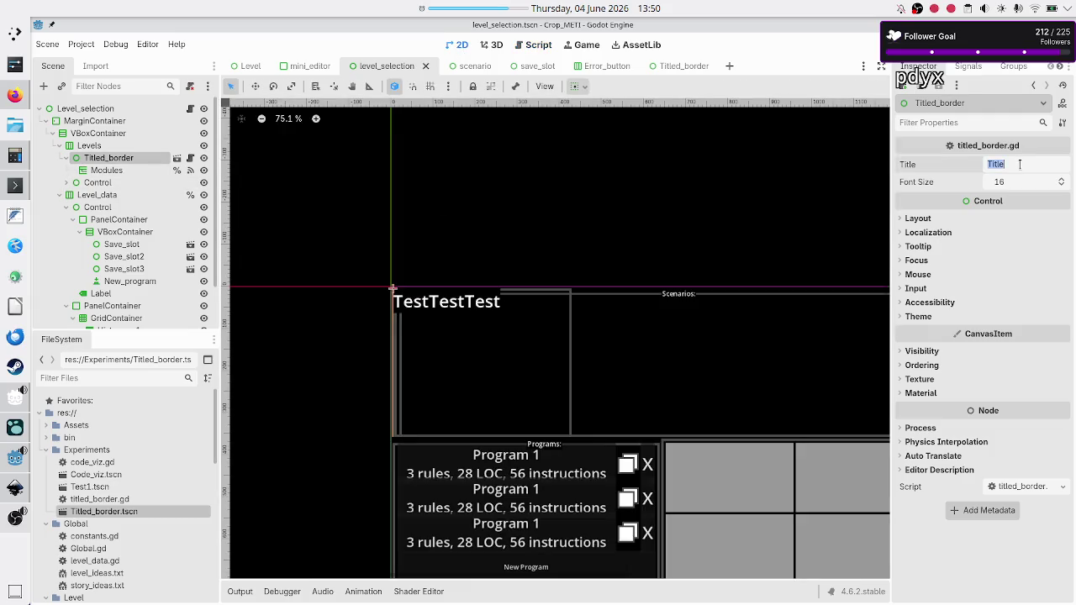
pyautogui.write('Modules')
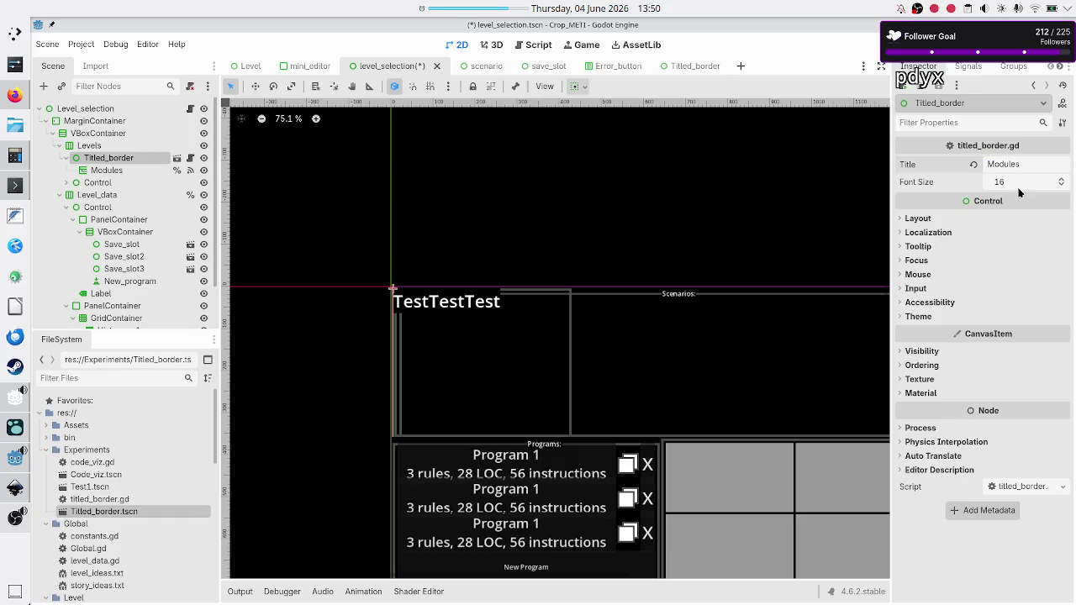
pyautogui.click(1022, 182)
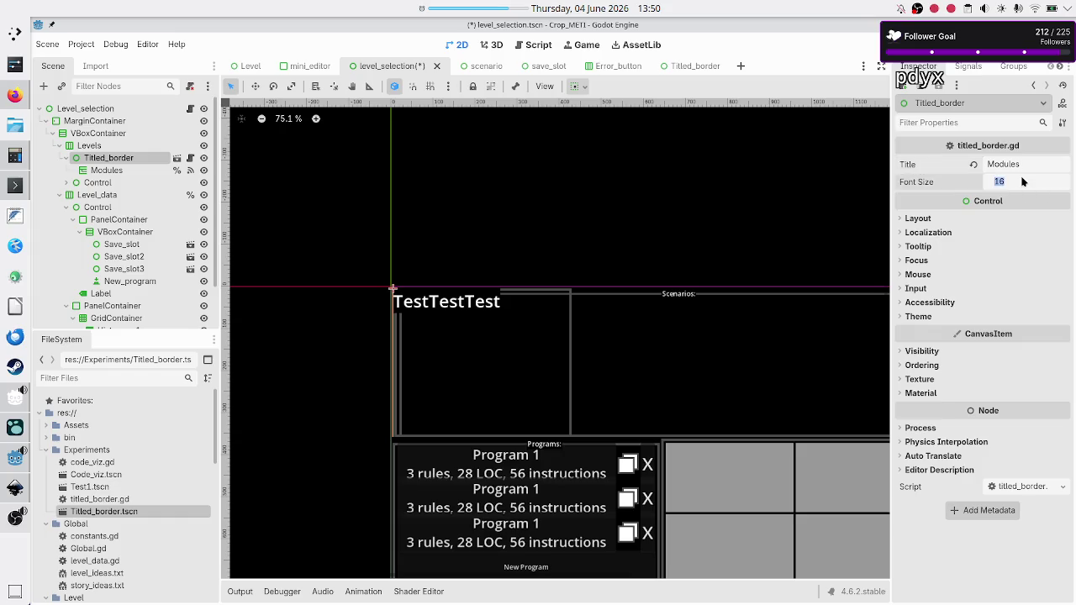
pyautogui.click(1022, 181)
pyautogui.click(696, 64)
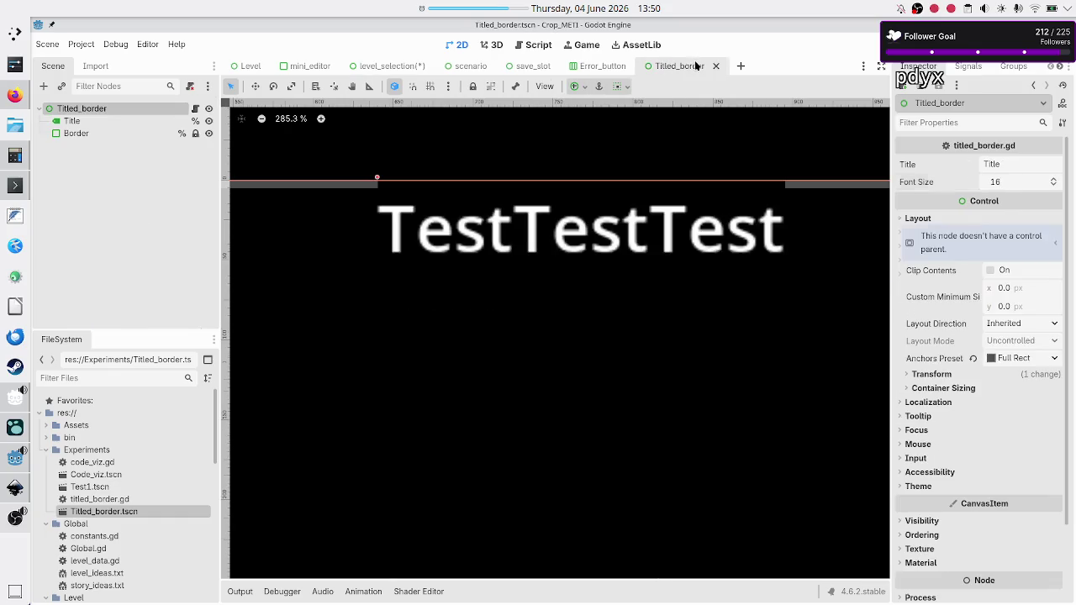
# Step: Give the Title label a font size override of 16
pyautogui.click(126, 119)
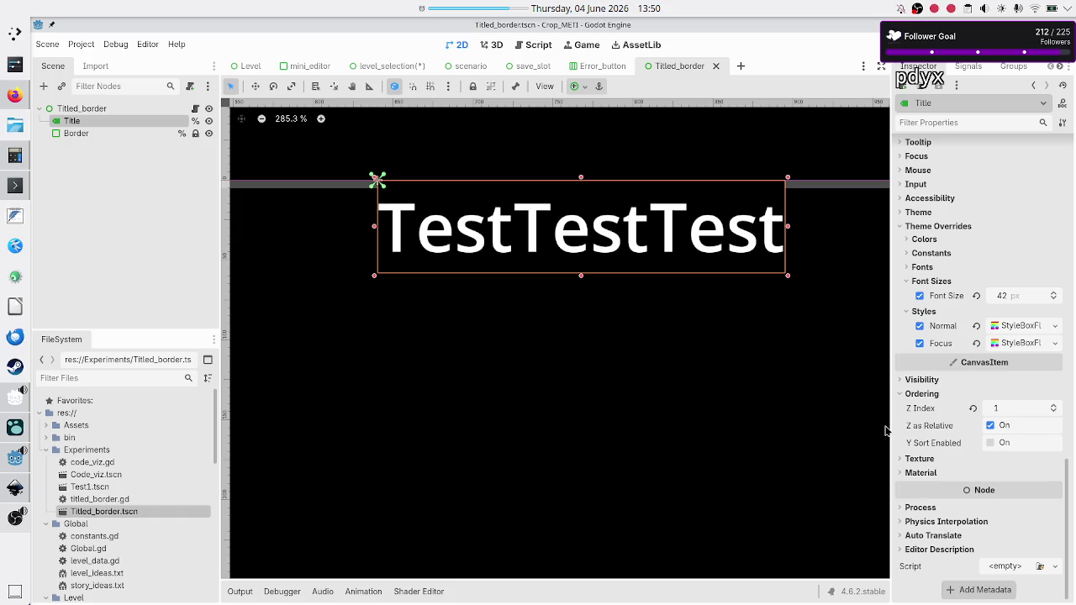
pyautogui.click(1013, 301)
pyautogui.write('16')
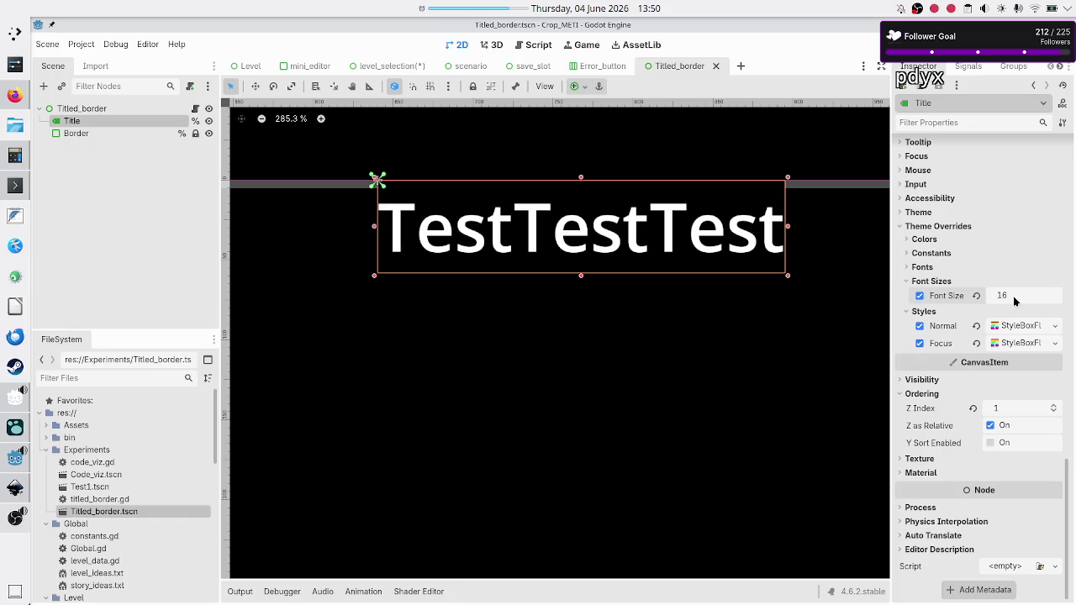
pyautogui.press('Return')
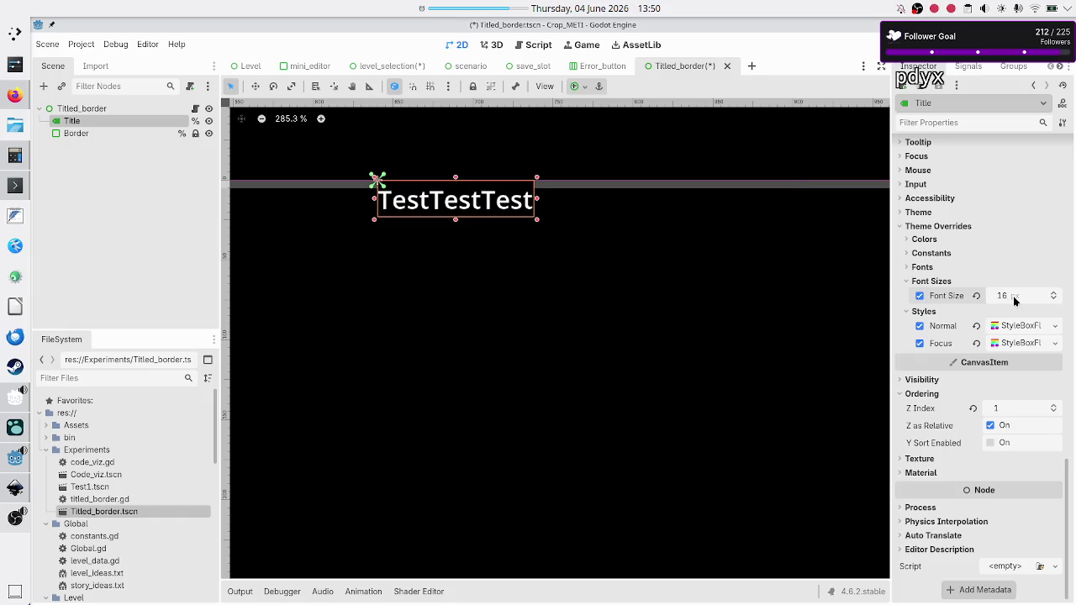
# Step: Clear the label's 'TestTestTest' text, save the Titled_border scene, and go back to level_selection
pyautogui.scroll(10, 995, 222)
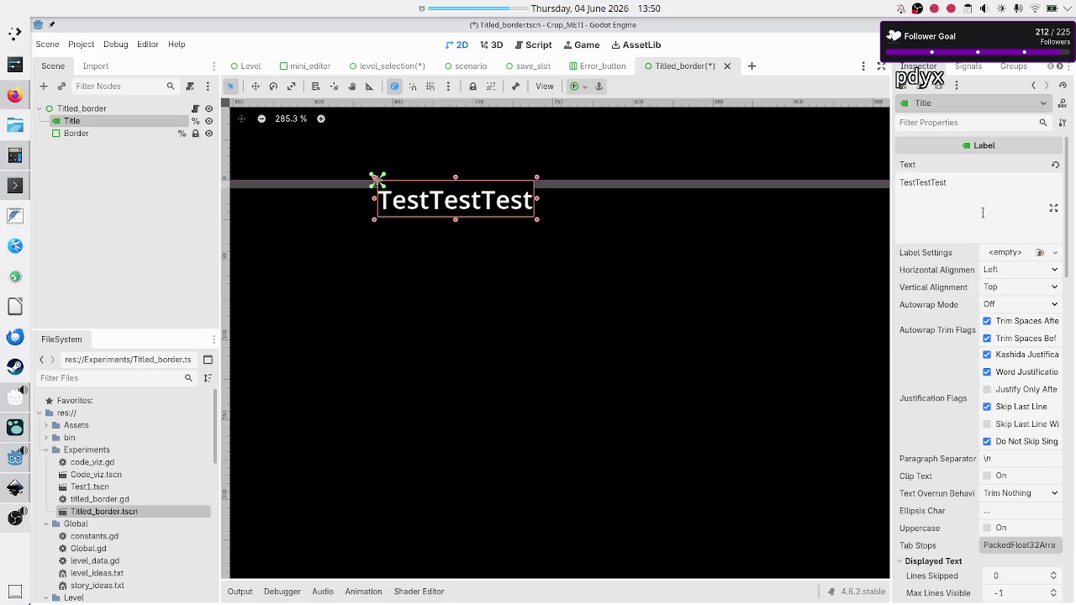
pyautogui.doubleClick(982, 212)
pyautogui.press('BackSpace')
pyautogui.hotkey('ctrl', 's')
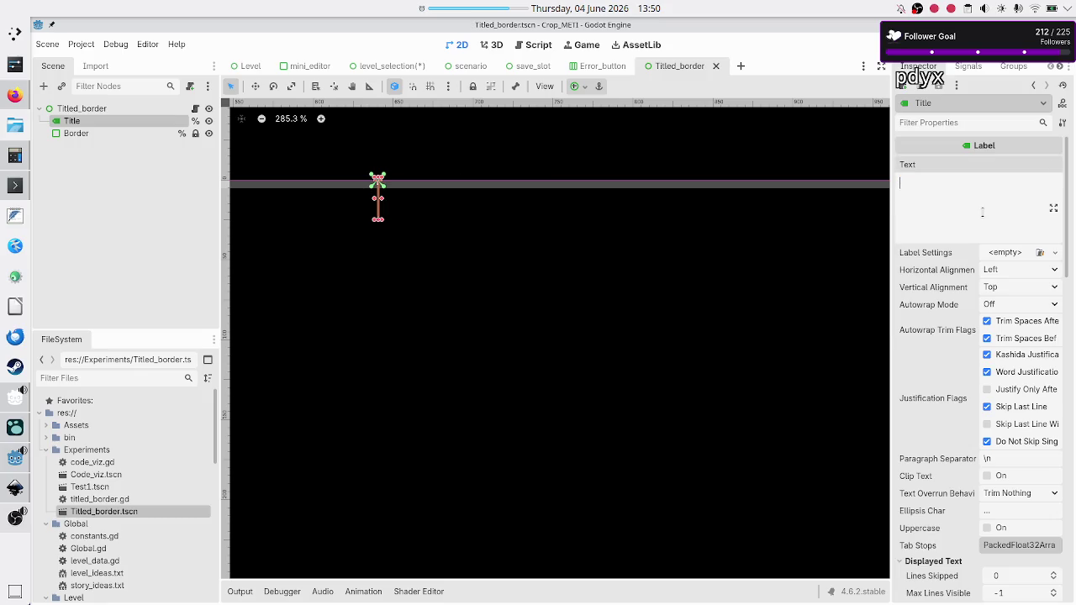
pyautogui.click(402, 65)
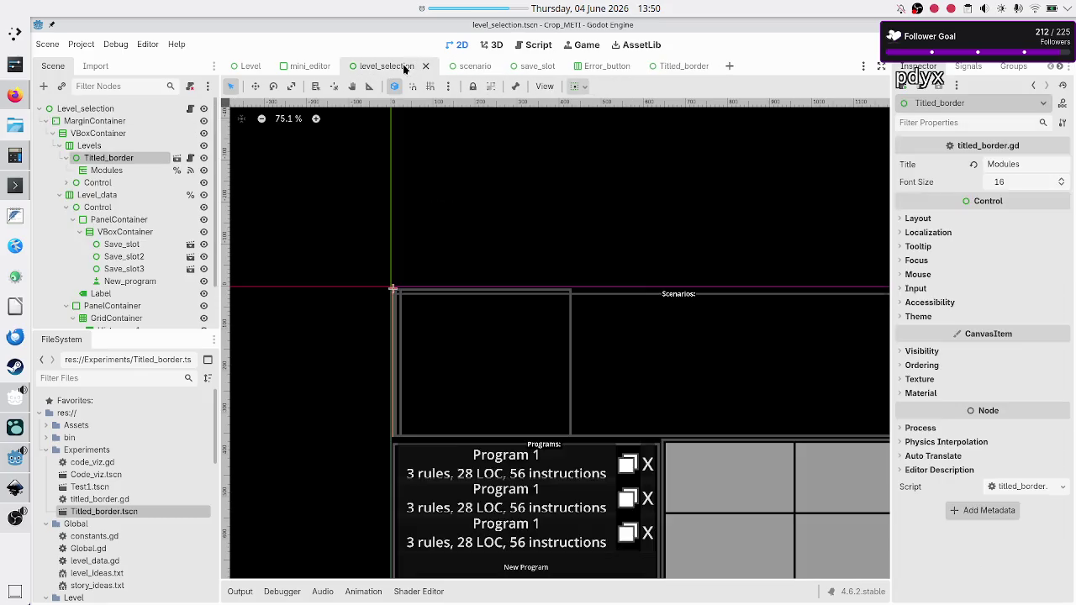
# Step: Make the Titled_border instance expand horizontally in its container and save level_selection
pyautogui.click(103, 146)
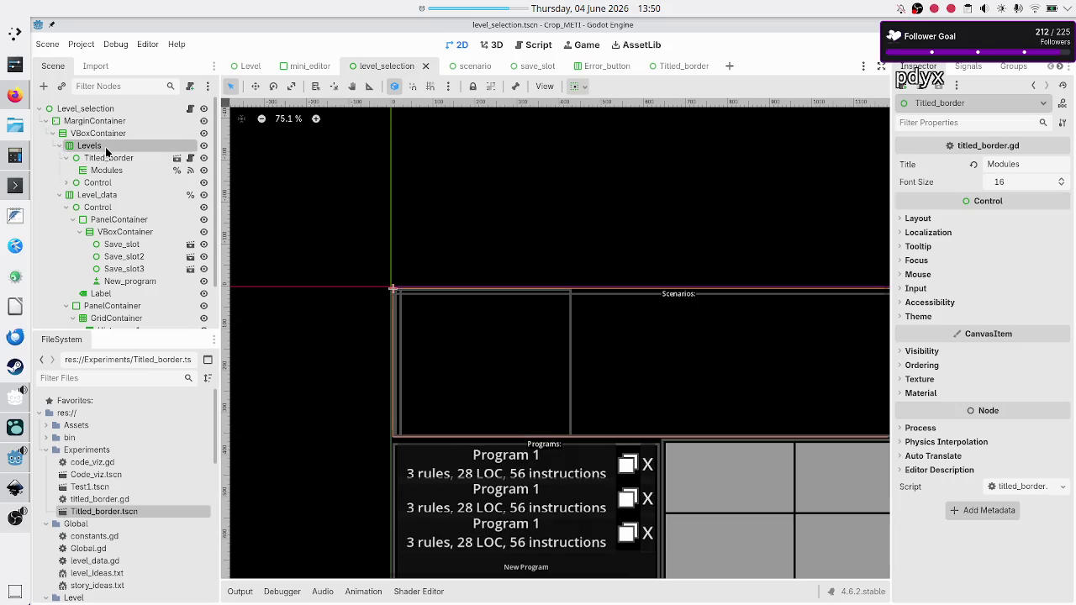
pyautogui.click(109, 158)
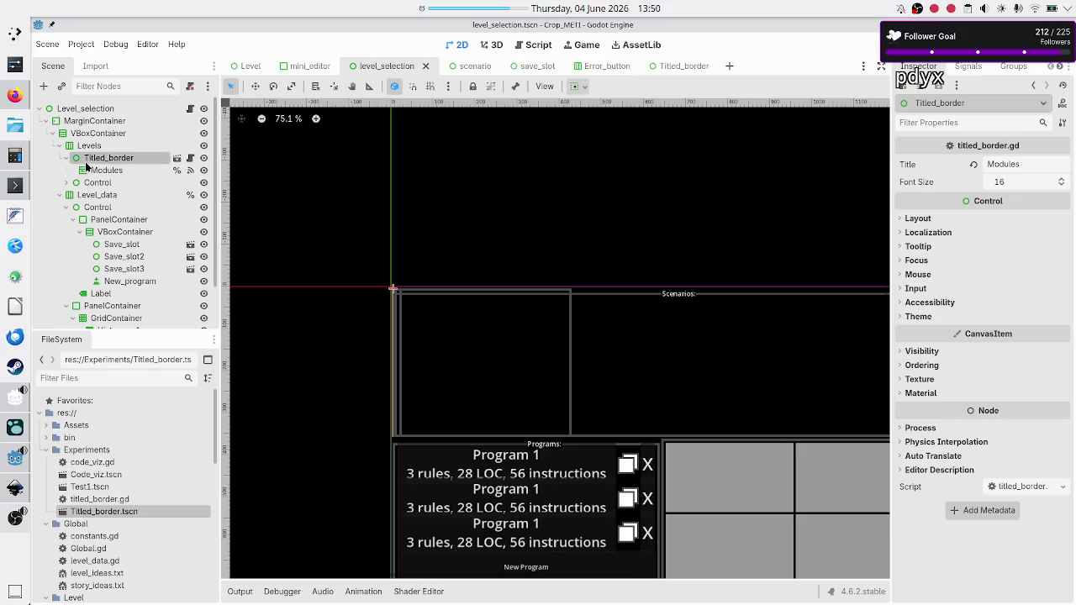
pyautogui.click(916, 218)
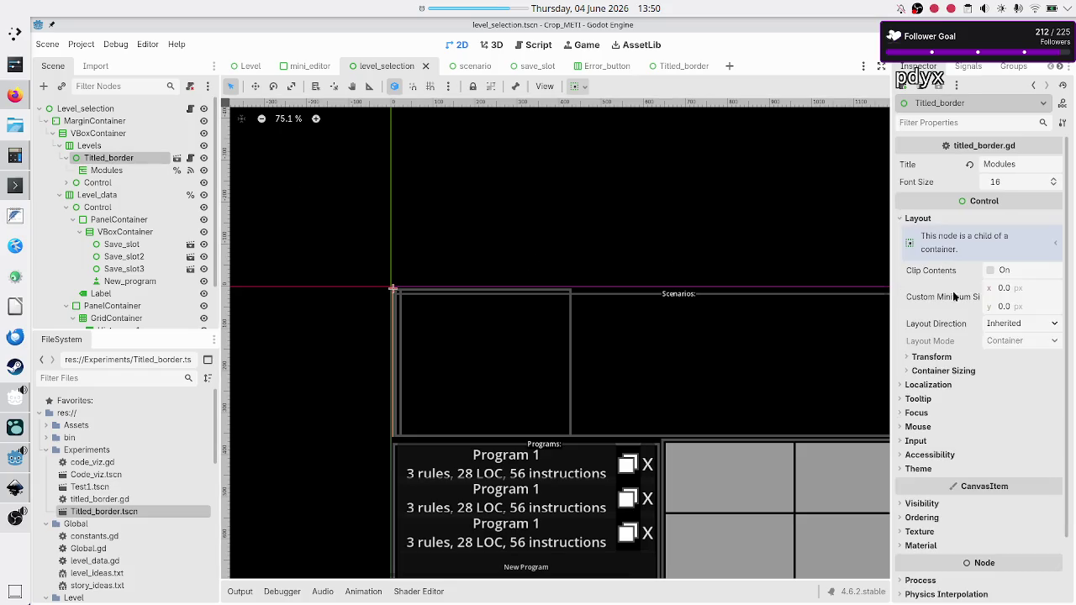
pyautogui.click(951, 370)
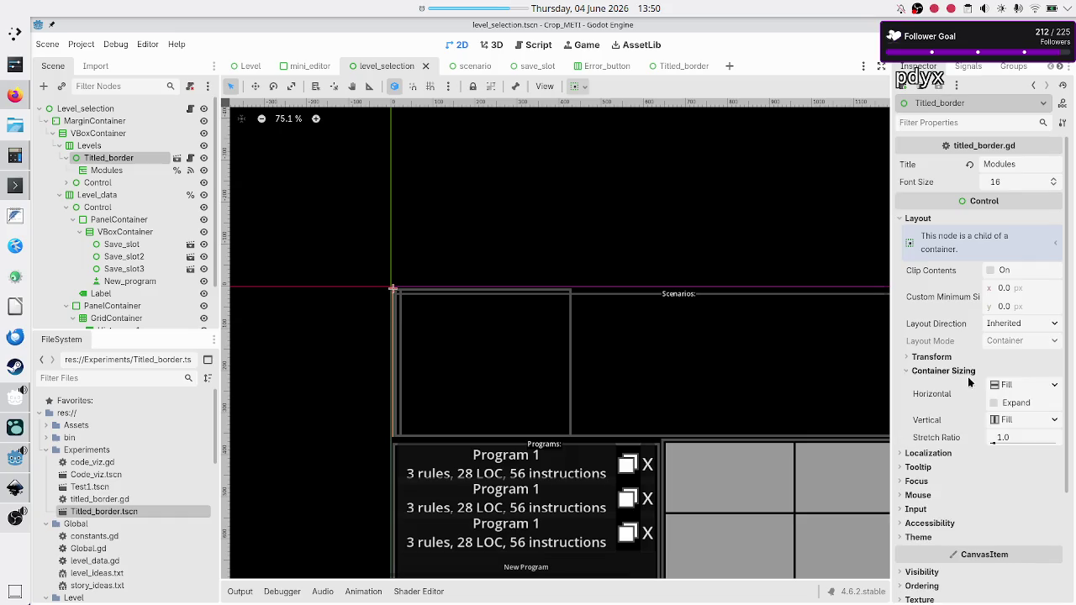
pyautogui.click(1027, 405)
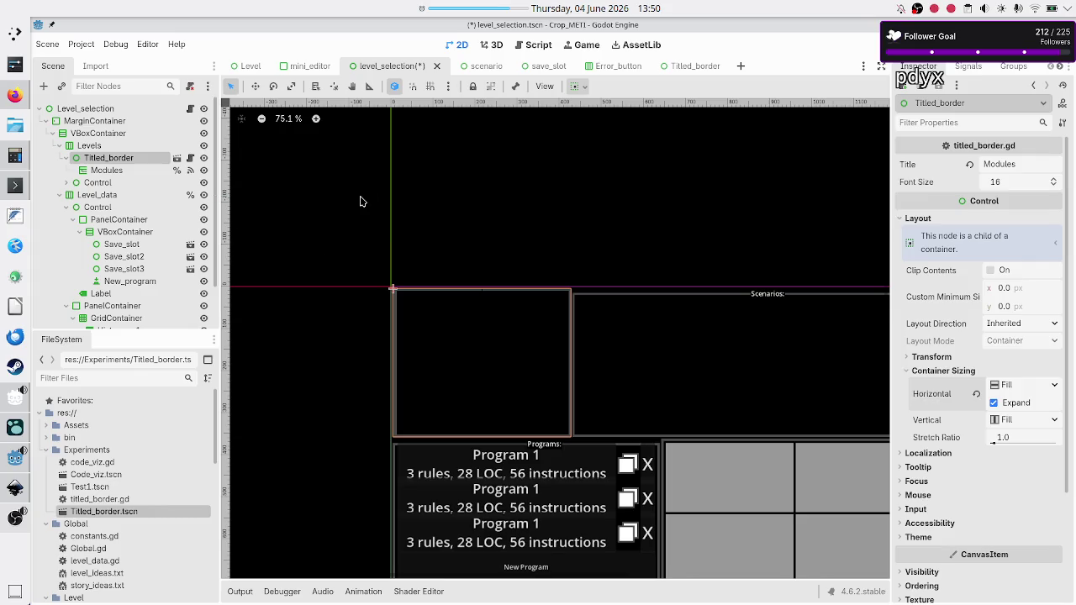
pyautogui.hotkey('ctrl', 's')
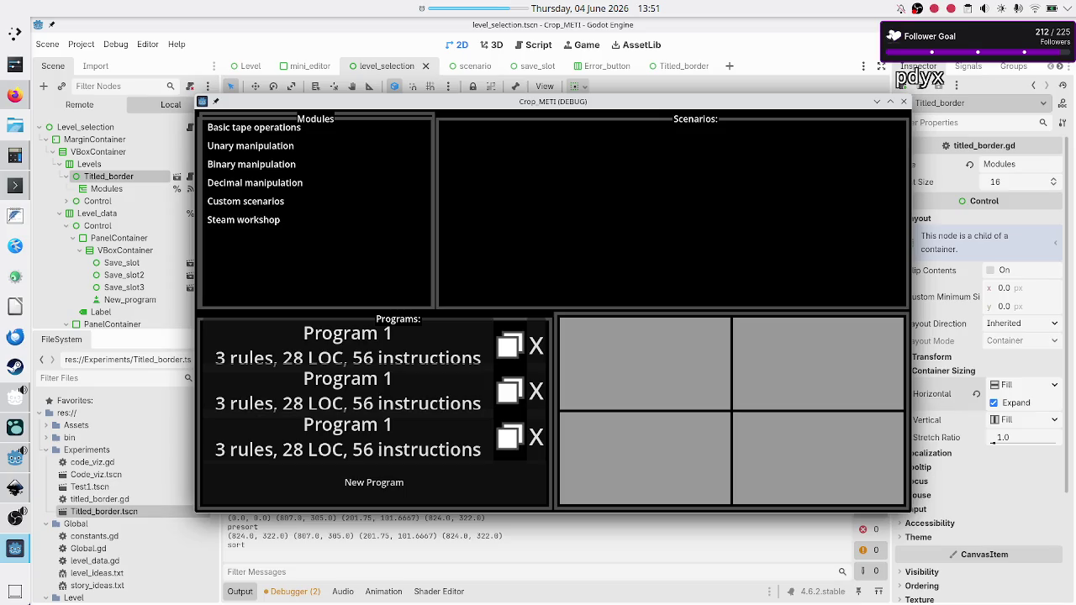
# Step: Maximize the running game to check the Modules titled border, then close it
pyautogui.doubleClick(733, 104)
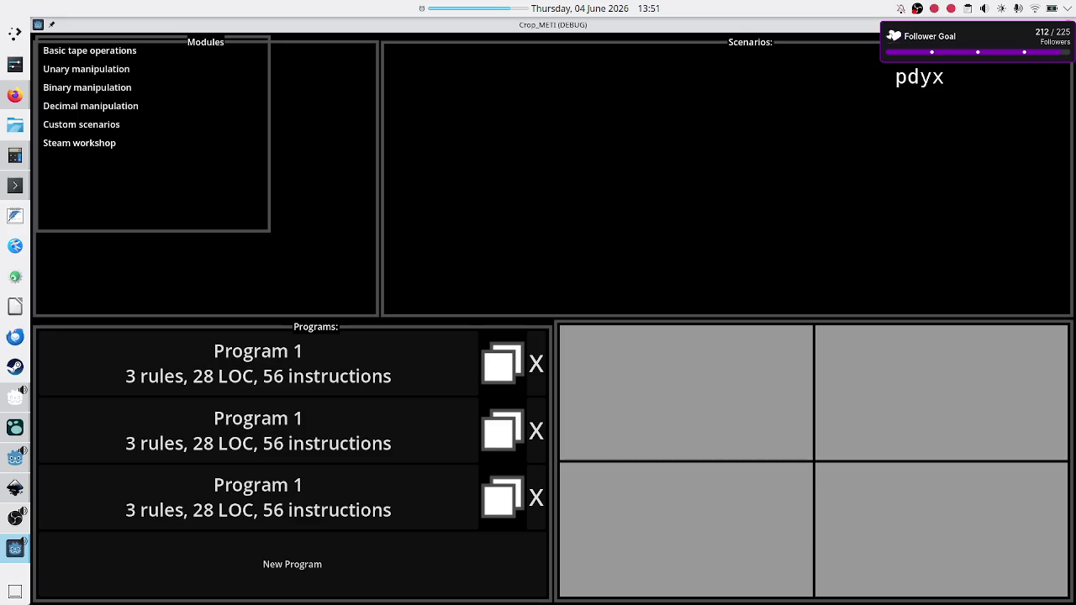
pyautogui.hotkey('alt', 'F4')
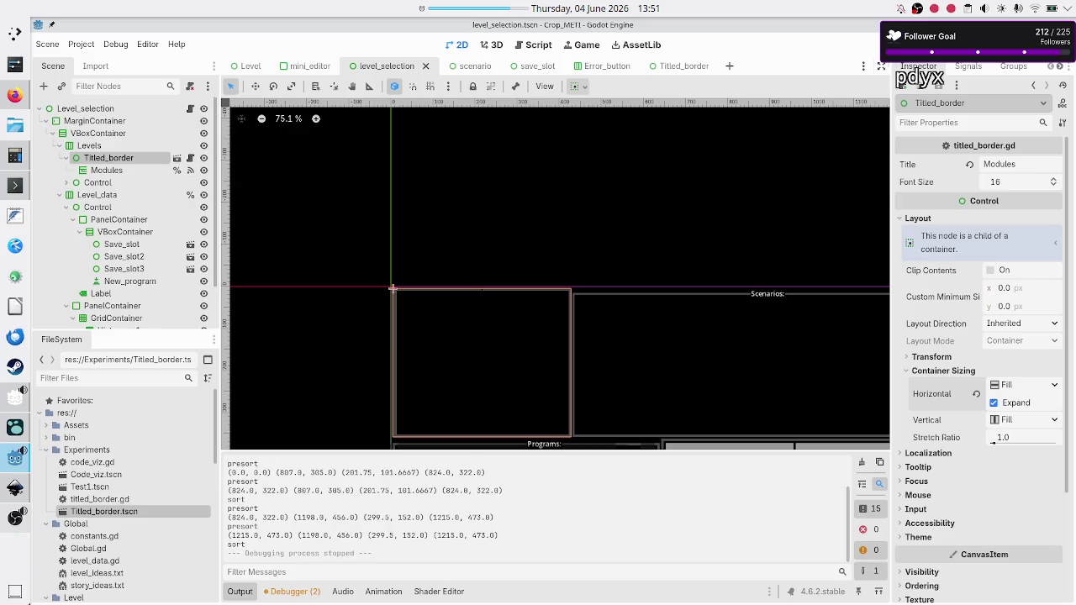
# Step: Set the Modules list's Panel style override to a new StyleBoxEmpty, then run and close the game
pyautogui.click(126, 170)
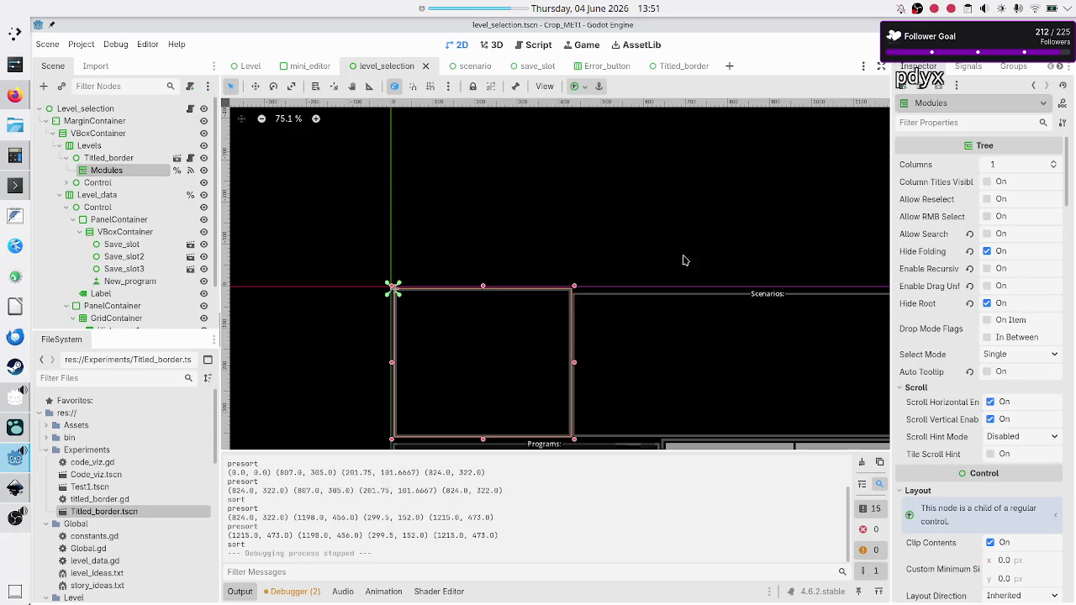
pyautogui.scroll(-15, 1002, 364)
pyautogui.scroll(-10, 1002, 364)
pyautogui.scroll(5, 1002, 364)
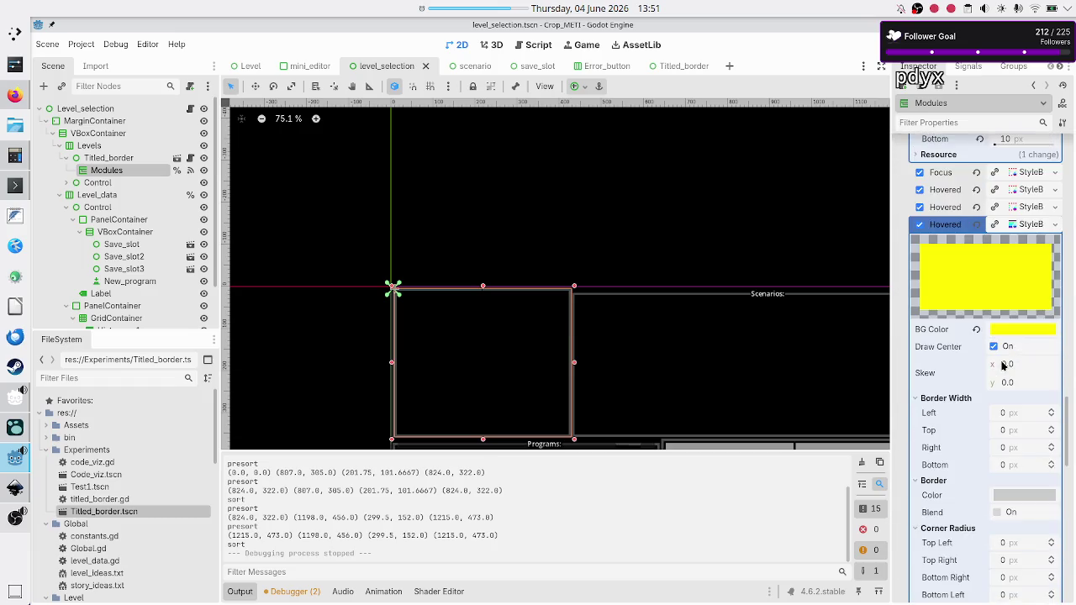
pyautogui.scroll(3, 1002, 363)
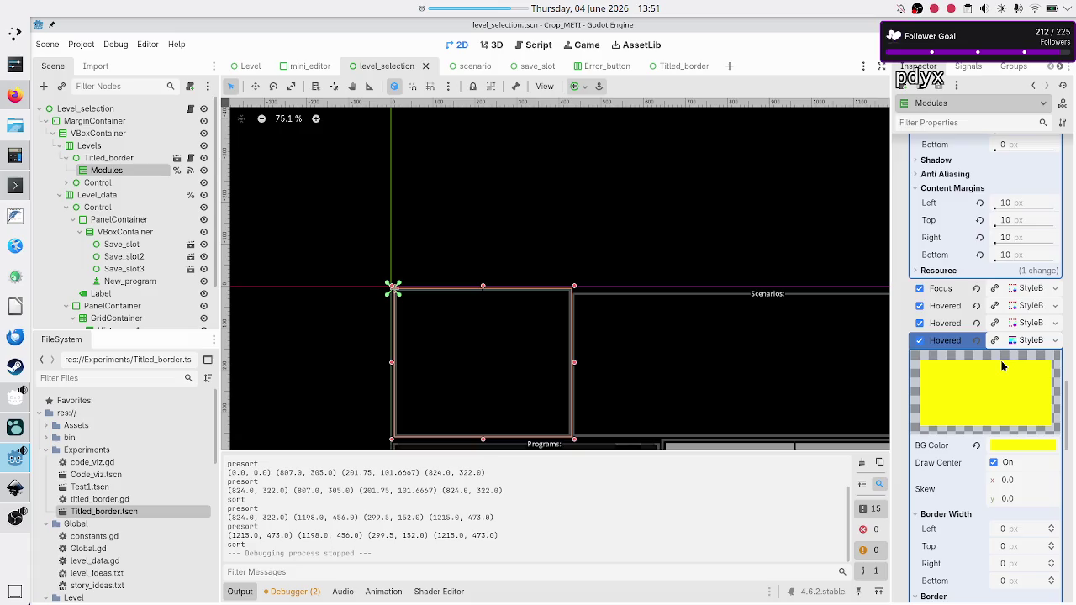
pyautogui.scroll(-1, 1002, 364)
pyautogui.scroll(13, 1002, 364)
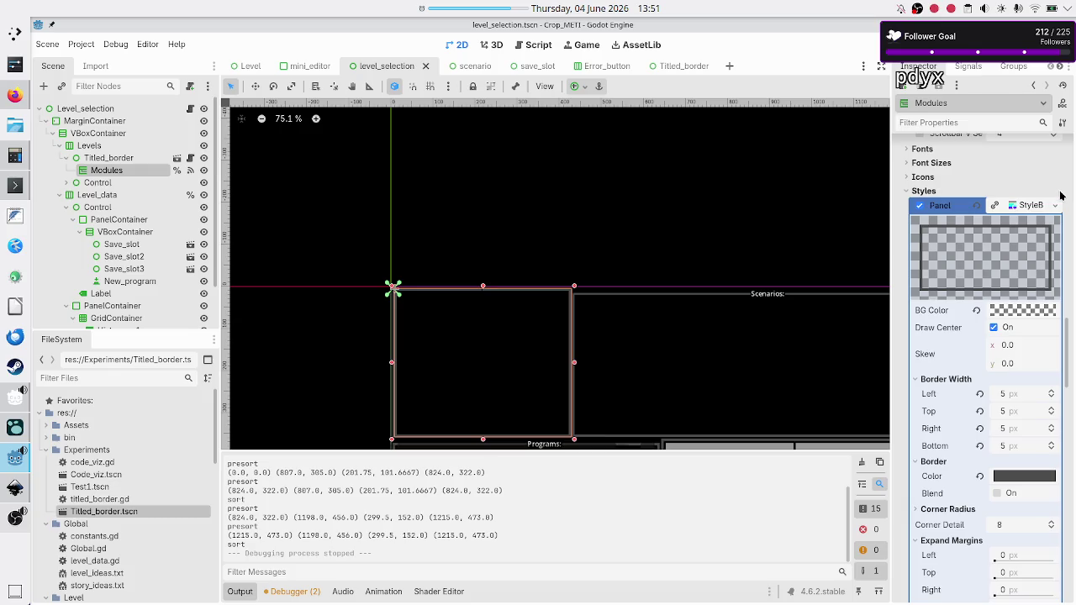
pyautogui.click(1054, 205)
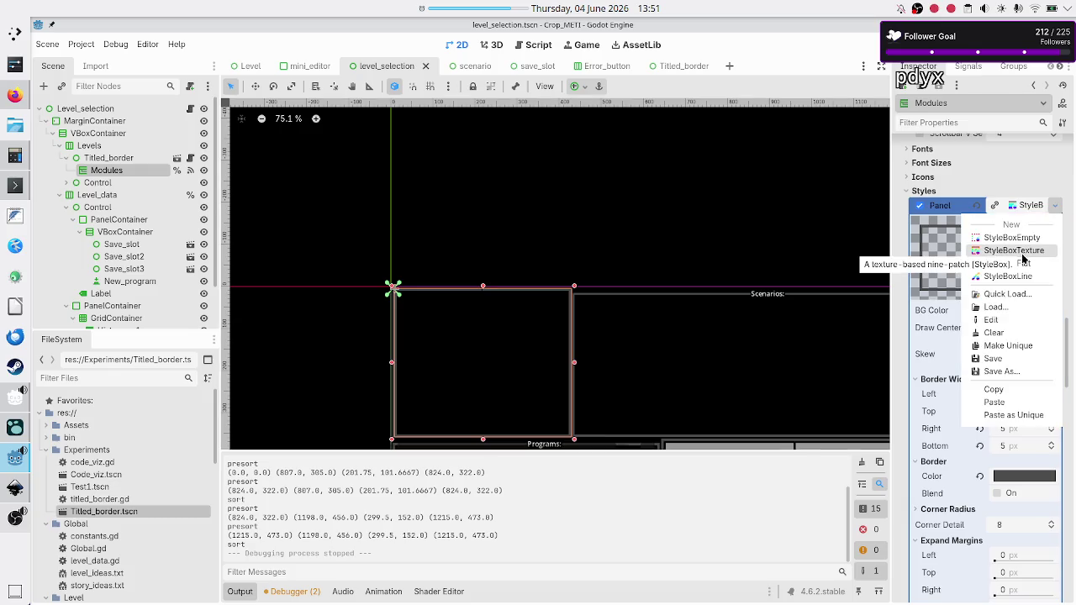
pyautogui.click(1033, 238)
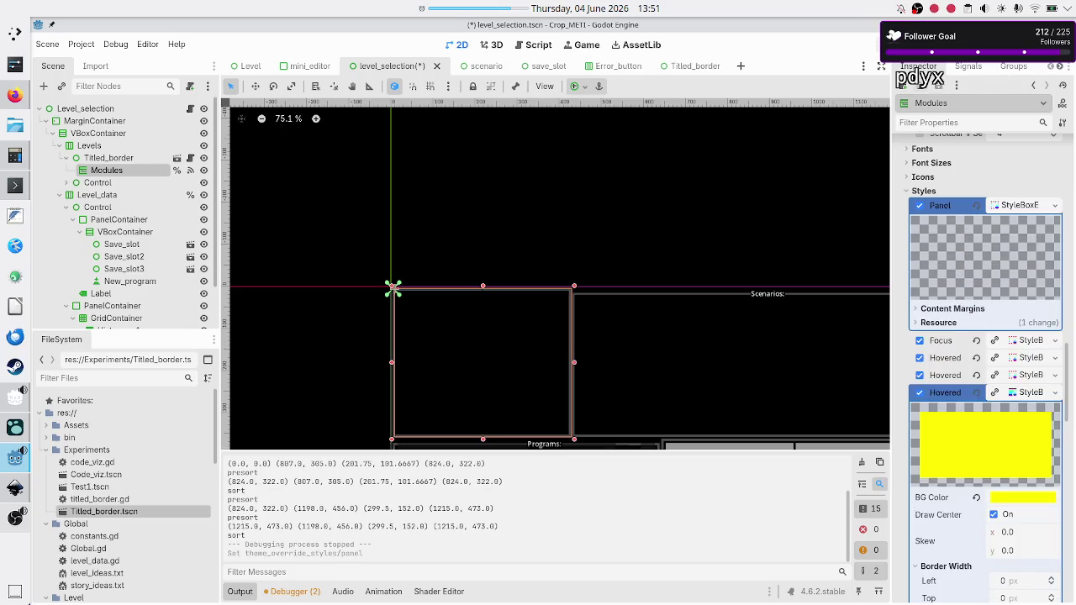
pyautogui.click(1027, 207)
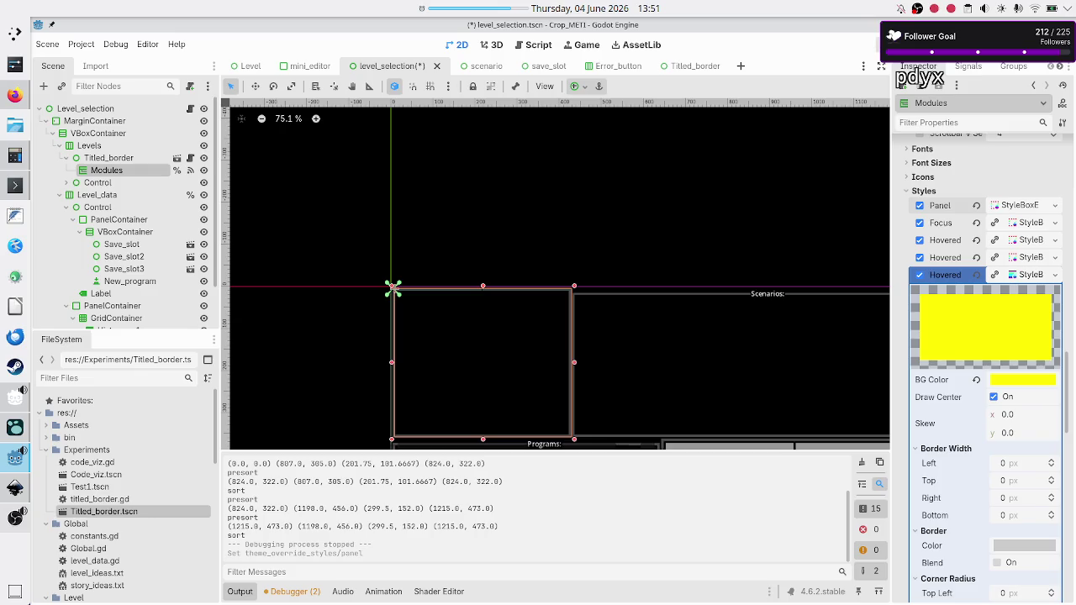
pyautogui.press('F5')
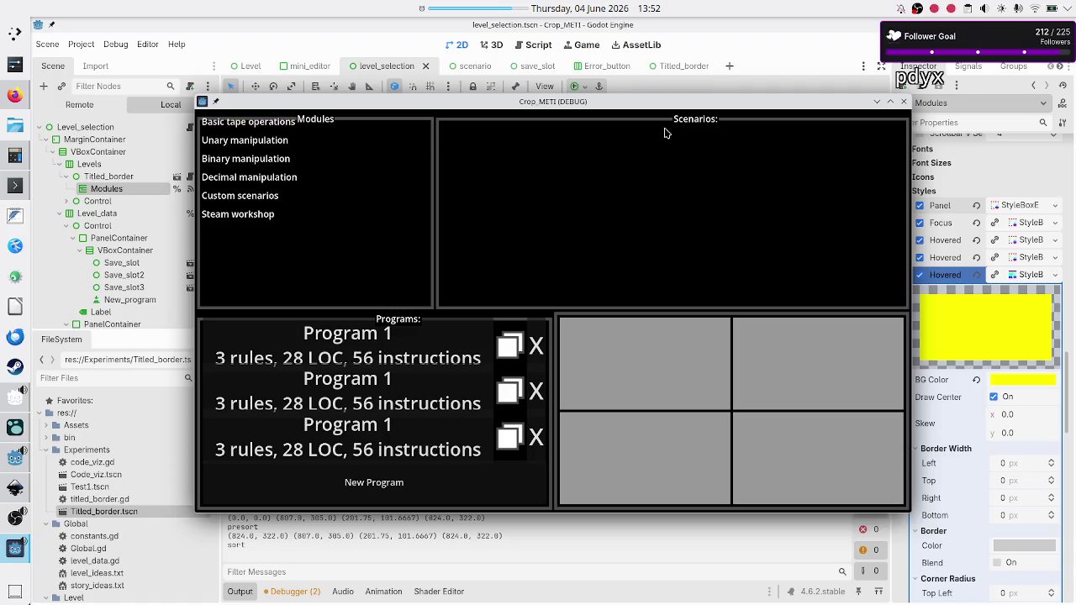
pyautogui.click(904, 104)
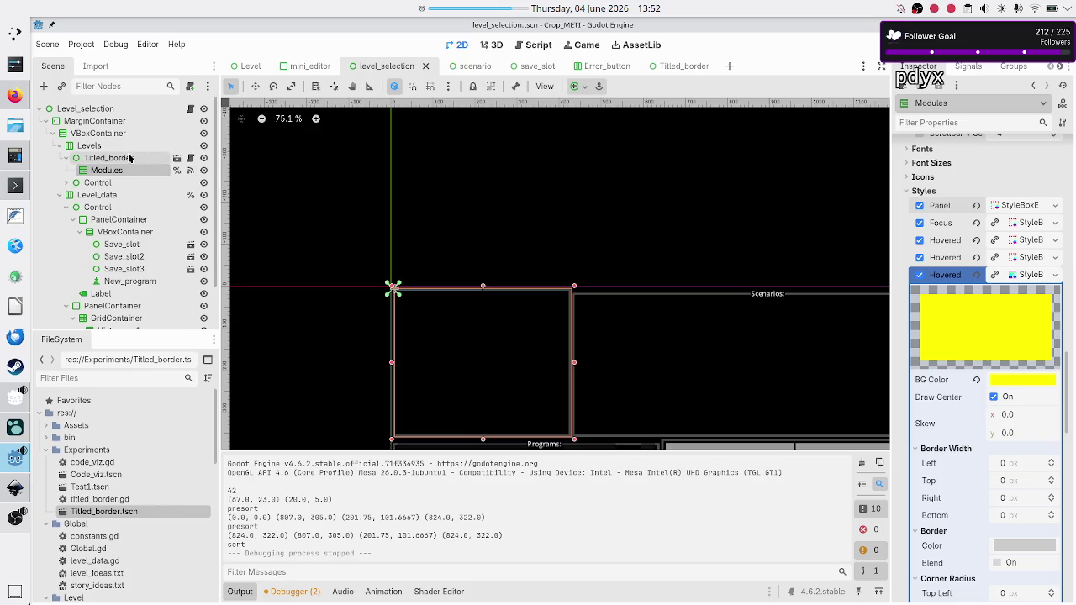
# Step: Inspect the Border node's panel StyleBox (5 px borders, 10 px margins) in Titled_border, then rerun the game
pyautogui.click(674, 71)
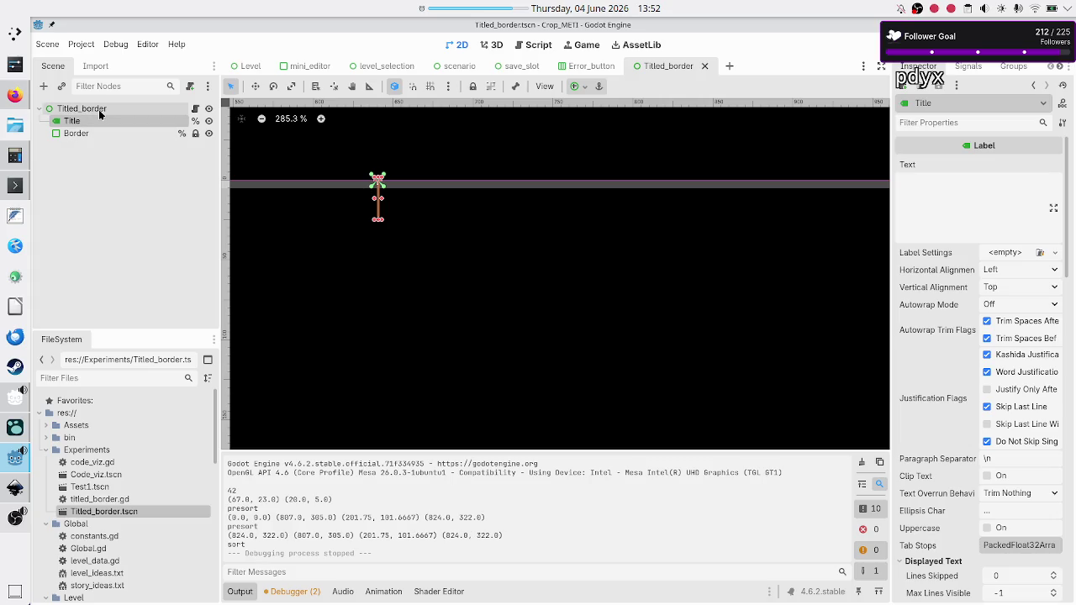
pyautogui.click(83, 135)
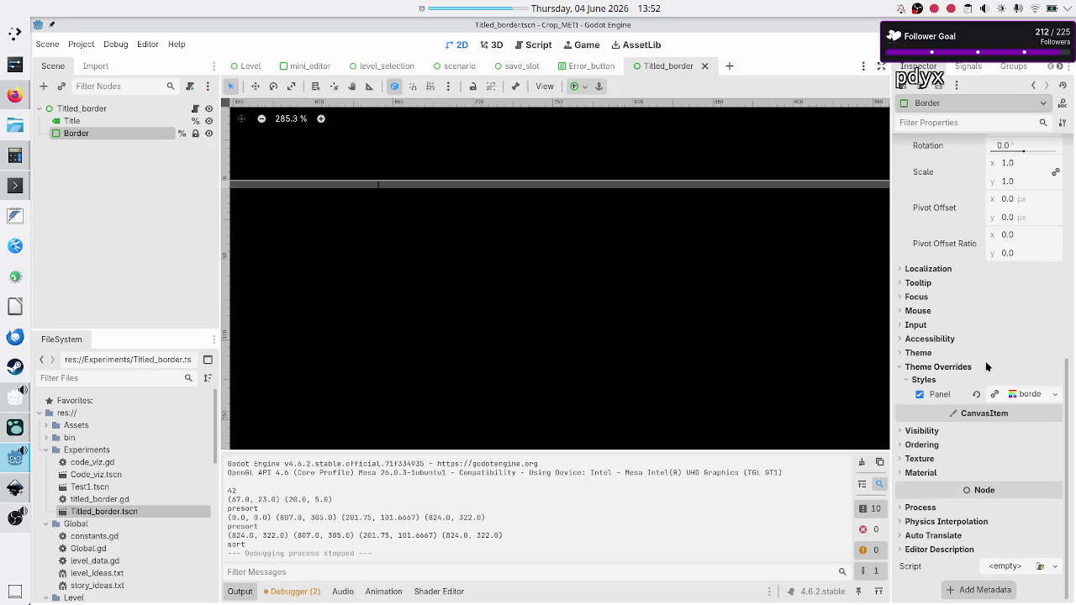
pyautogui.click(1029, 394)
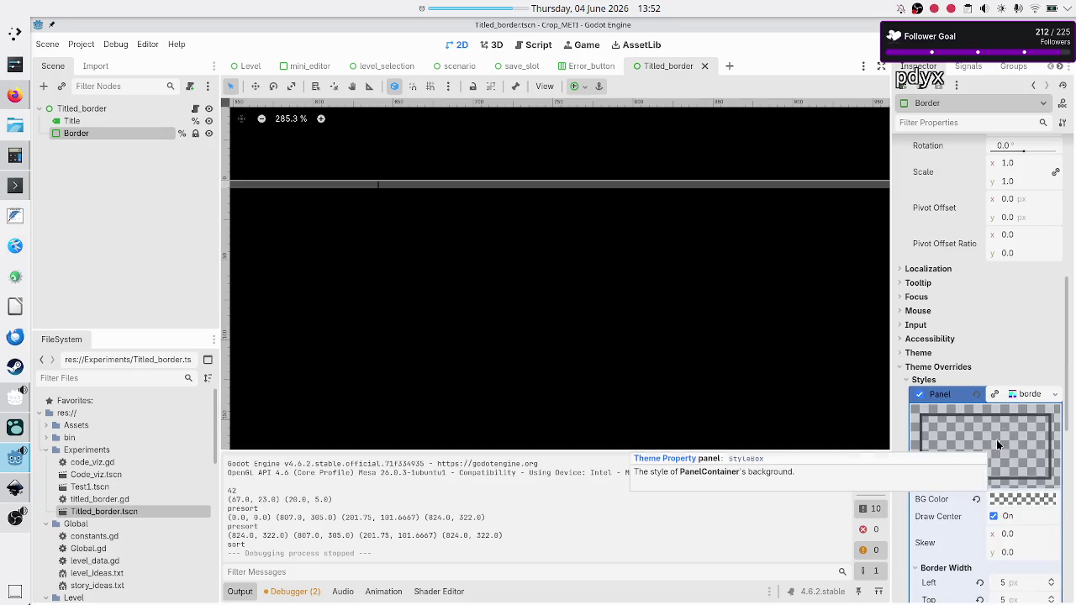
pyautogui.scroll(-5, 1010, 430)
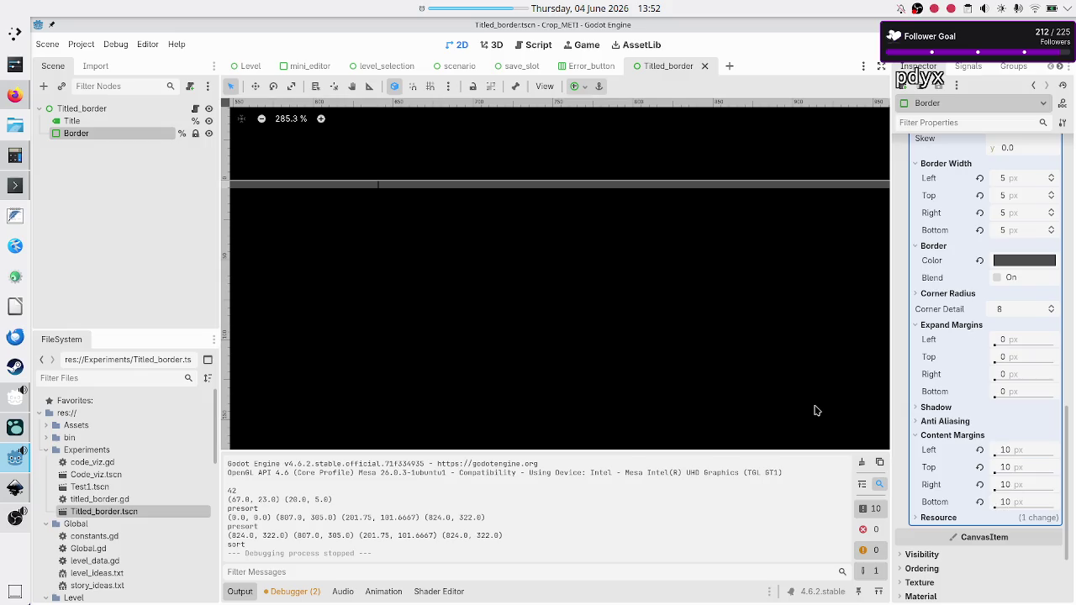
pyautogui.click(877, 47)
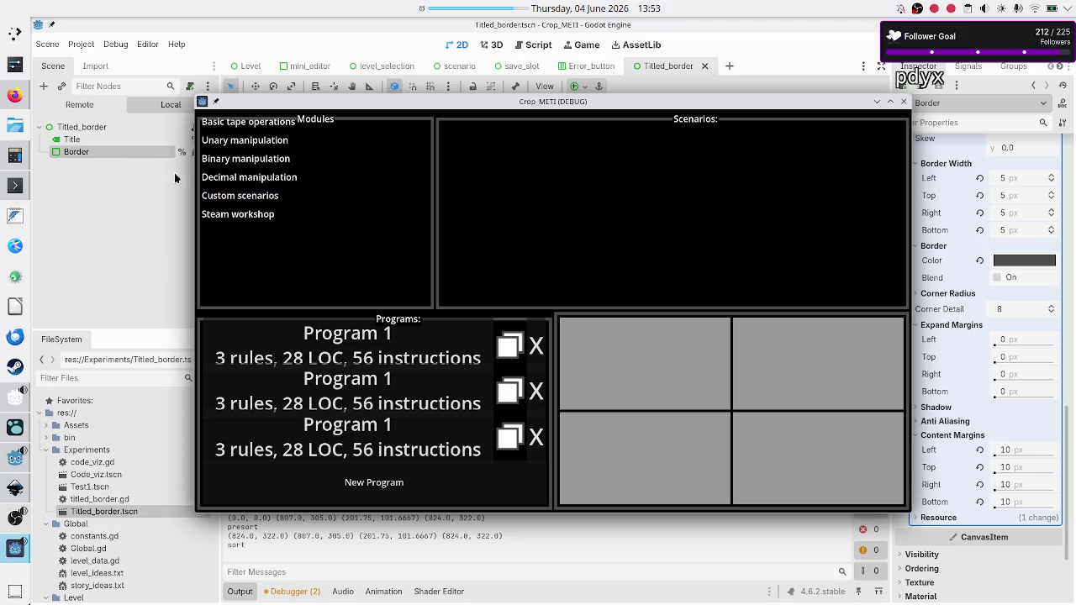
# Step: Bring the editor back over the running game via the Titled_border node in the Scene dock
pyautogui.click(81, 126)
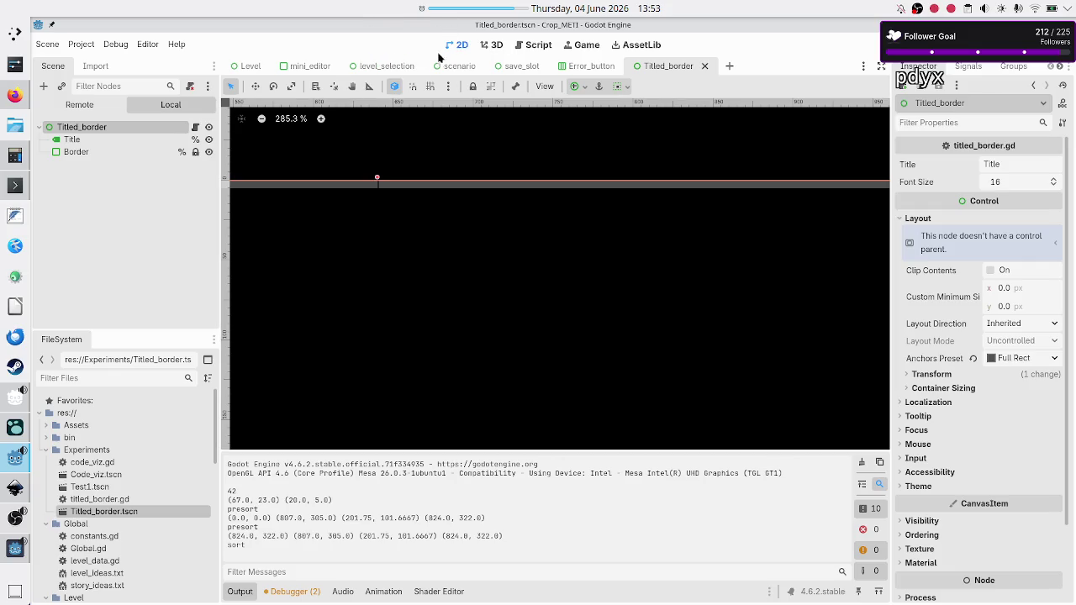
# Step: In the Remote tree, expand down to the live Titled_border and inspect its Border and Modules children
pyautogui.click(80, 104)
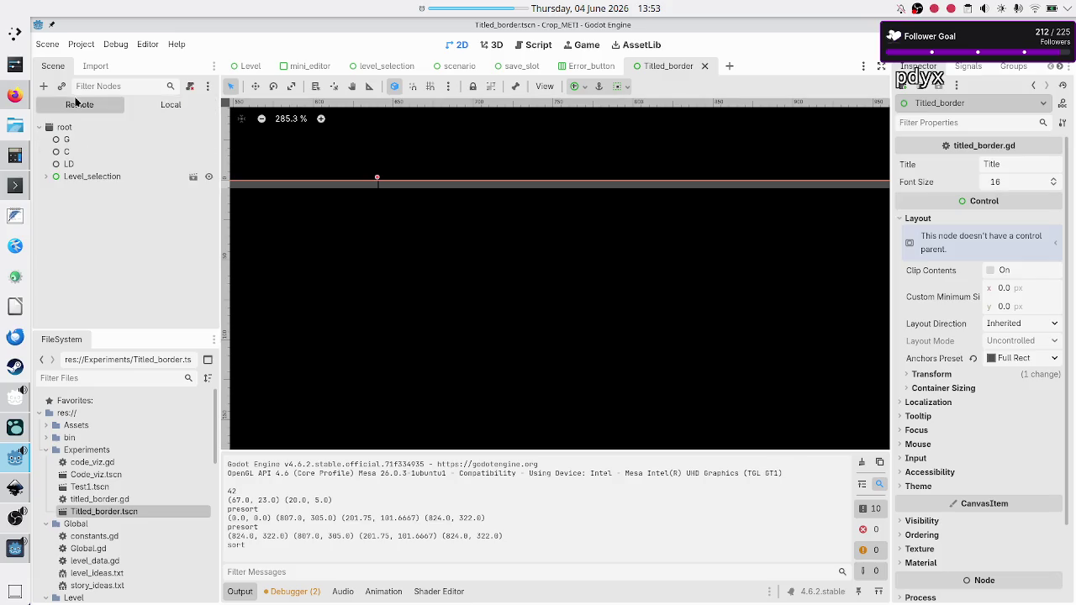
pyautogui.click(46, 177)
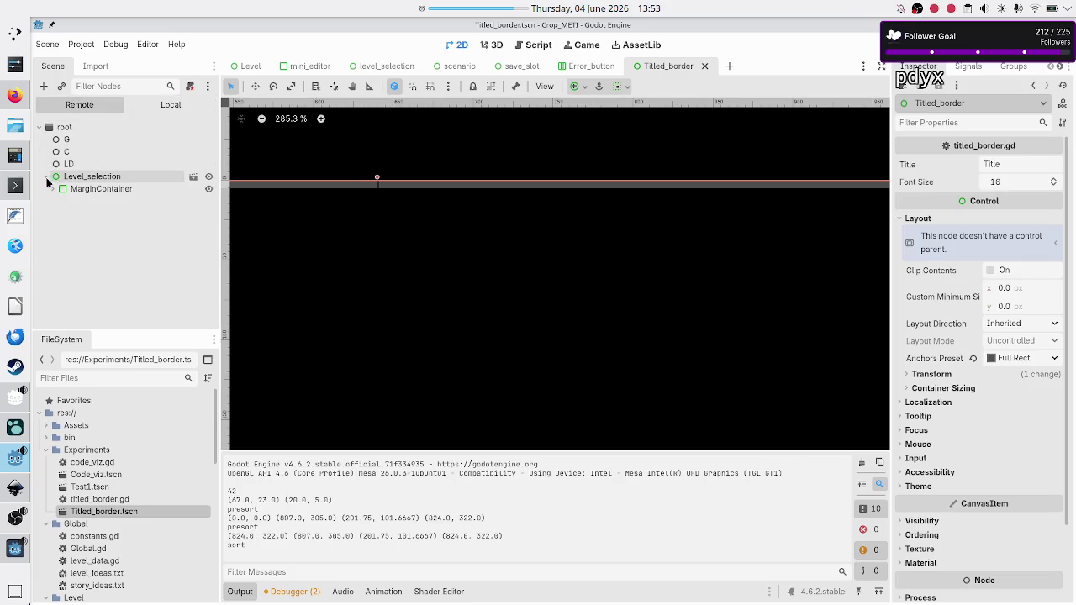
pyautogui.click(52, 189)
pyautogui.click(58, 202)
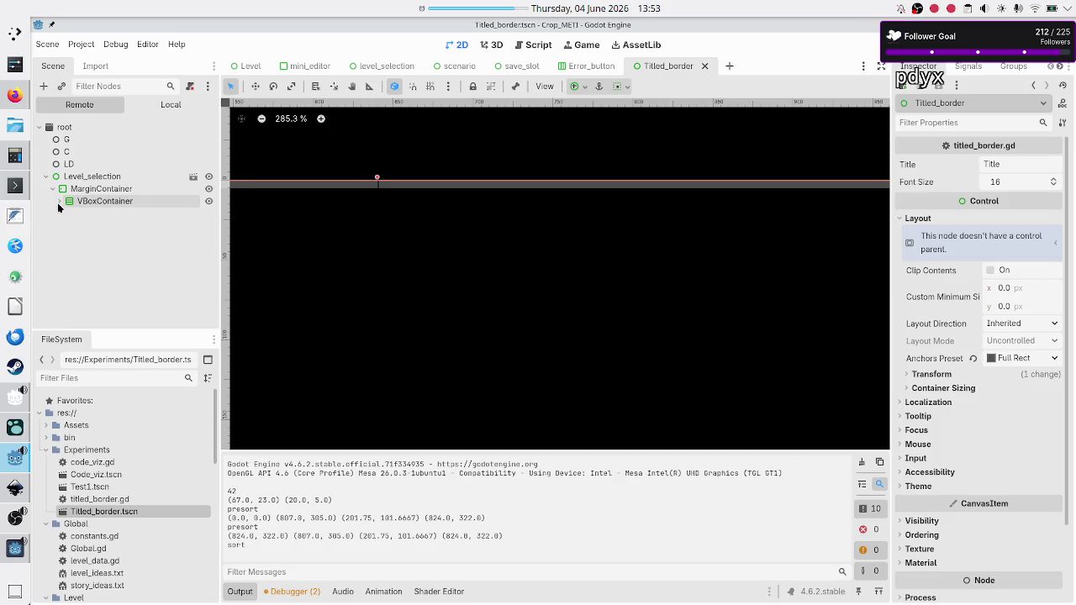
pyautogui.click(65, 213)
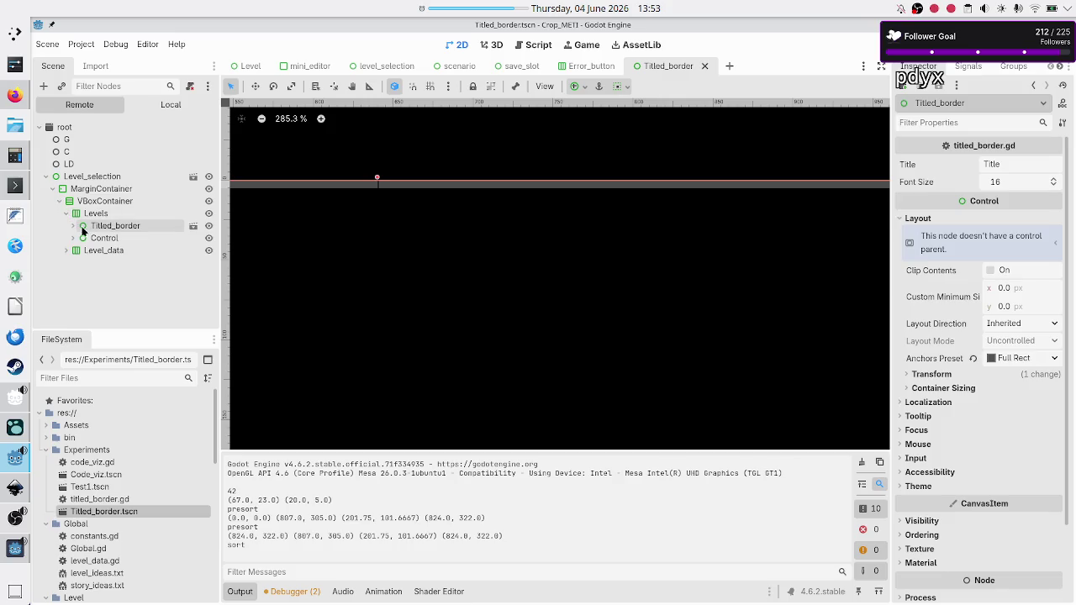
pyautogui.click(71, 225)
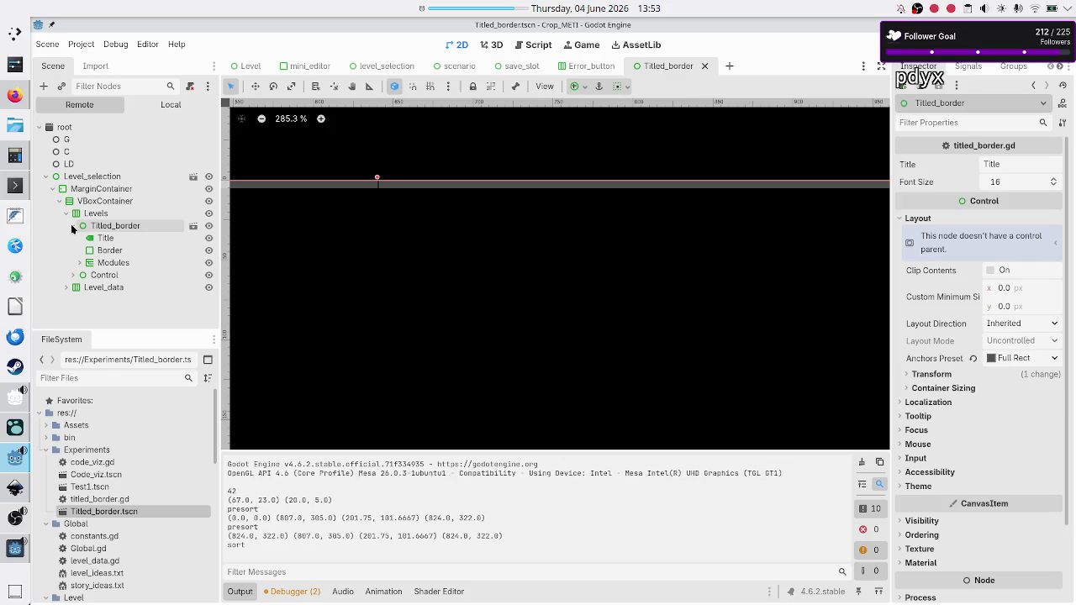
pyautogui.click(112, 250)
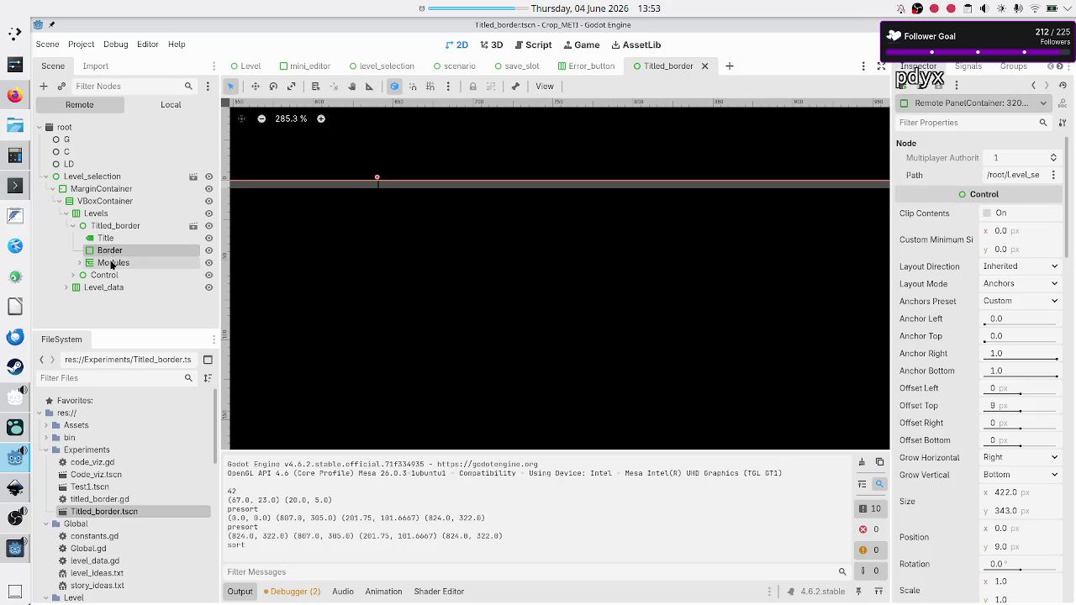
pyautogui.click(111, 265)
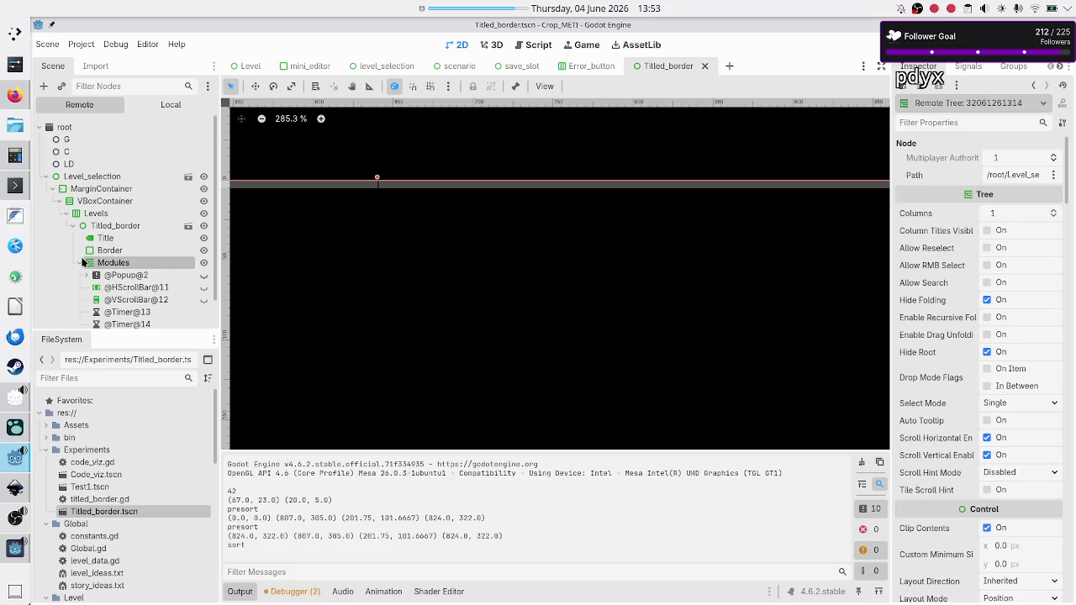
pyautogui.click(79, 263)
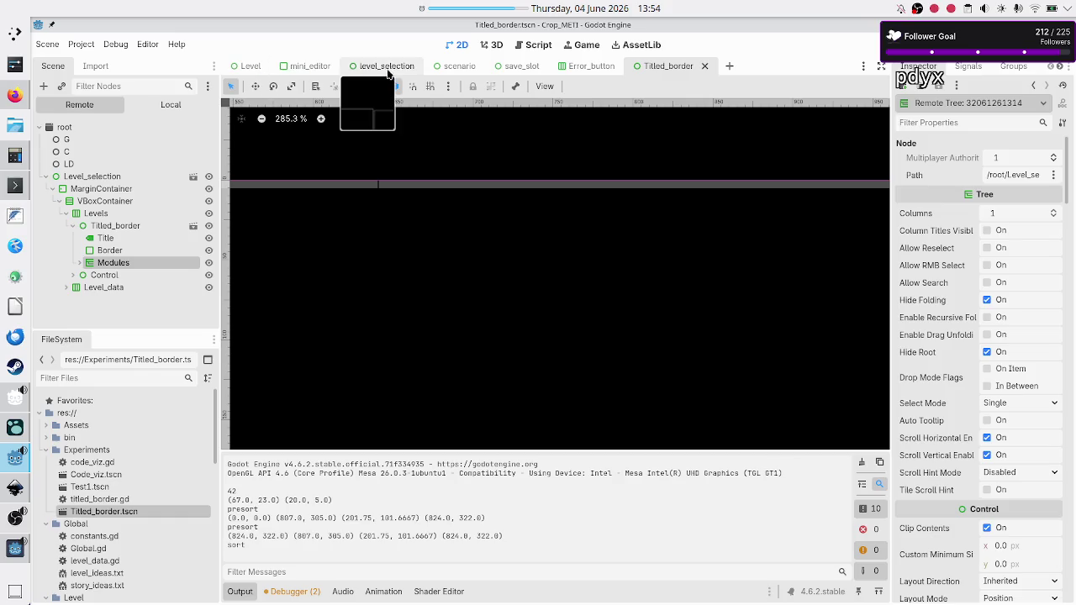
pyautogui.click(387, 67)
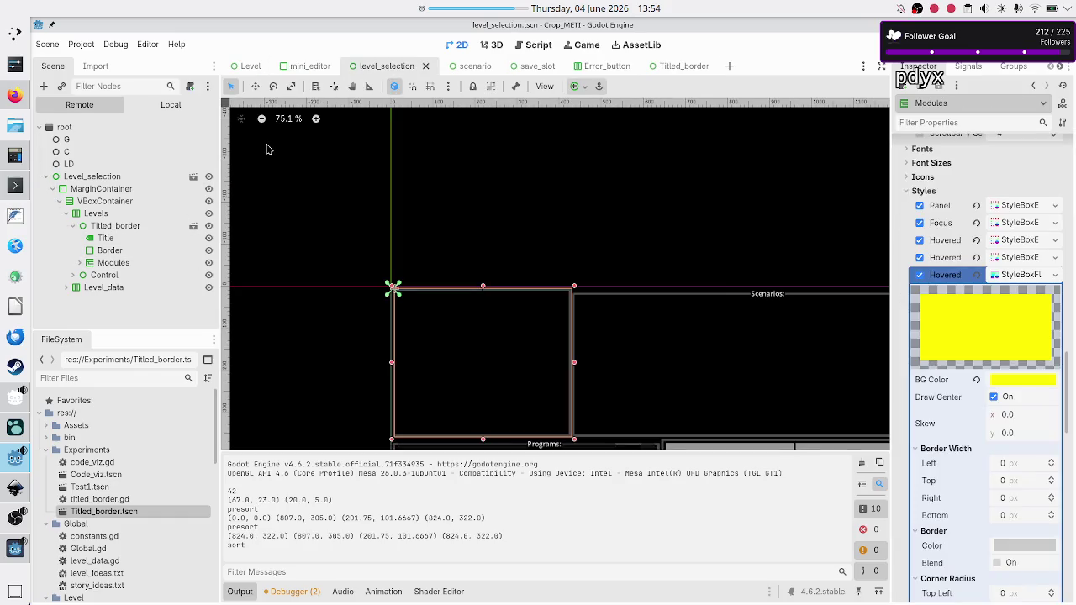
# Step: Inspect the Titled_border instance and its Modules node in the level selection scene
pyautogui.click(167, 107)
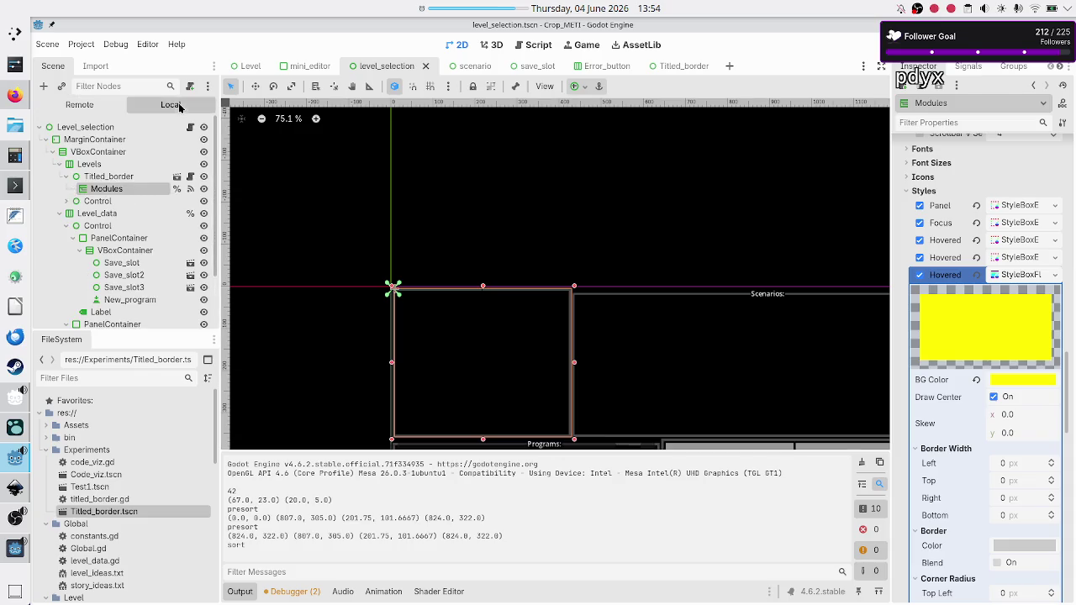
pyautogui.click(113, 178)
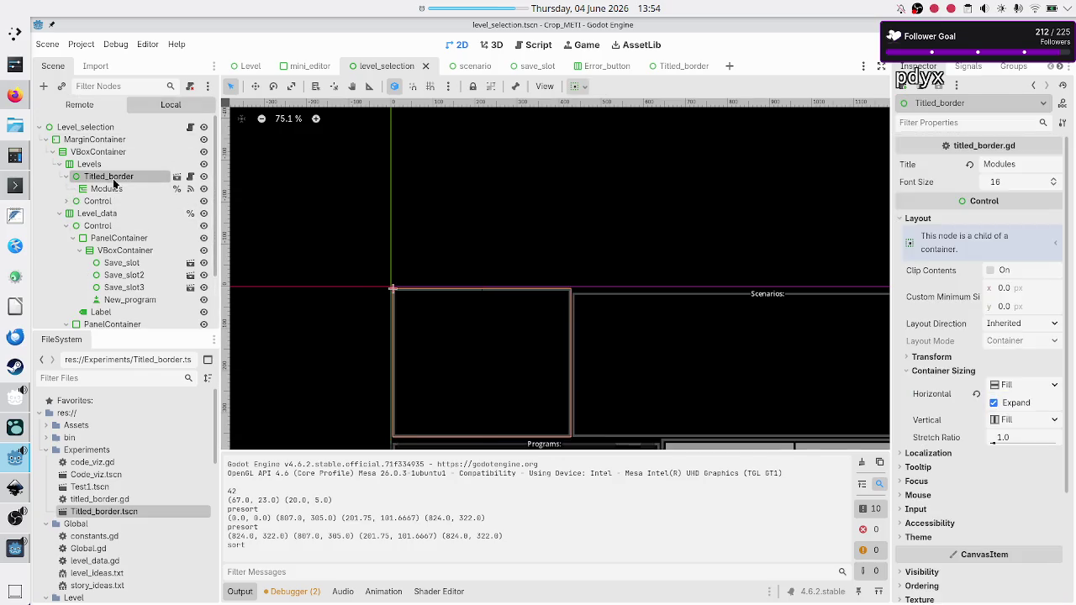
pyautogui.click(115, 189)
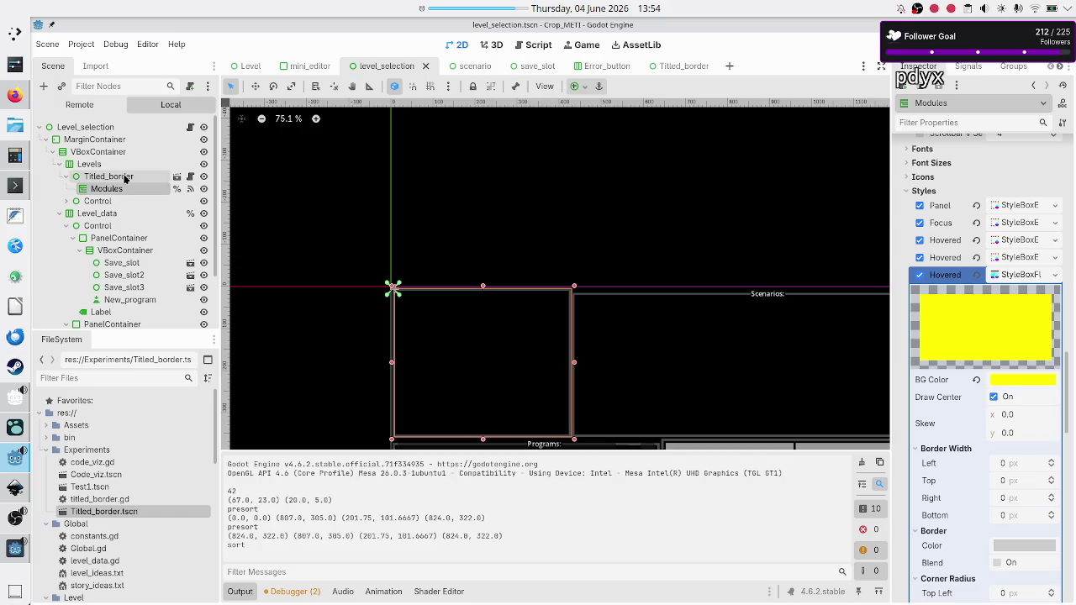
pyautogui.click(125, 177)
# Step: Review the Titled_border scene's Title, Border and root nodes
pyautogui.click(673, 65)
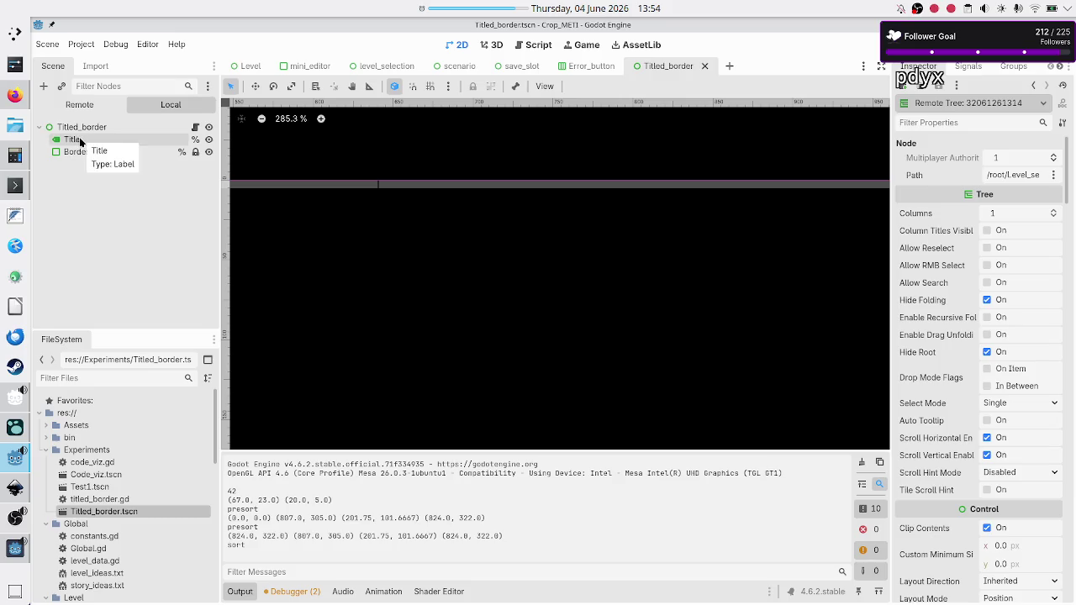
pyautogui.click(80, 139)
pyautogui.click(76, 152)
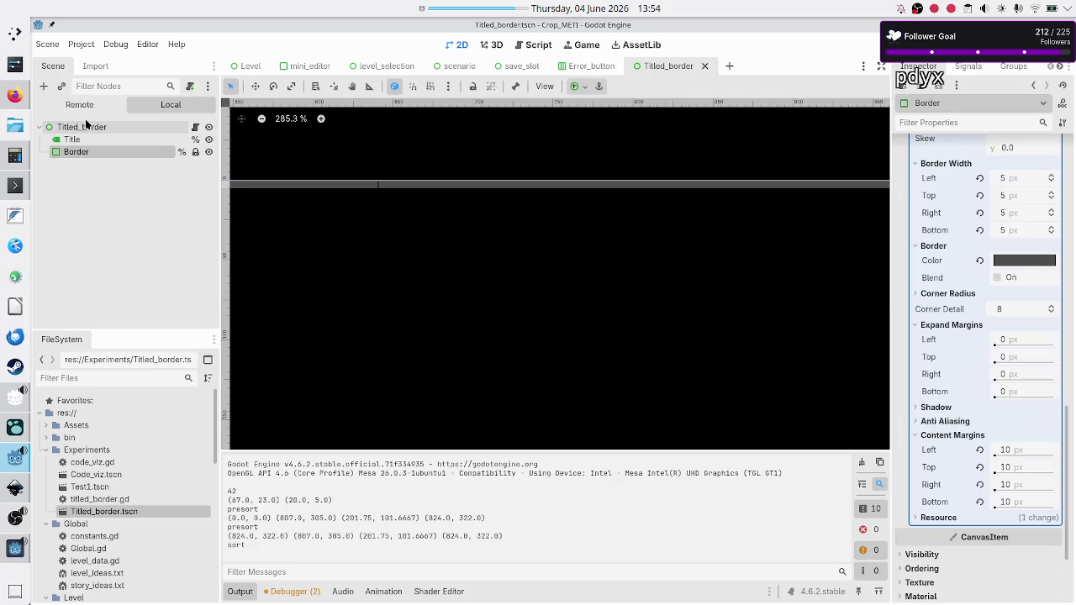
pyautogui.click(85, 126)
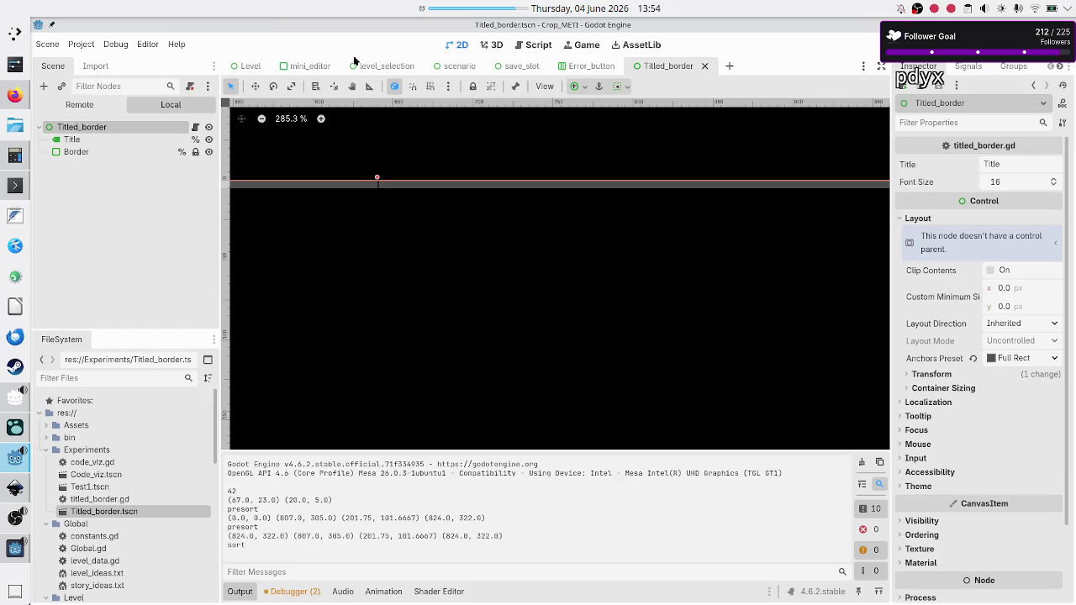
# Step: Compare Modules' settings in level_selection with the Border node's style settings in Titled_border
pyautogui.click(379, 71)
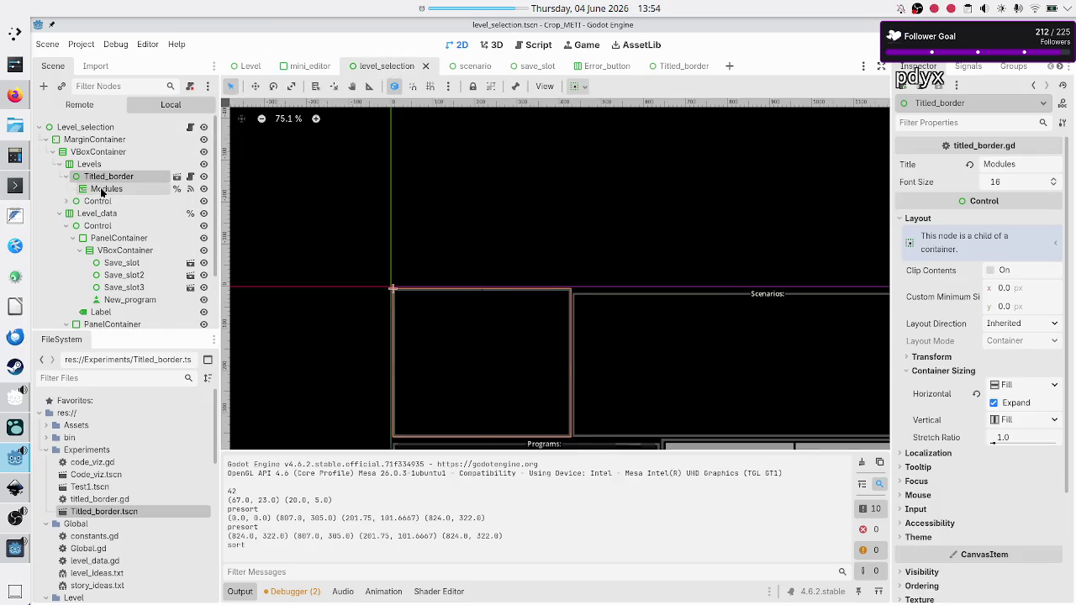
pyautogui.click(106, 188)
pyautogui.click(685, 69)
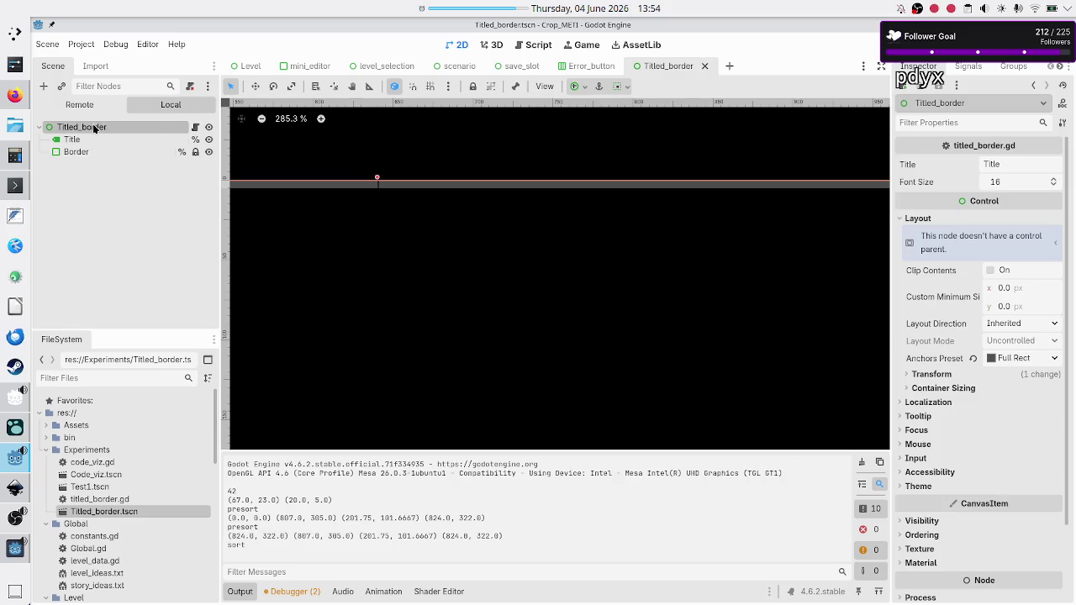
pyautogui.click(84, 154)
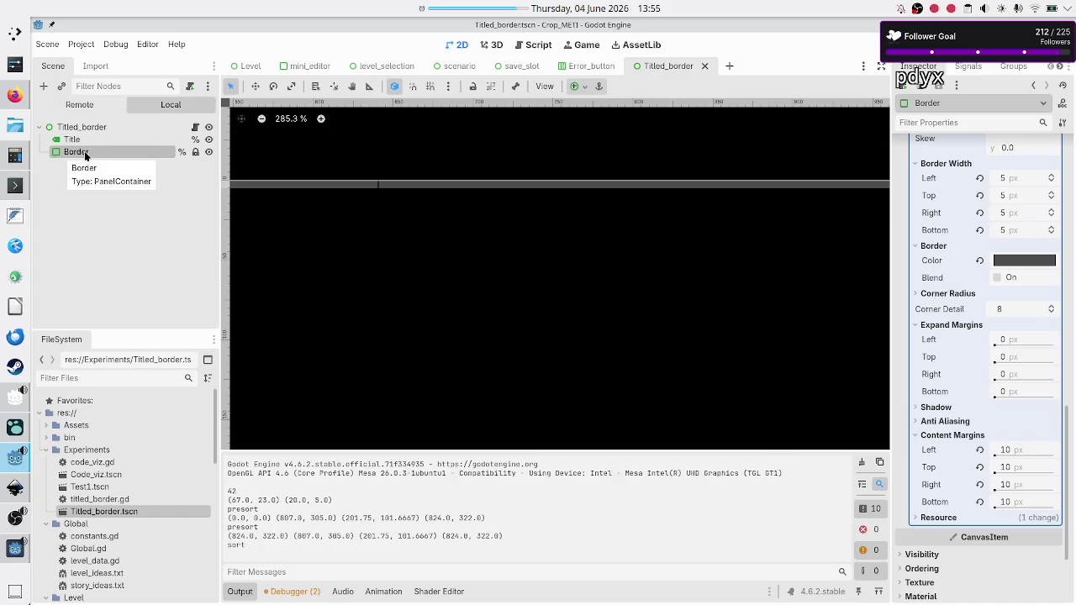
pyautogui.click(82, 128)
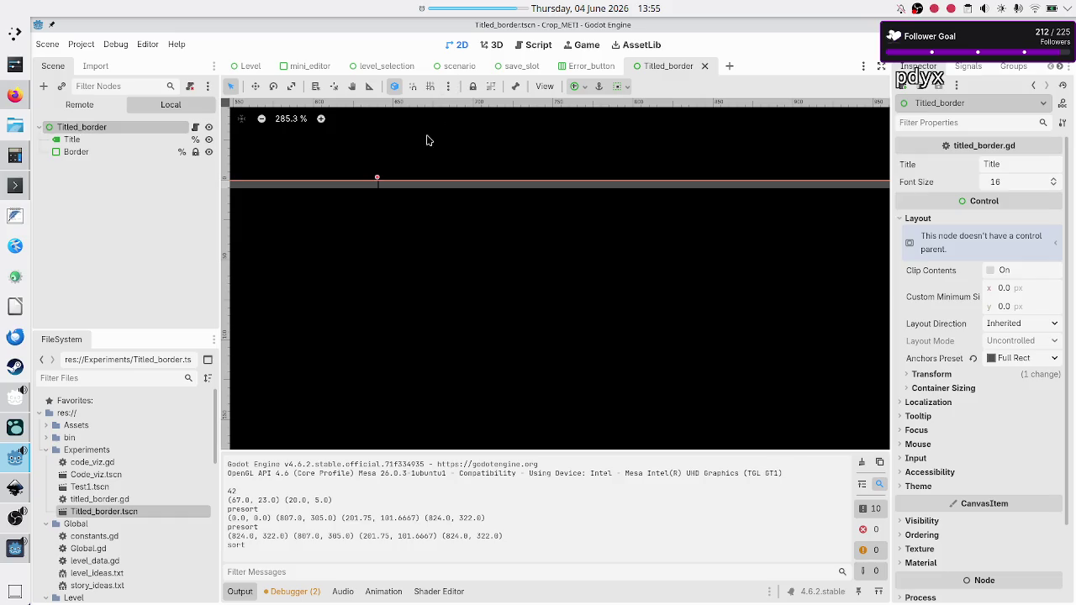
# Step: Back in level_selection, expand the Control branch under Levels
pyautogui.moveTo(389, 73)
pyautogui.click(379, 68)
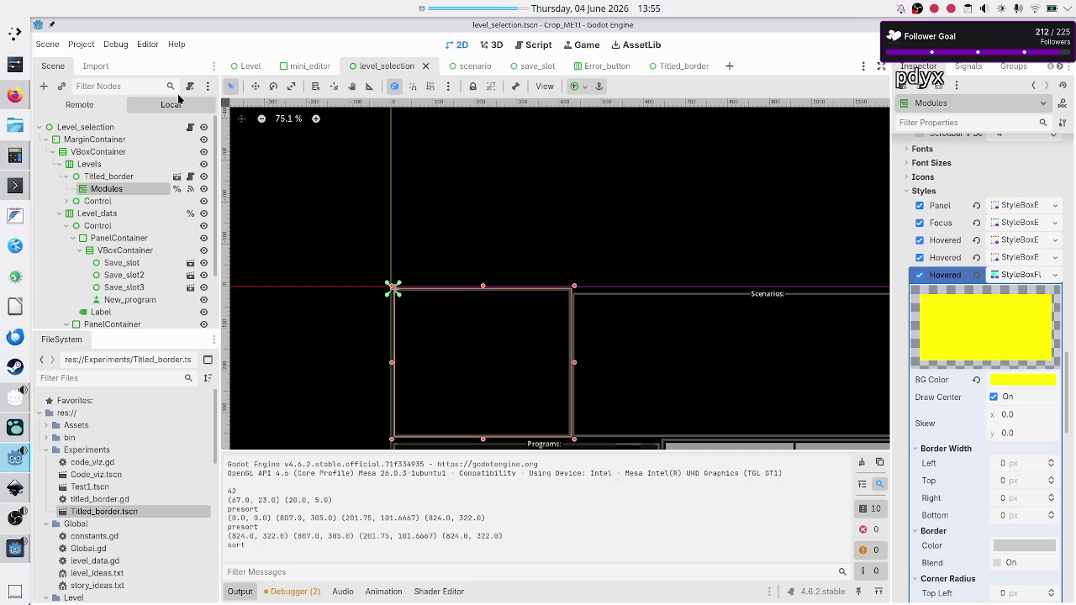
pyautogui.click(65, 202)
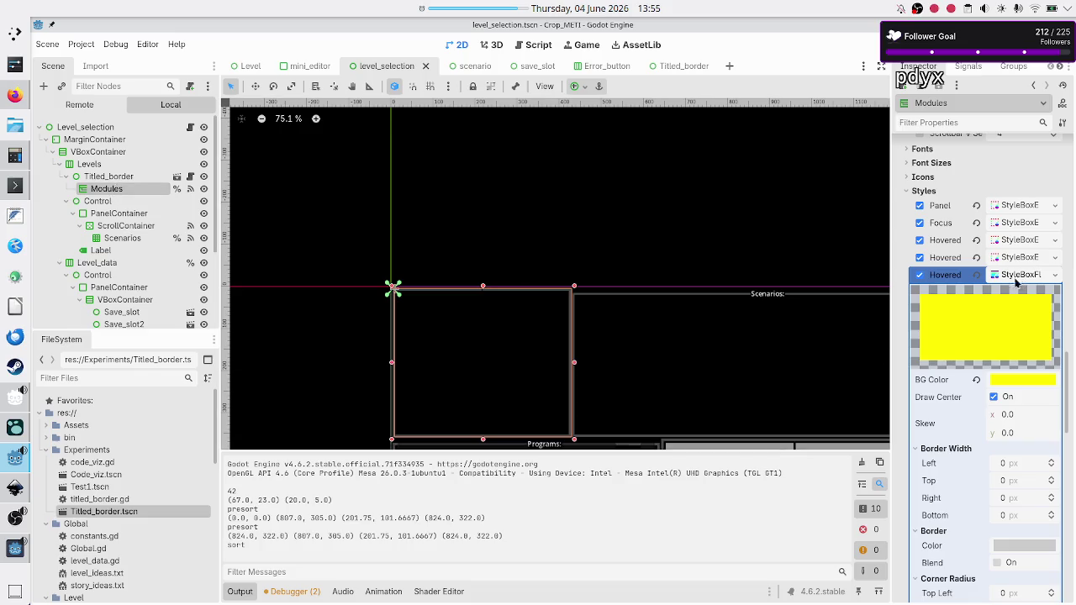
# Step: Check the Modules node's Layout Mode options, leaving it set to Position
pyautogui.scroll(5, 969, 264)
pyautogui.scroll(4, 968, 265)
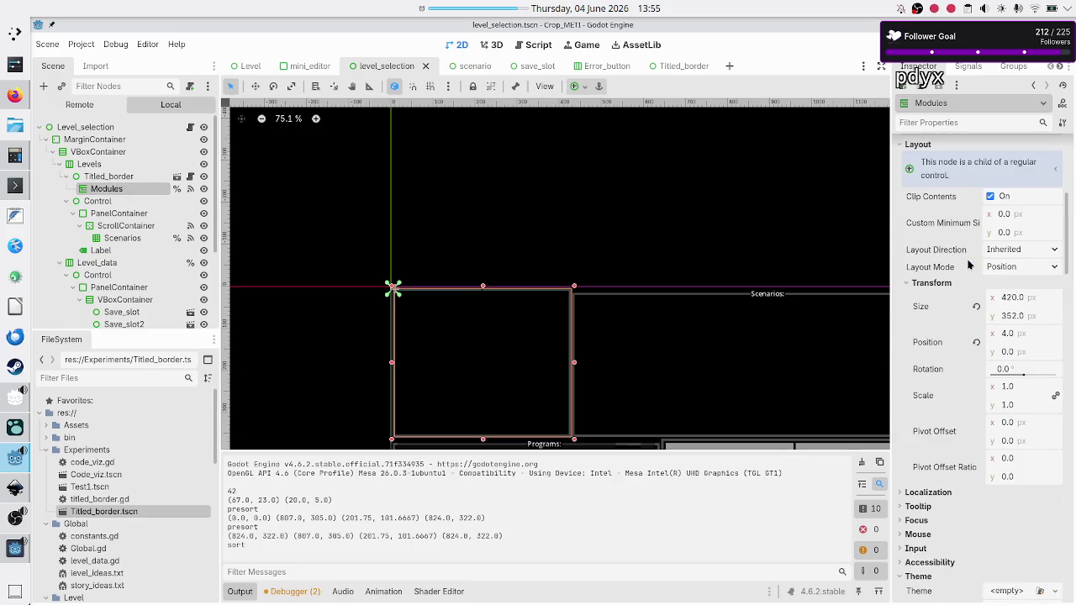
pyautogui.scroll(5, 968, 264)
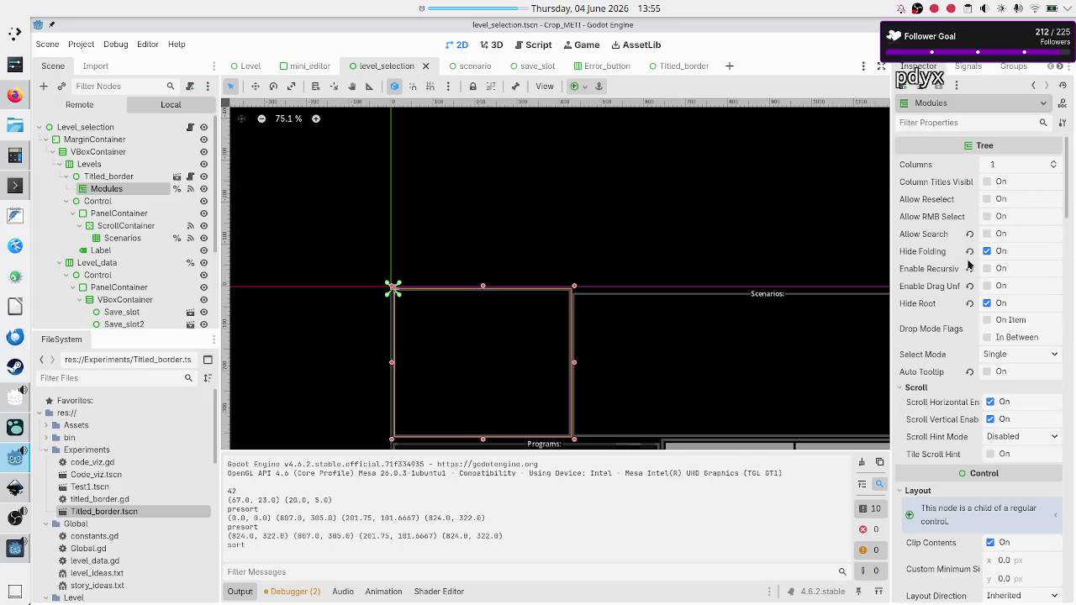
pyautogui.scroll(-5, 969, 265)
pyautogui.scroll(-2, 968, 264)
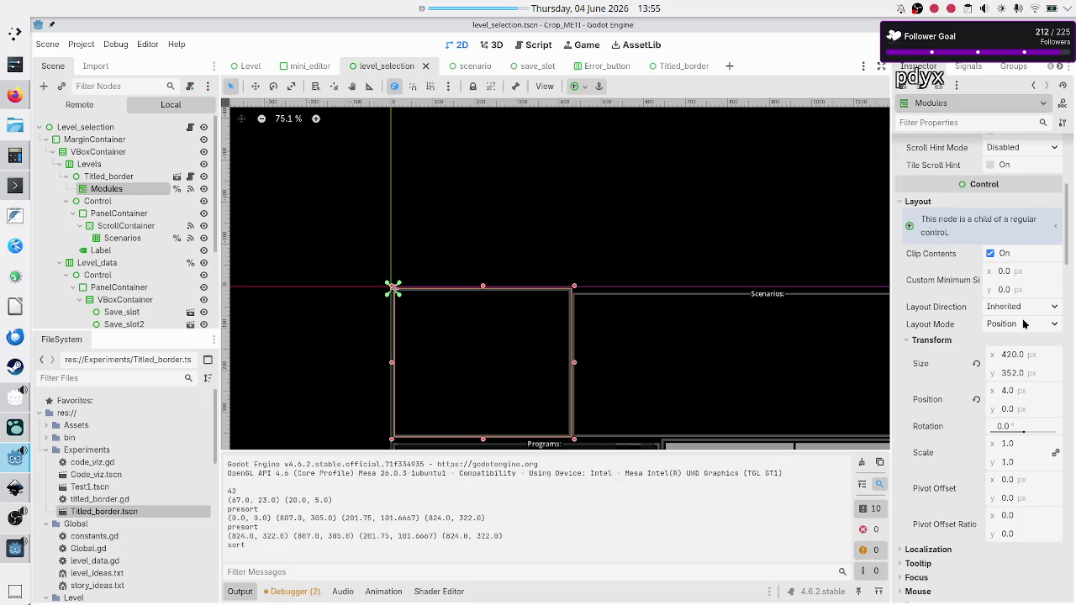
pyautogui.click(1049, 323)
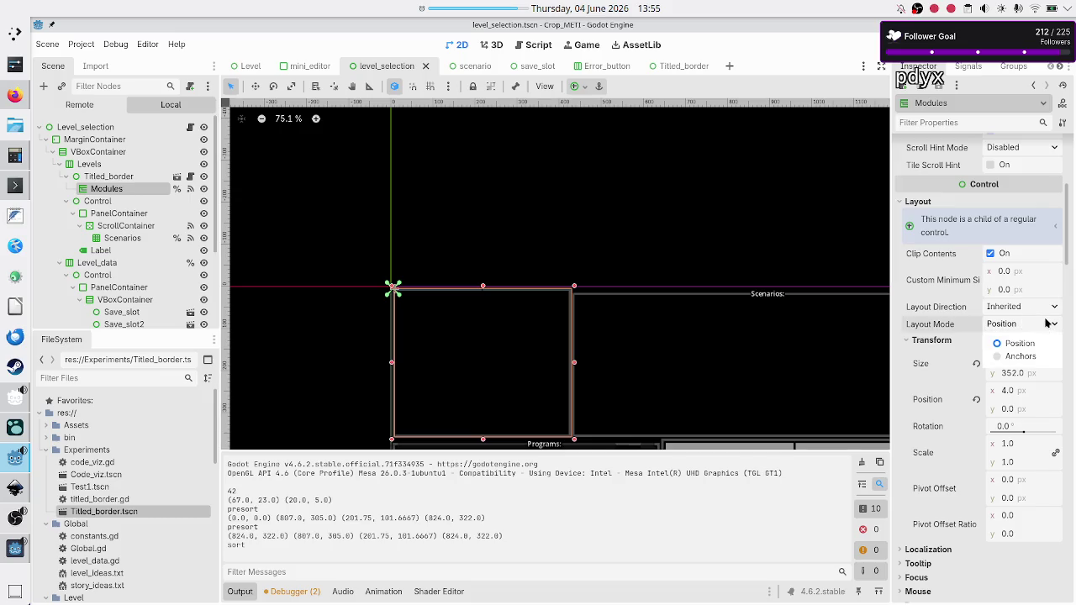
pyautogui.click(1049, 324)
pyautogui.click(1049, 323)
pyautogui.click(1049, 324)
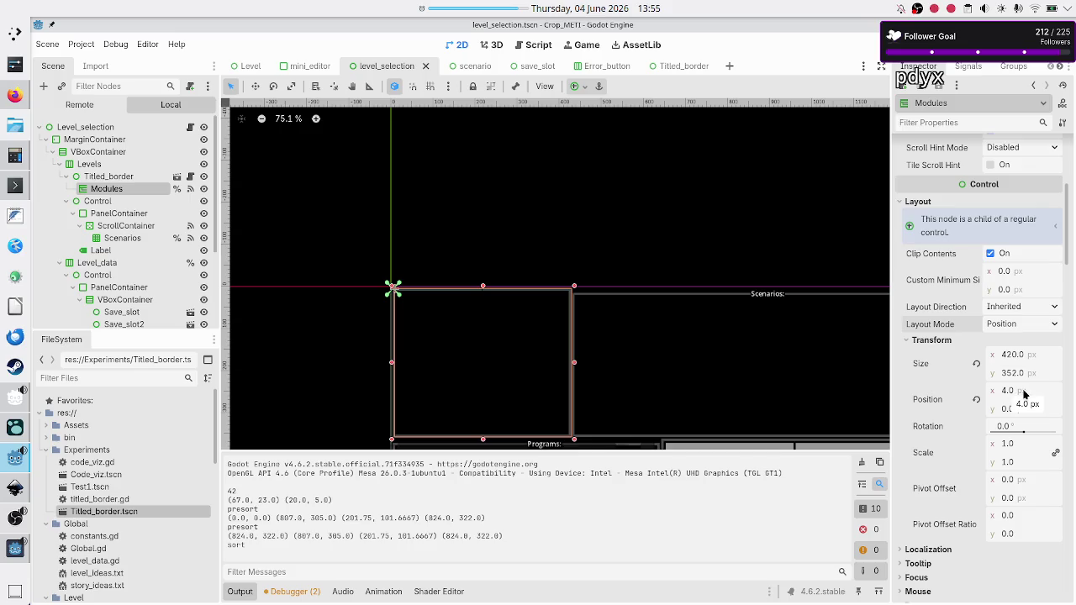
# Step: Revert Modules' position to 0, 0 and size to the default 8 × 8, then save and run
pyautogui.click(976, 400)
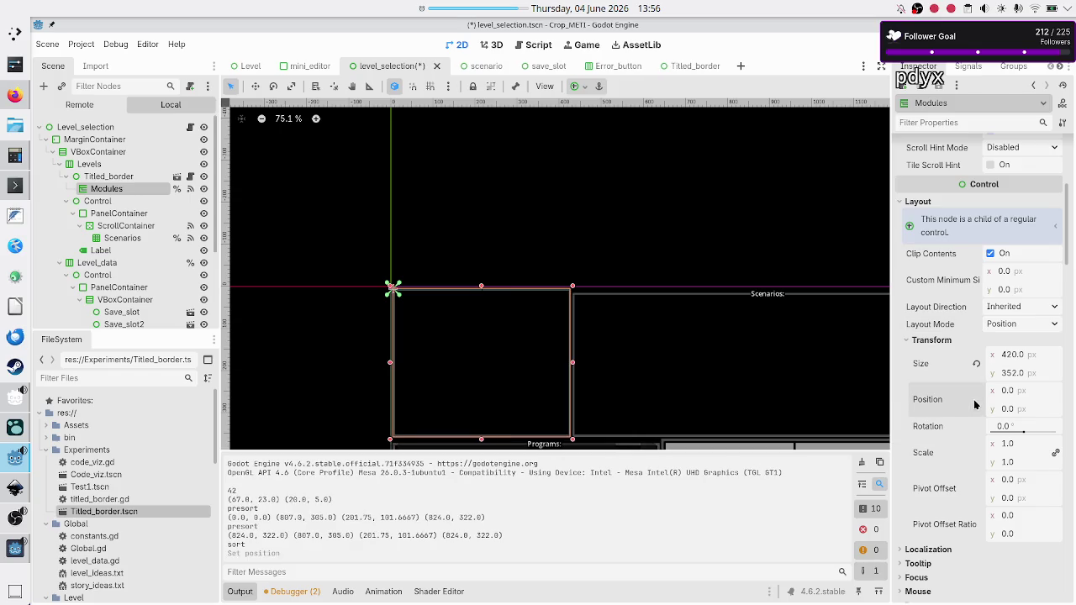
pyautogui.click(976, 363)
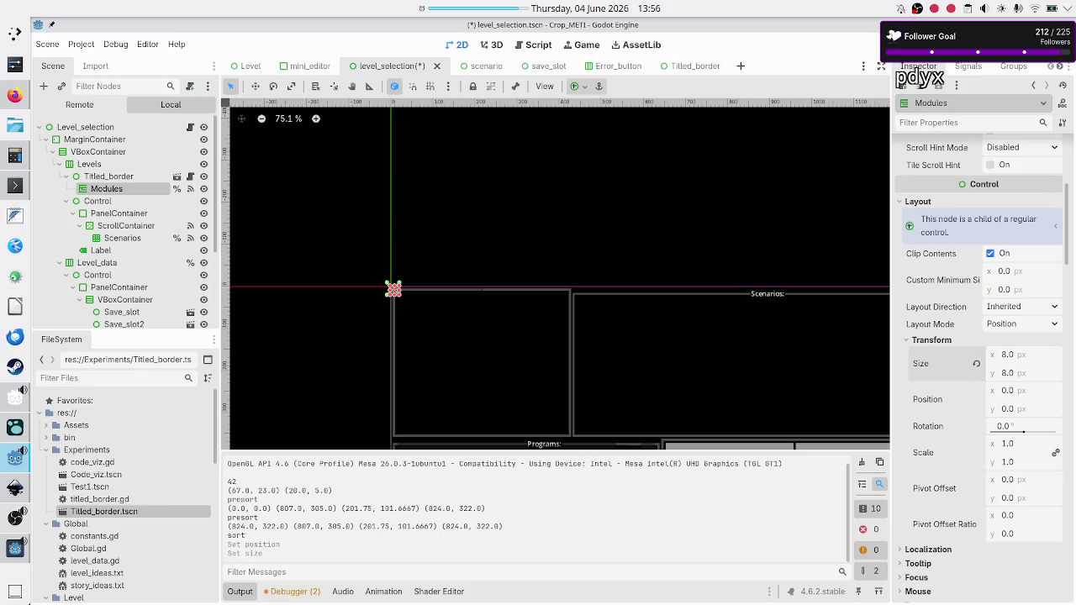
pyautogui.press('F6')
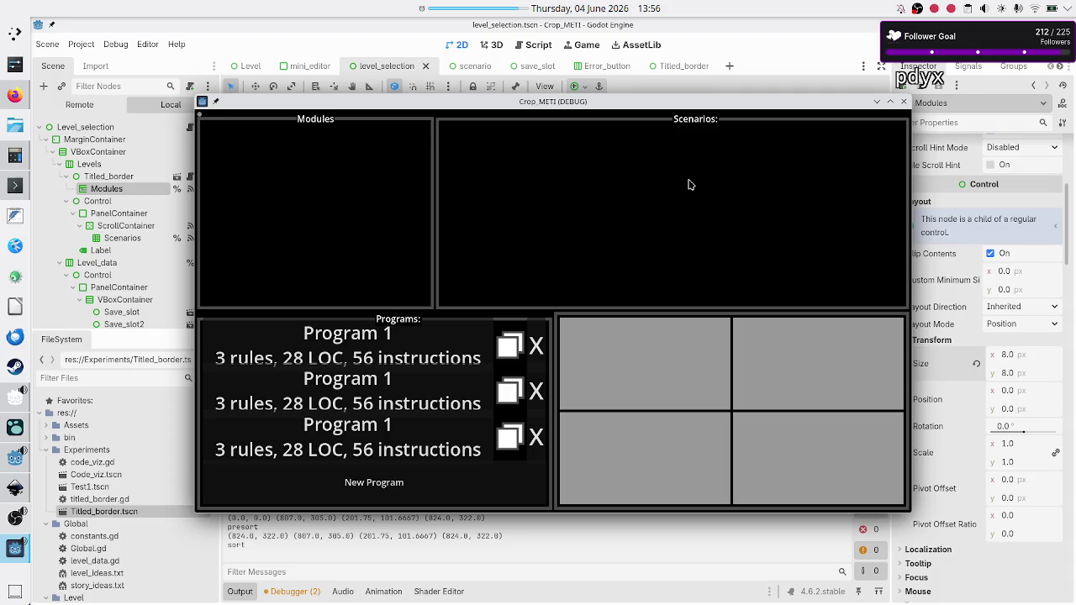
# Step: Close the test run, check the Border node's full-size 1280 × 720 layout in Titled_border, then go to Firefox
pyautogui.click(904, 104)
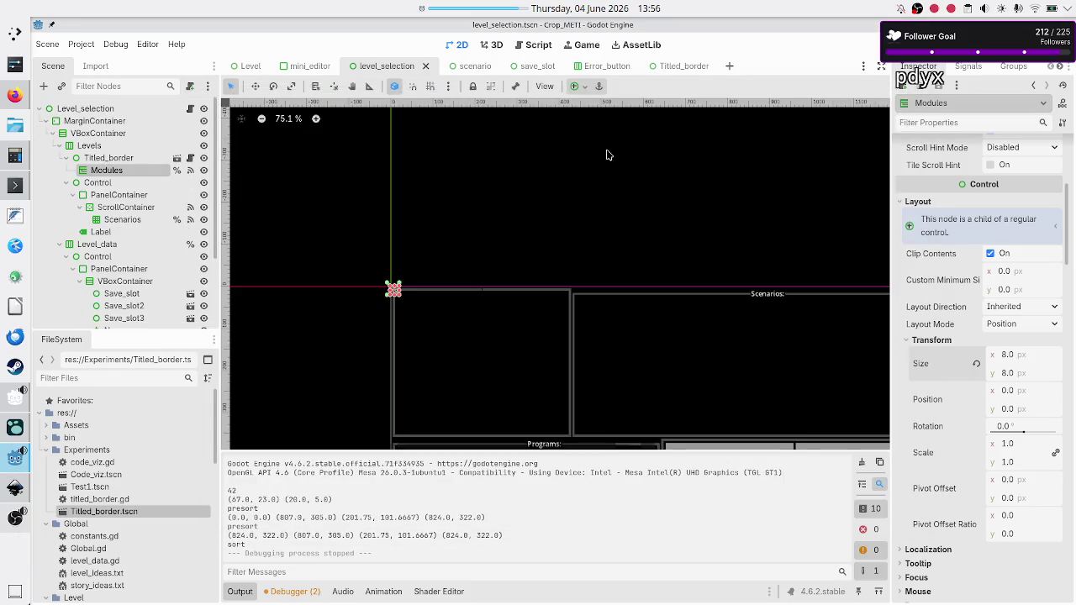
pyautogui.click(681, 66)
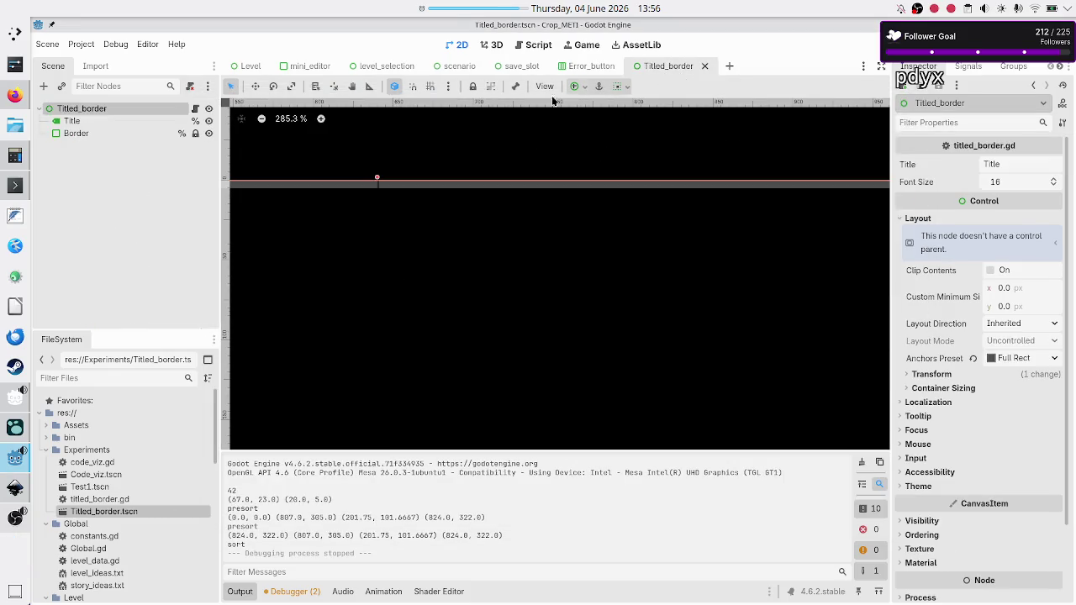
pyautogui.click(75, 133)
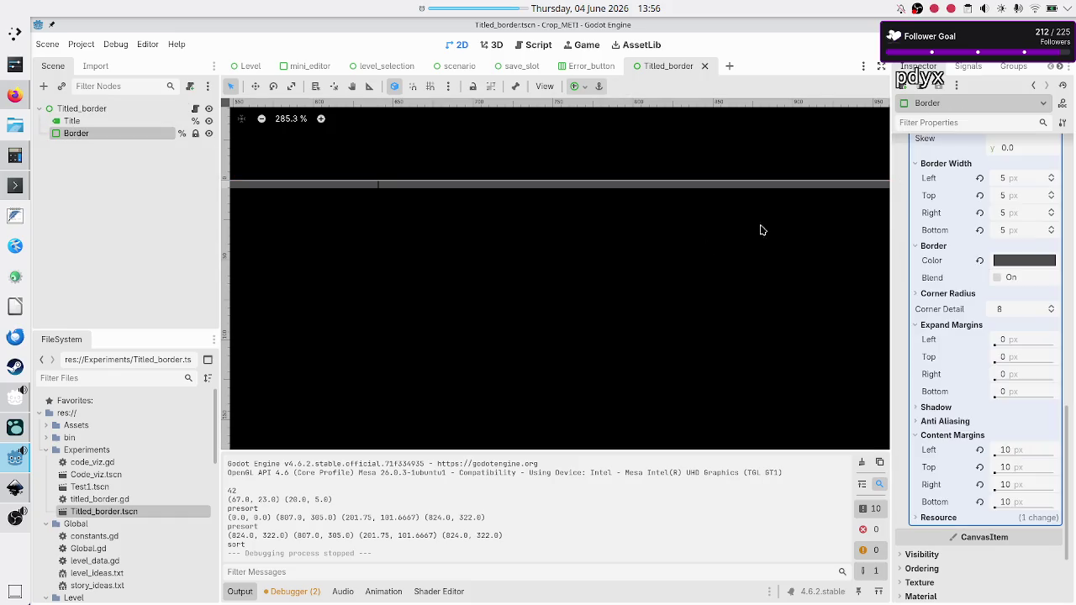
pyautogui.scroll(10, 939, 158)
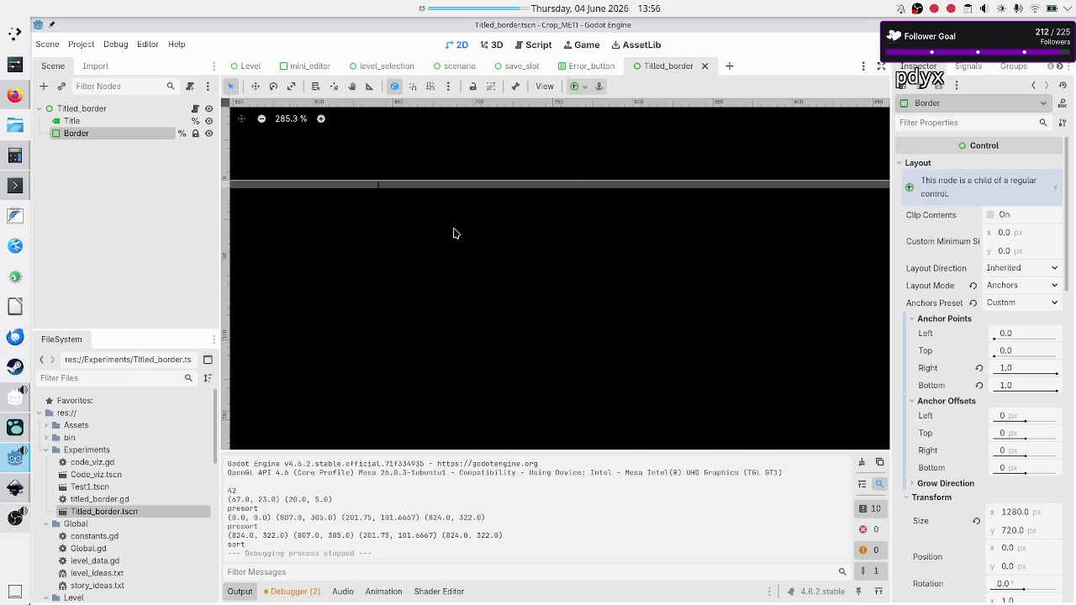
pyautogui.click(14, 94)
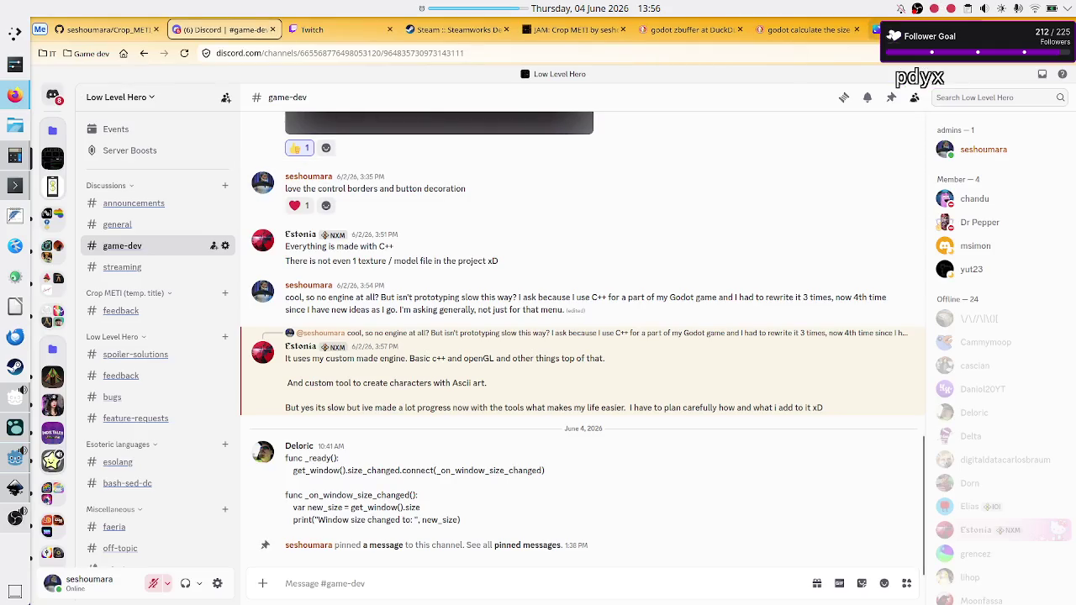
# Step: Search DuckDuckGo for how to make an instanced scene's child go under its last child instead of the scene root
pyautogui.click(891, 29)
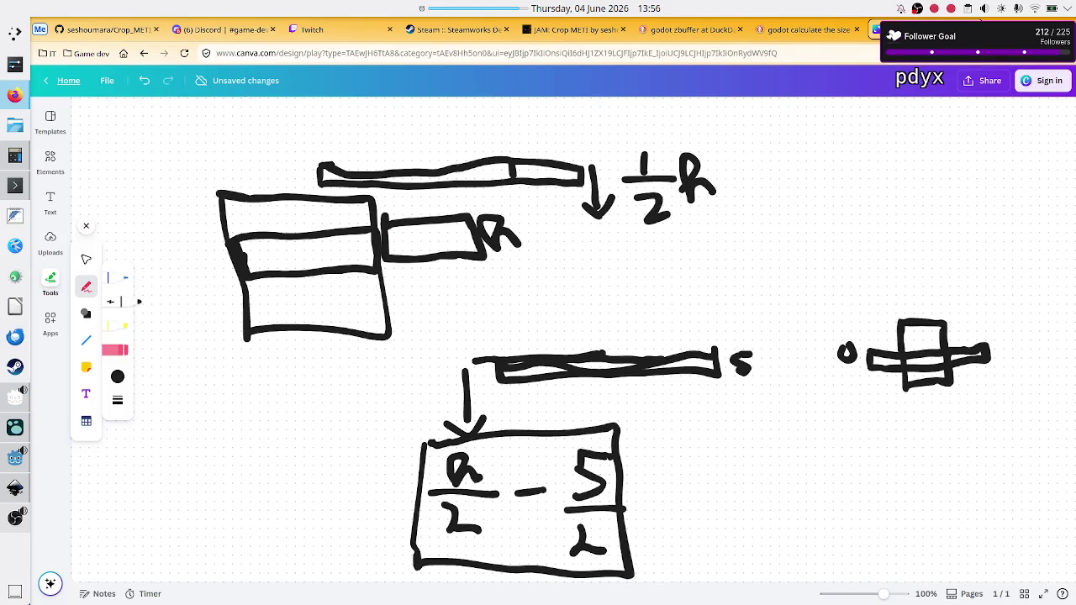
pyautogui.click(807, 30)
pyautogui.doubleClick(359, 87)
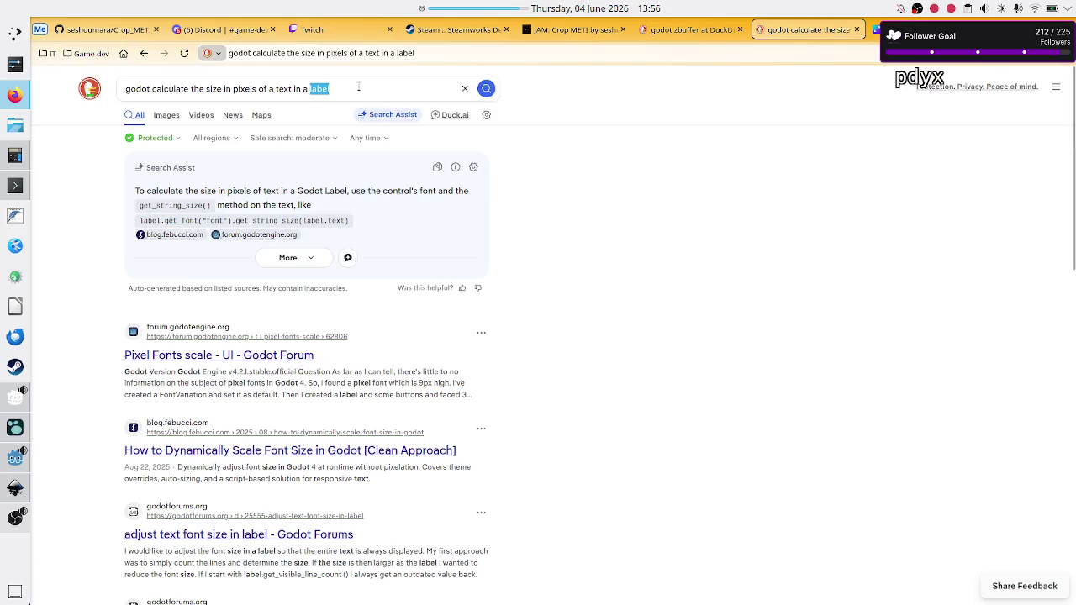
pyautogui.click(359, 87)
pyautogui.write('godot ')
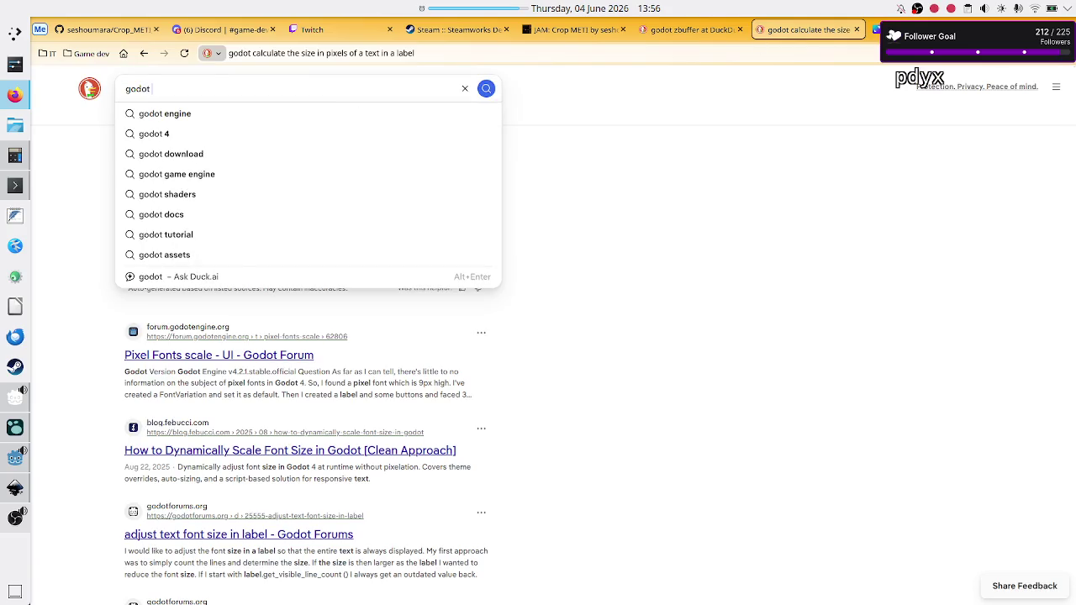
pyautogui.write('child of ')
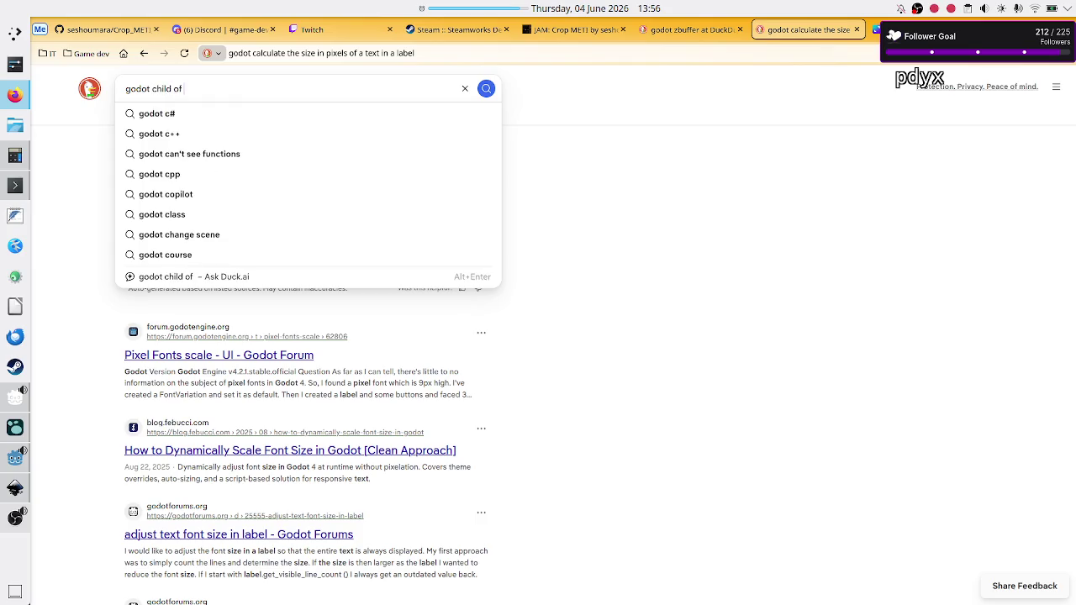
pyautogui.write('instance ')
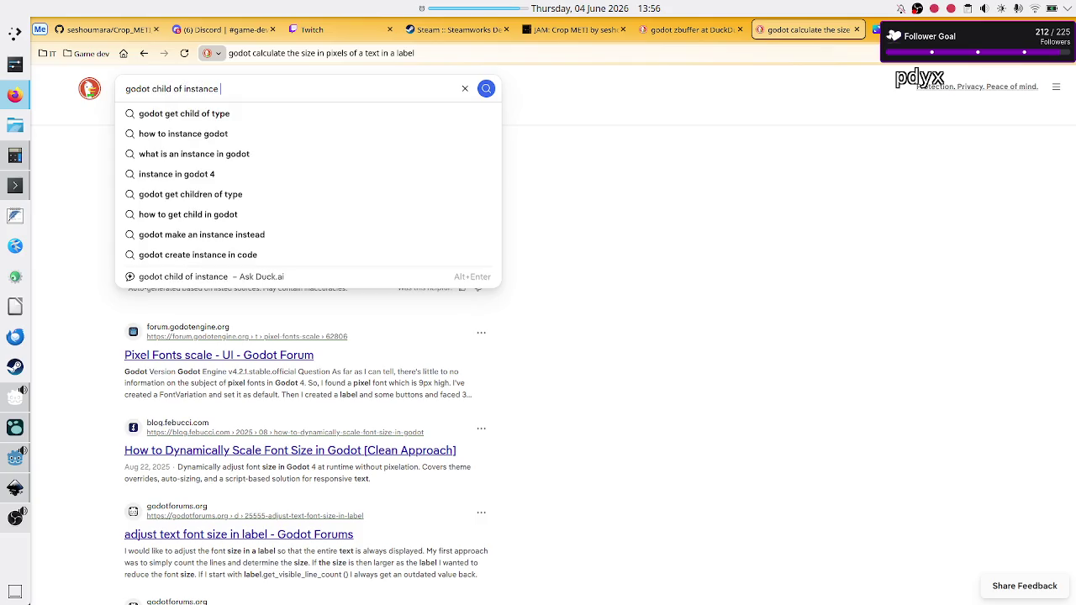
pyautogui.write('scne')
pyautogui.press('BackSpace')
pyautogui.press('BackSpace')
pyautogui.write('ene')
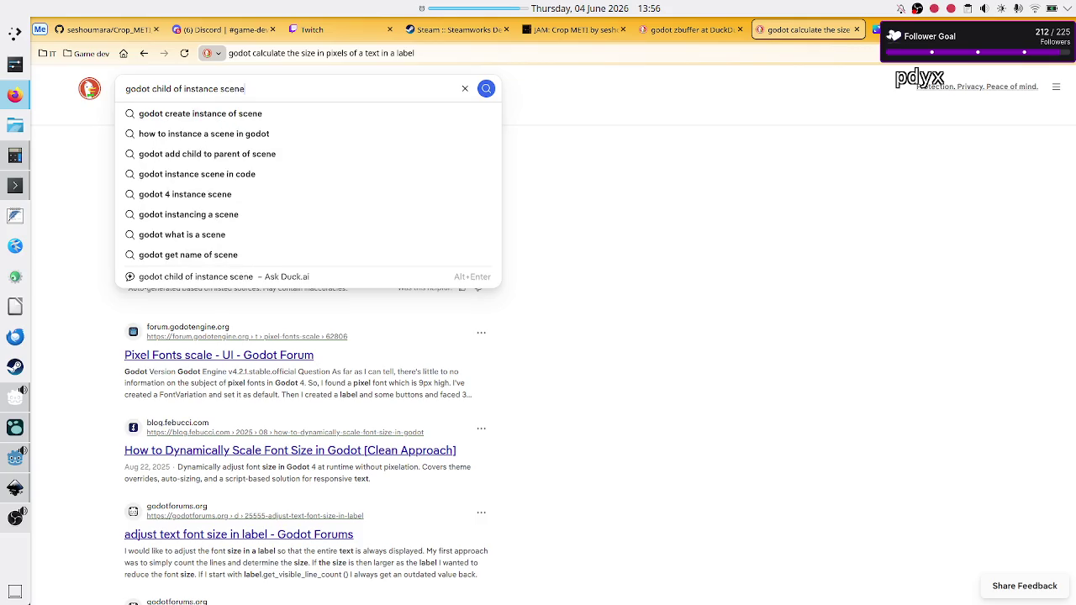
pyautogui.write(' goes under scene root, how can I make it')
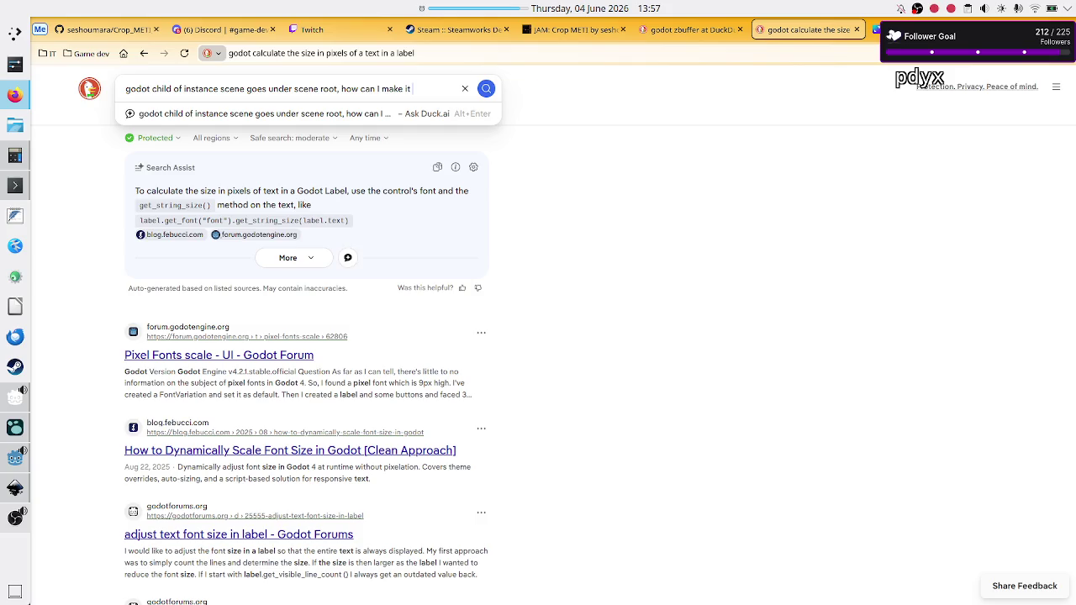
pyautogui.press('BackSpace')
pyautogui.write('he child to go')
pyautogui.write(' u')
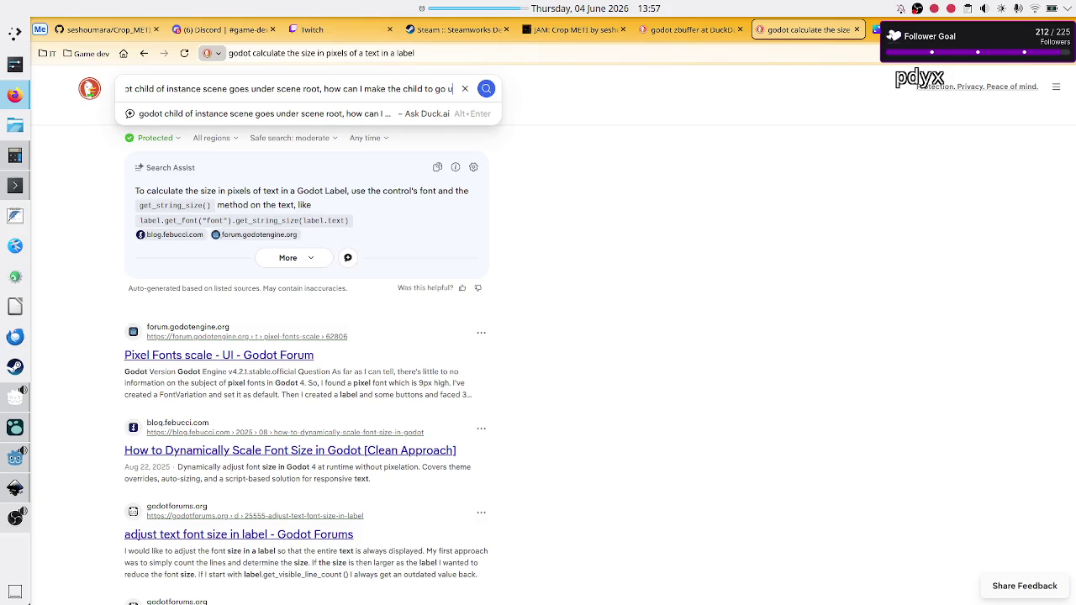
pyautogui.write('nder the last')
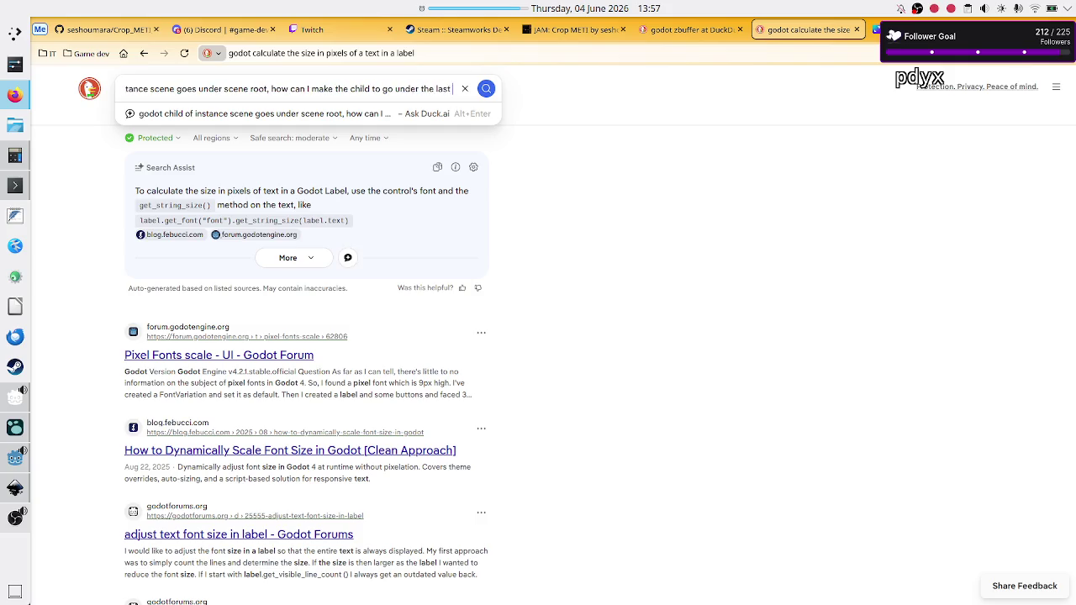
pyautogui.write(' child in the scene?')
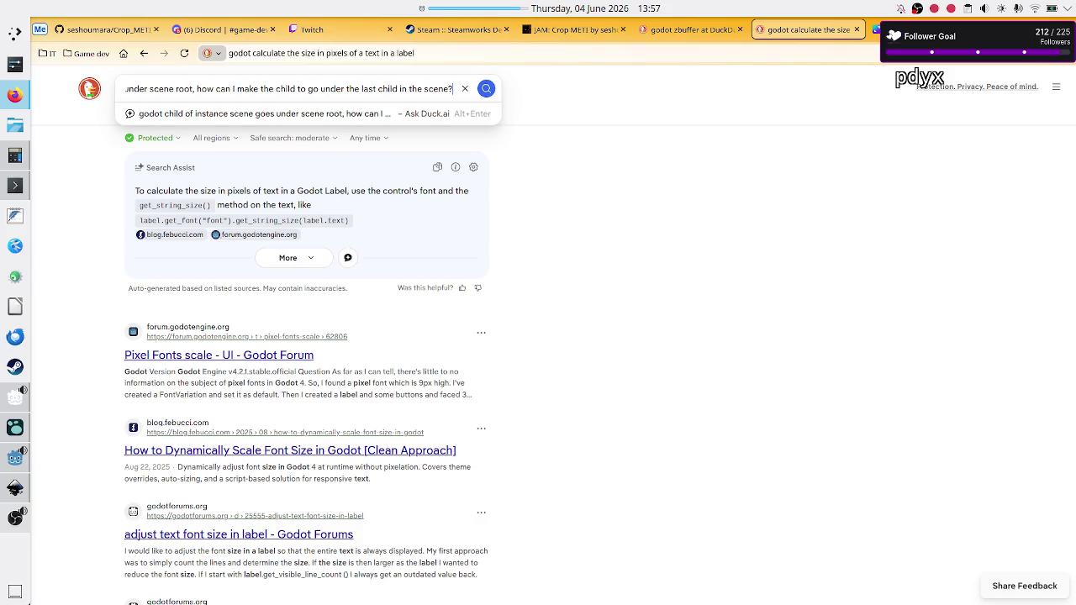
pyautogui.press('Return')
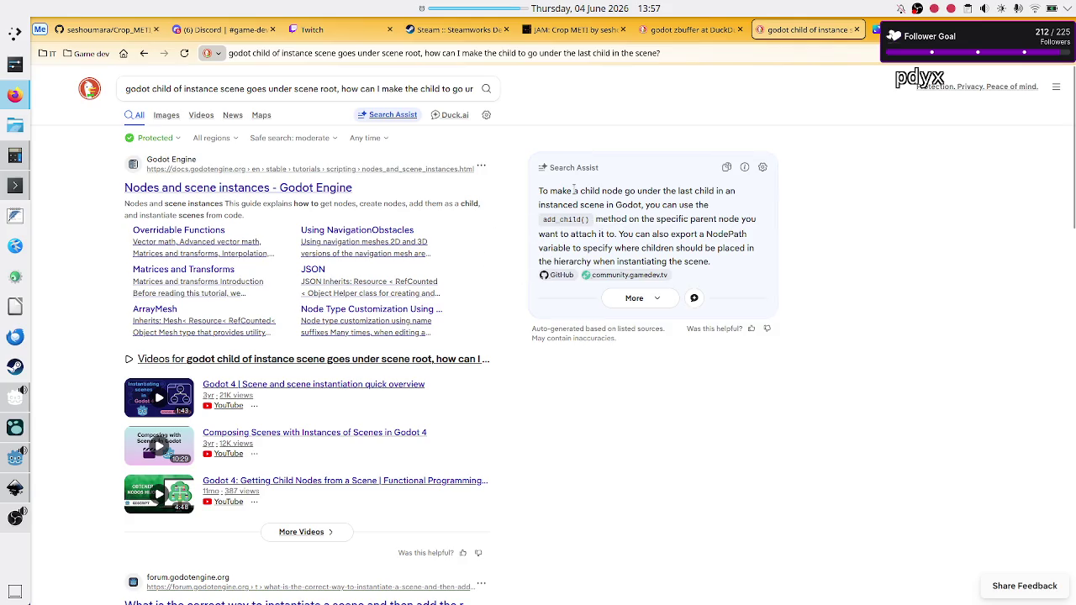
pyautogui.moveTo(623, 193); pyautogui.dragTo(634, 208)
pyautogui.click(635, 207)
pyautogui.moveTo(557, 203)
pyautogui.mouseDown()
pyautogui.moveTo(686, 206)
pyautogui.moveTo(585, 218)
pyautogui.moveTo(691, 220)
pyautogui.mouseUp()
pyautogui.moveTo(728, 215)
pyautogui.mouseDown()
pyautogui.moveTo(740, 217)
pyautogui.moveTo(602, 220)
pyautogui.moveTo(593, 234)
pyautogui.moveTo(687, 244)
pyautogui.mouseUp()
pyautogui.click(733, 245)
pyautogui.moveTo(583, 248)
pyautogui.mouseDown()
pyautogui.moveTo(674, 261)
pyautogui.moveTo(673, 250)
pyautogui.moveTo(725, 249)
pyautogui.moveTo(580, 261)
pyautogui.moveTo(591, 261)
pyautogui.mouseUp()
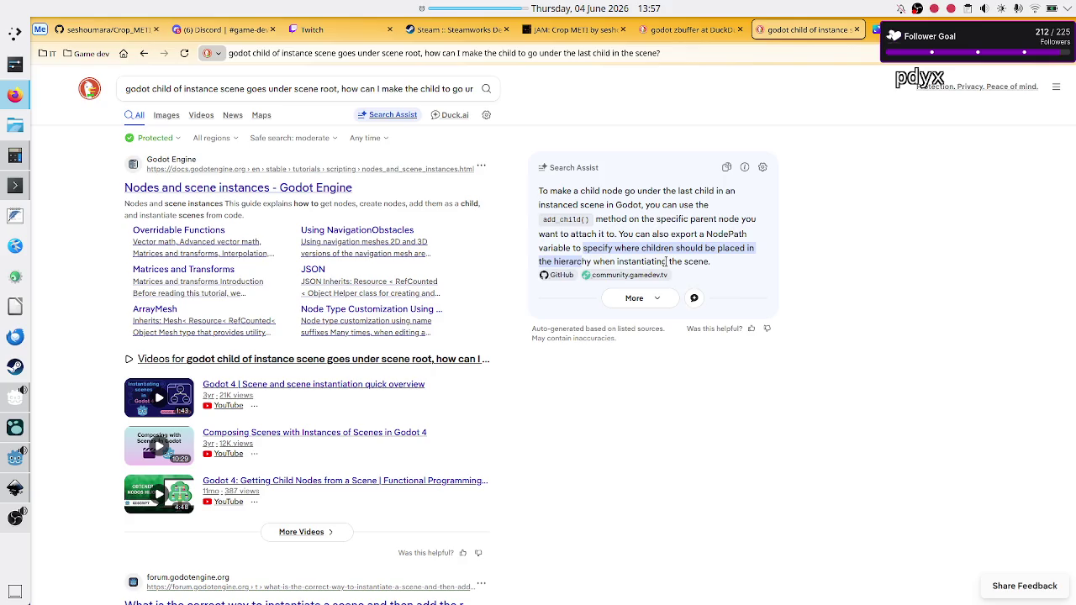
pyautogui.scroll(-3, 639, 327)
pyautogui.scroll(4, 639, 328)
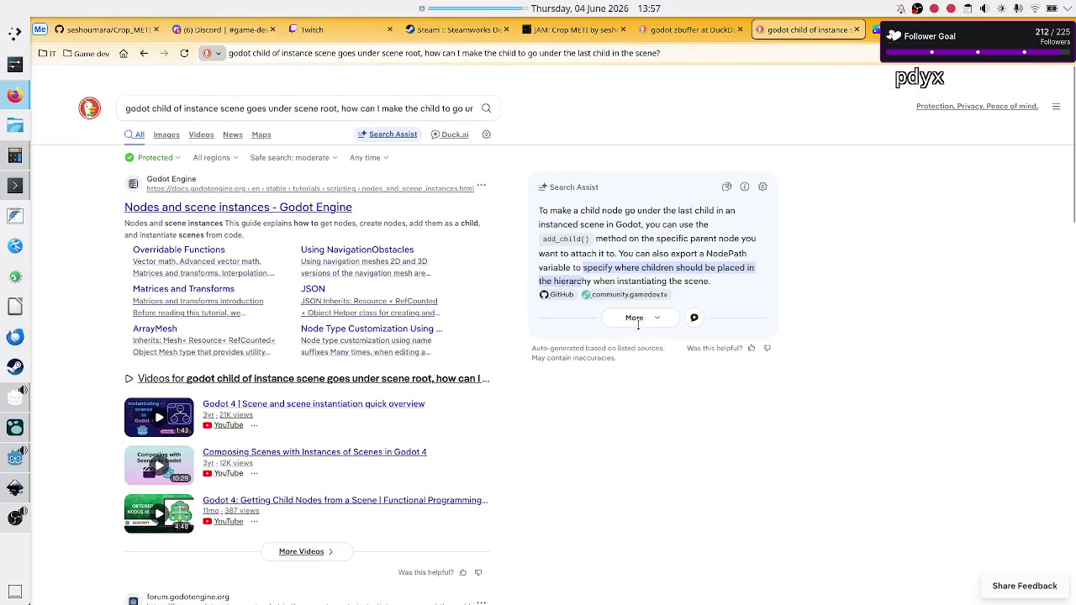
pyautogui.scroll(-3, 639, 328)
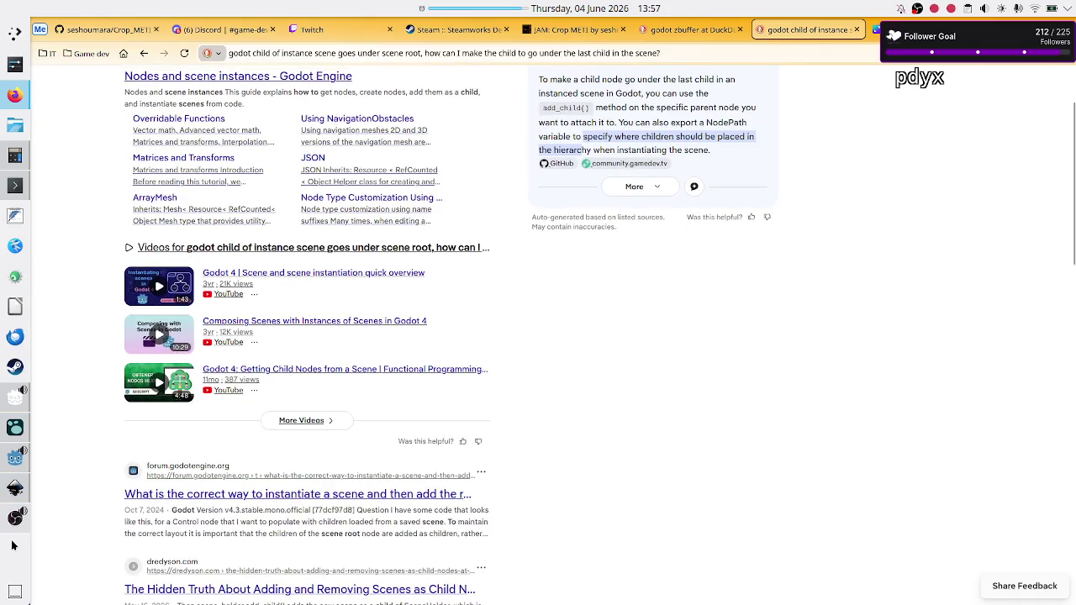
pyautogui.scroll(3, 12, 542)
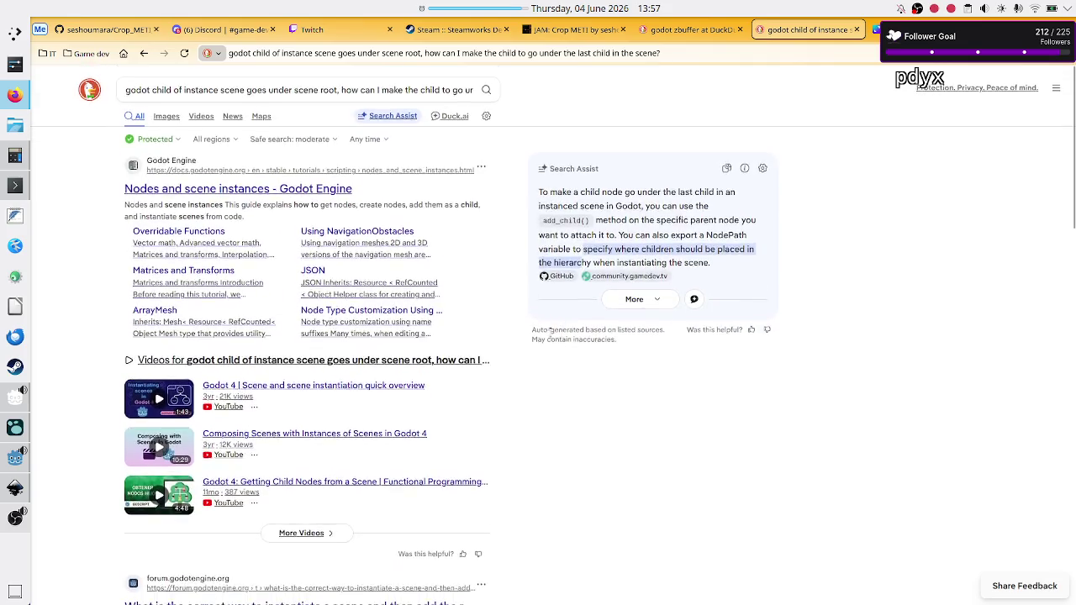
pyautogui.click(15, 458)
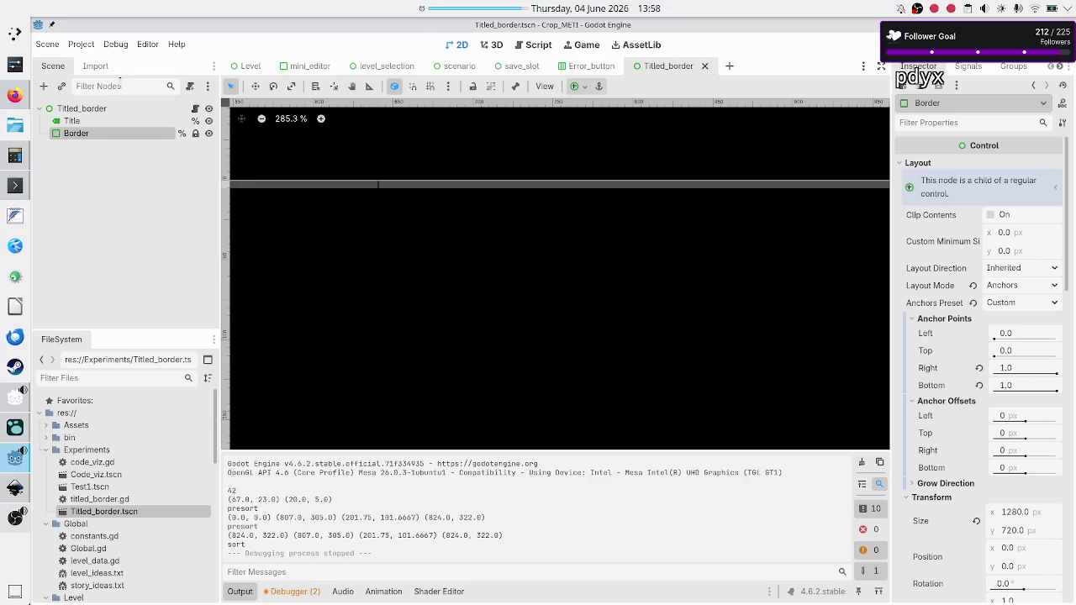
# Step: Open titled_border.gd, recheck the Titled_border instance and Modules in level_selection, then return to Titled_border
pyautogui.click(194, 109)
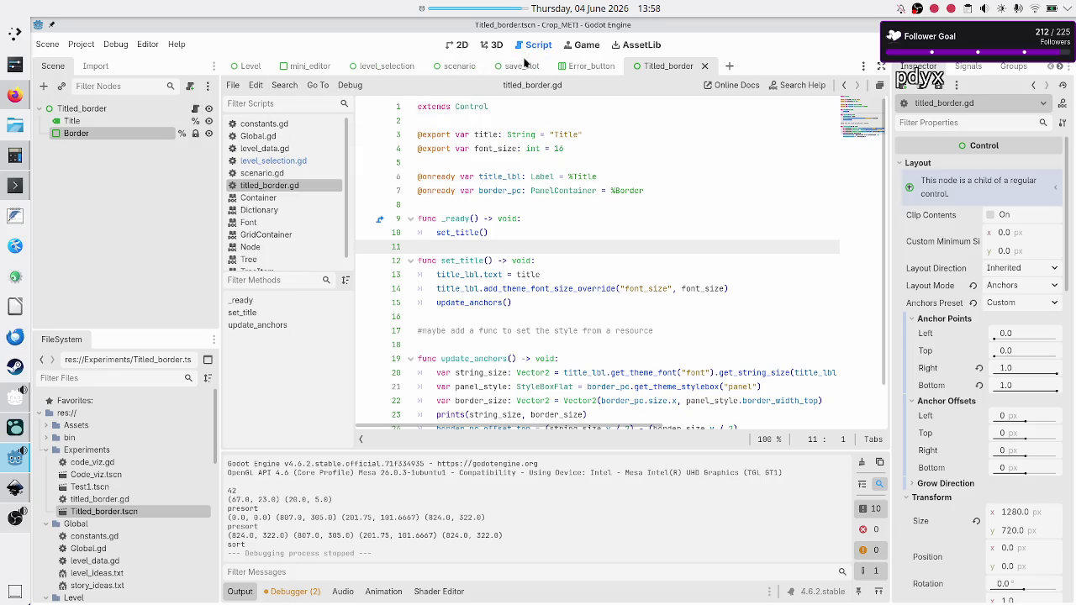
pyautogui.click(380, 67)
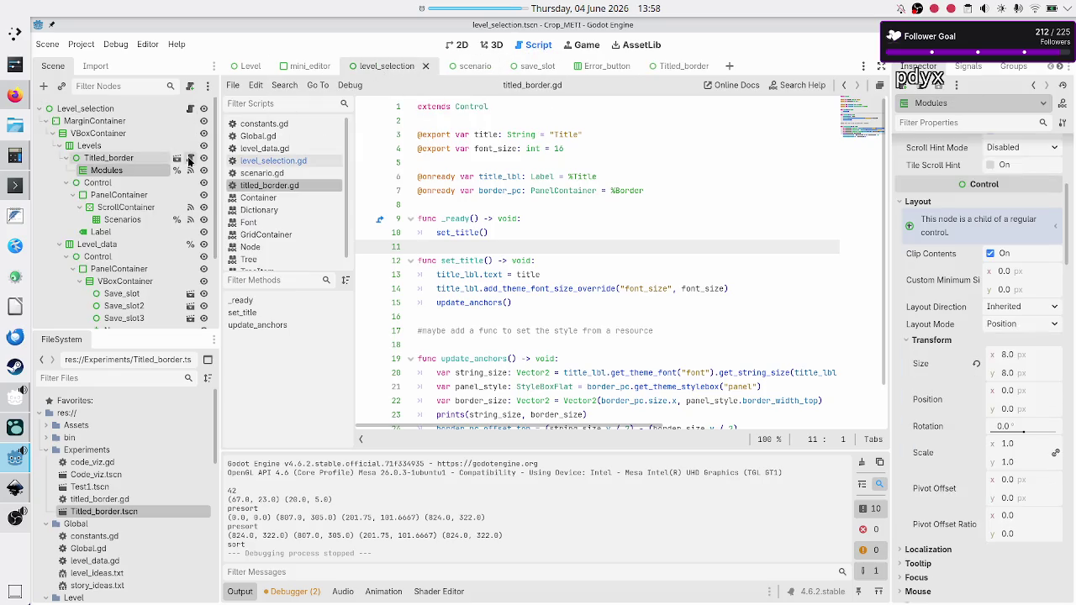
pyautogui.click(108, 160)
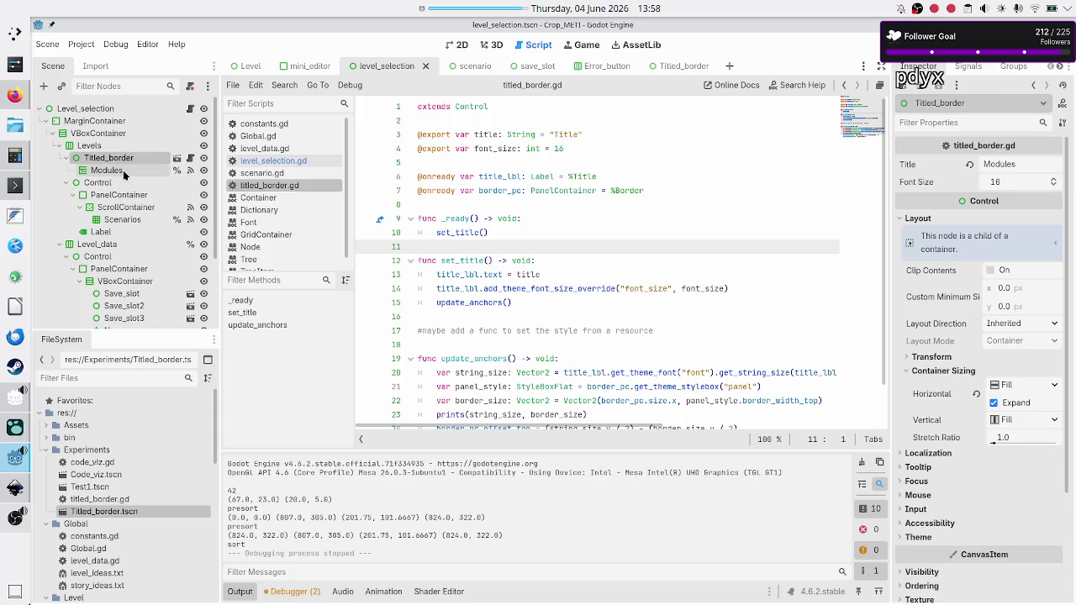
pyautogui.click(123, 170)
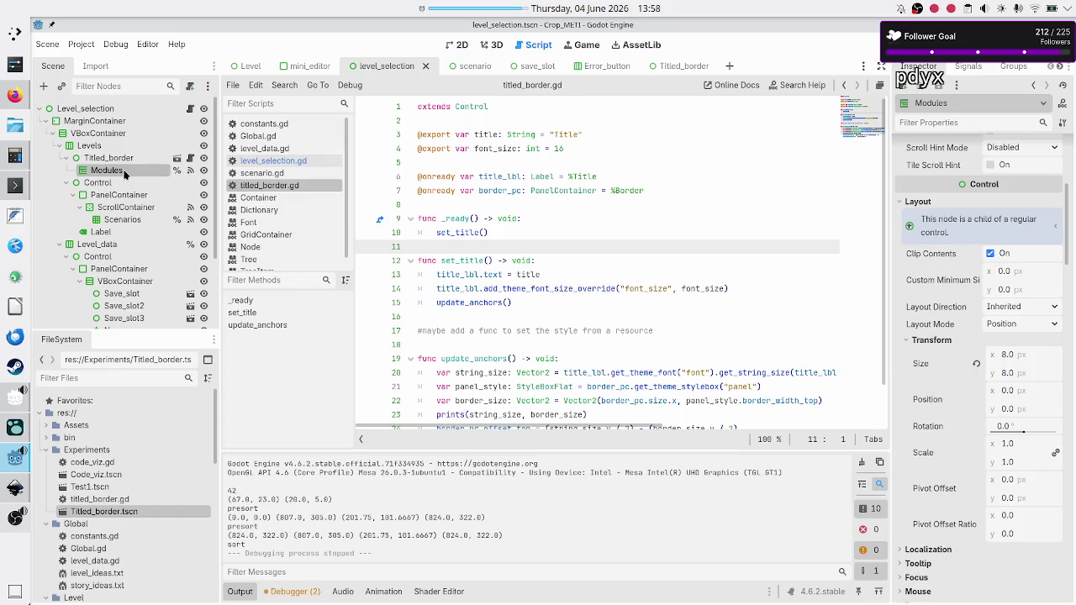
pyautogui.click(122, 160)
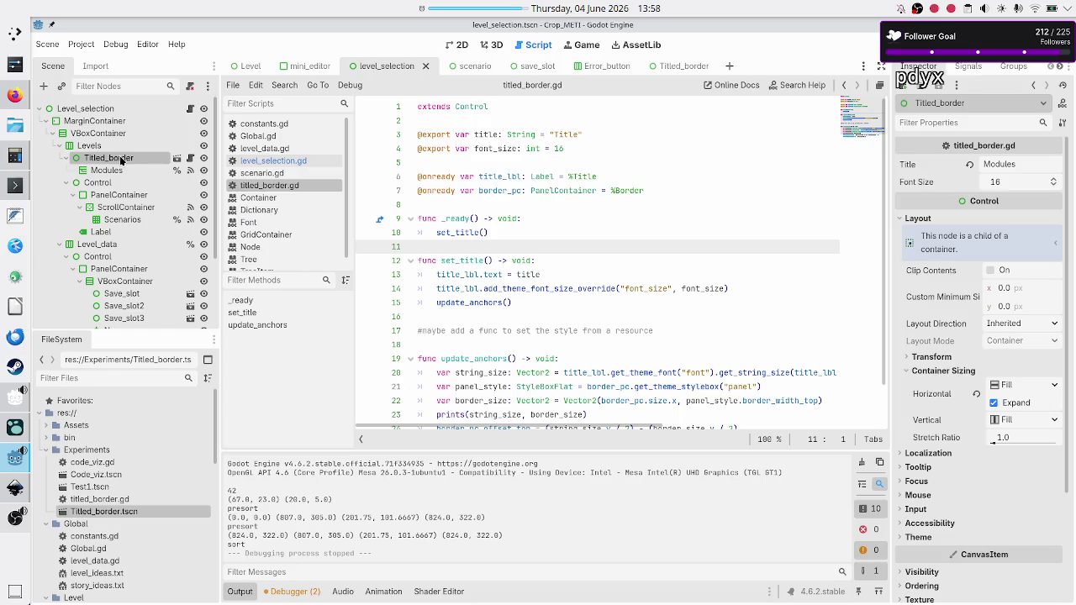
pyautogui.click(661, 71)
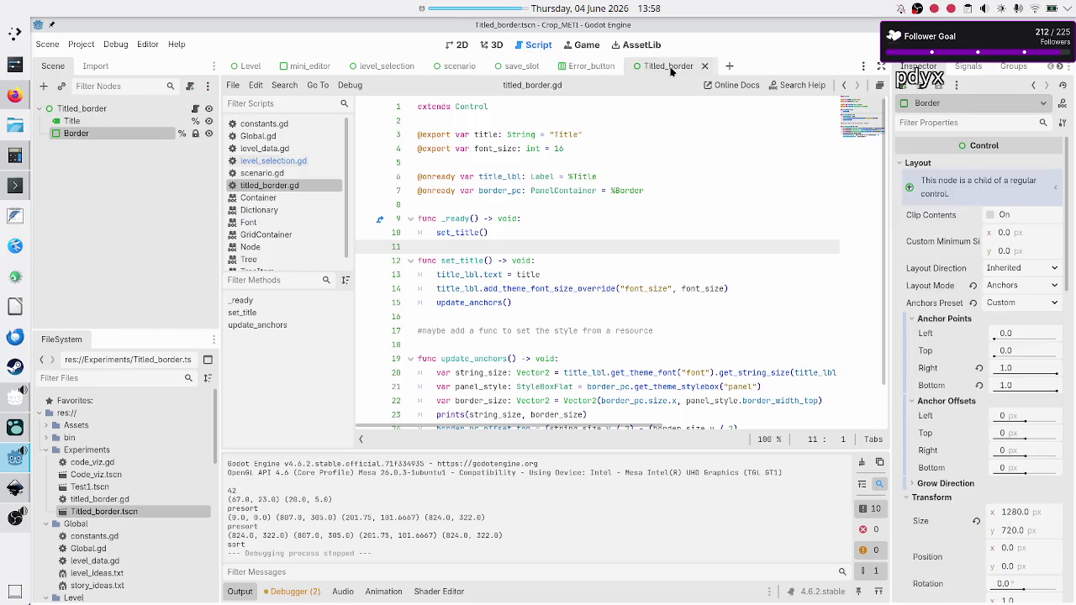
# Step: Insert 'var child: Control =' as the first line of _ready() in titled_border.gd
pyautogui.click(518, 228)
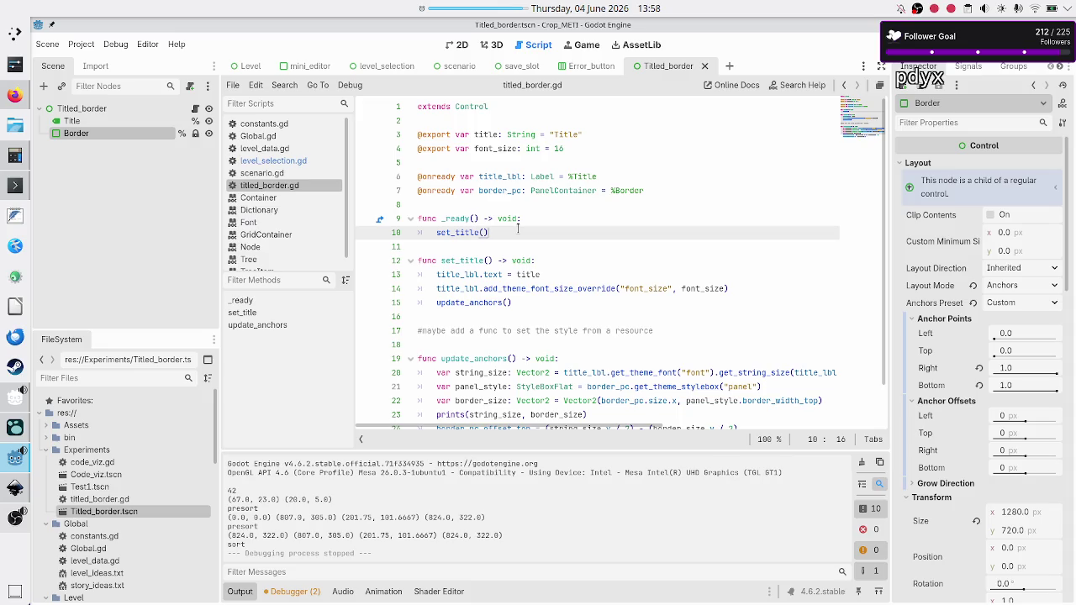
pyautogui.press('Up')
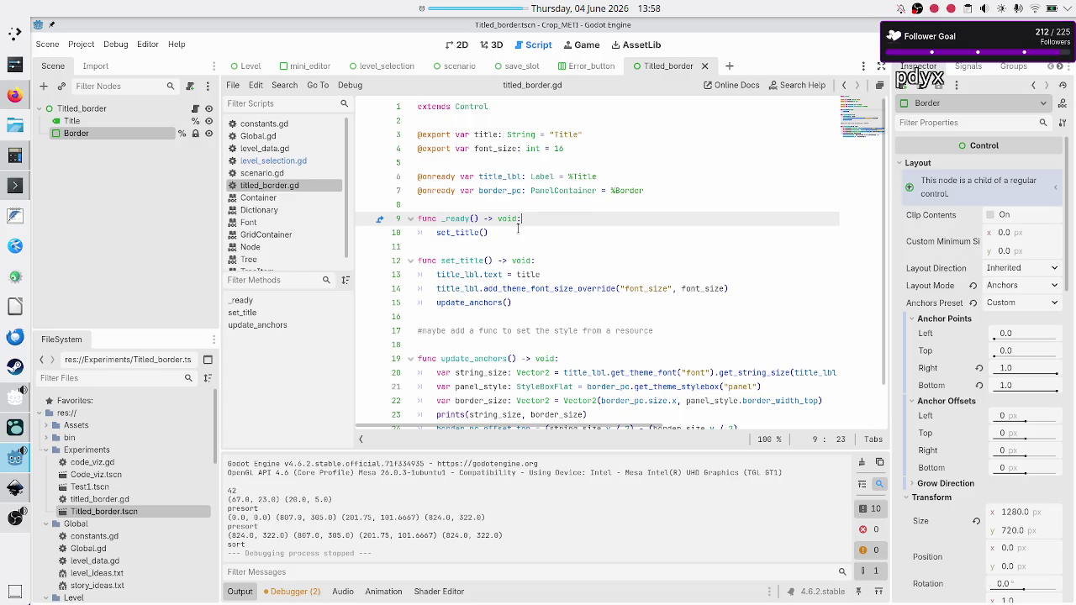
pyautogui.press('Down')
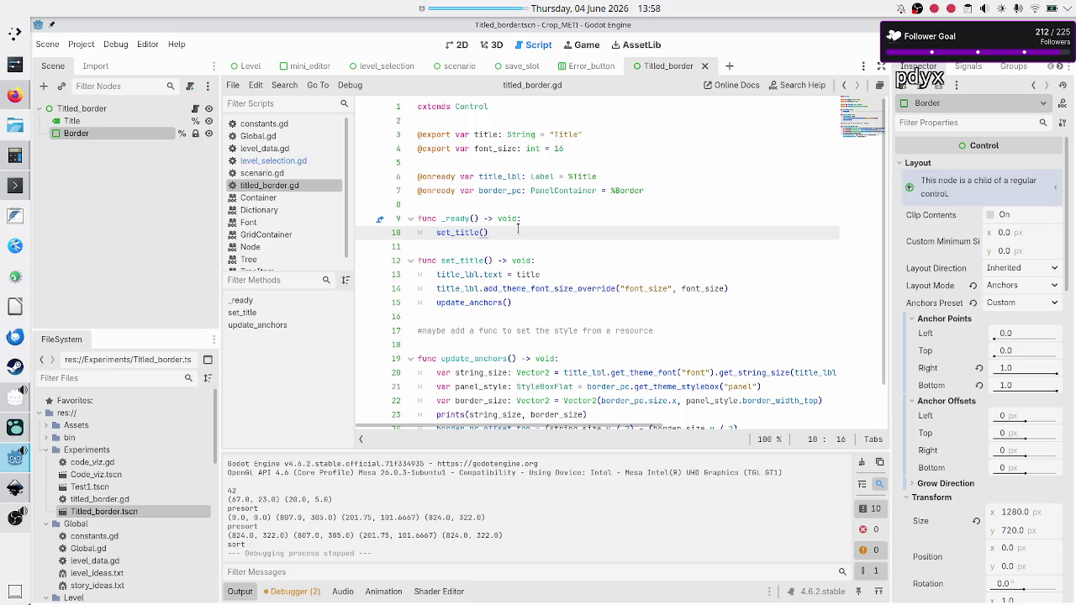
pyautogui.press('Up')
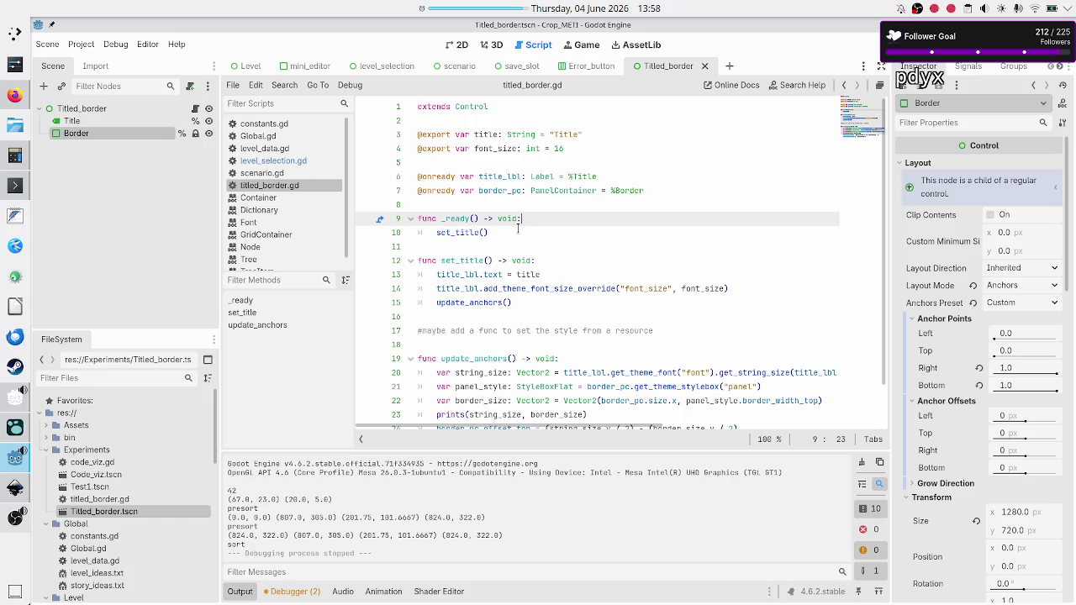
pyautogui.press('Return')
pyautogui.write('var child:')
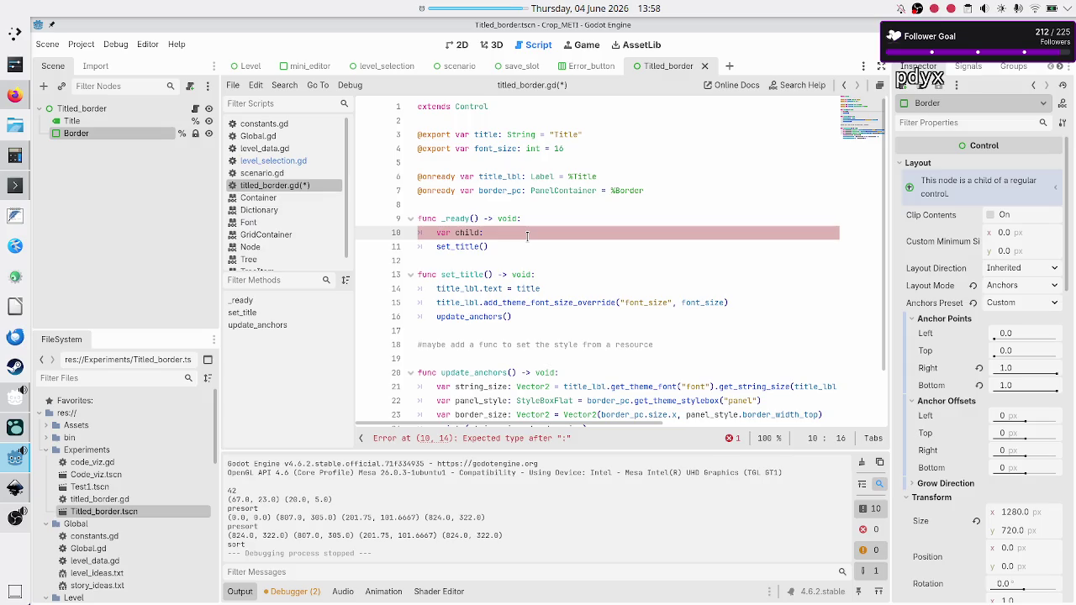
pyautogui.write('Node')
pyautogui.press('BackSpace')
pyautogui.press('BackSpace')
pyautogui.press('BackSpace')
pyautogui.write('Control')
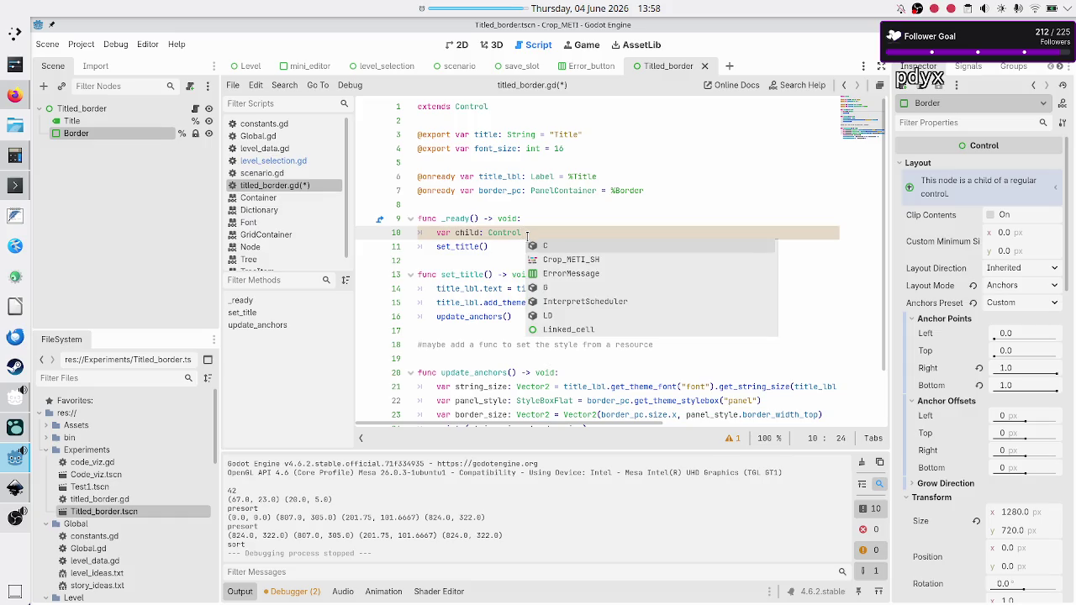
pyautogui.write(' = ge')
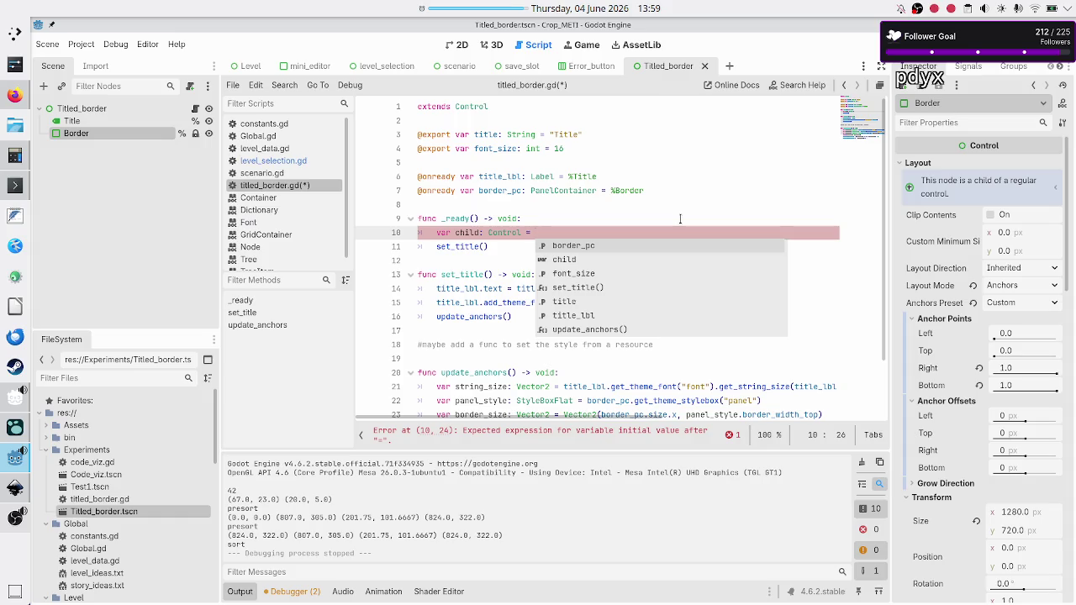
# Step: Assign get_children() to the child variable on line 10 using autocomplete
pyautogui.write('g')
pyautogui.press('BackSpace')
pyautogui.write('get_last_')
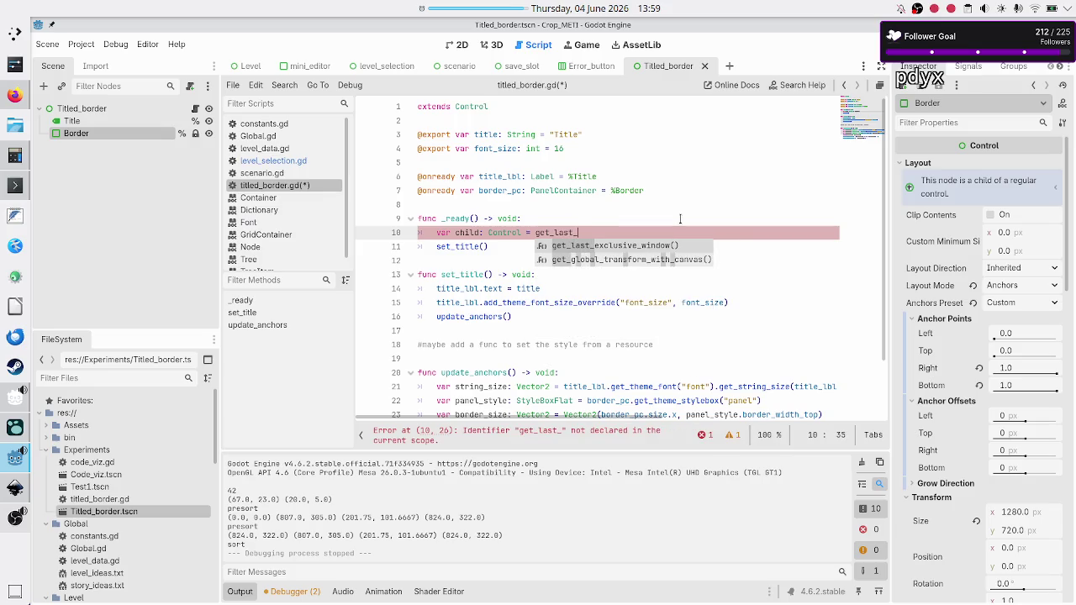
pyautogui.press('BackSpace')
pyautogui.press('BackSpace')
pyautogui.press('BackSpace')
pyautogui.write('ch')
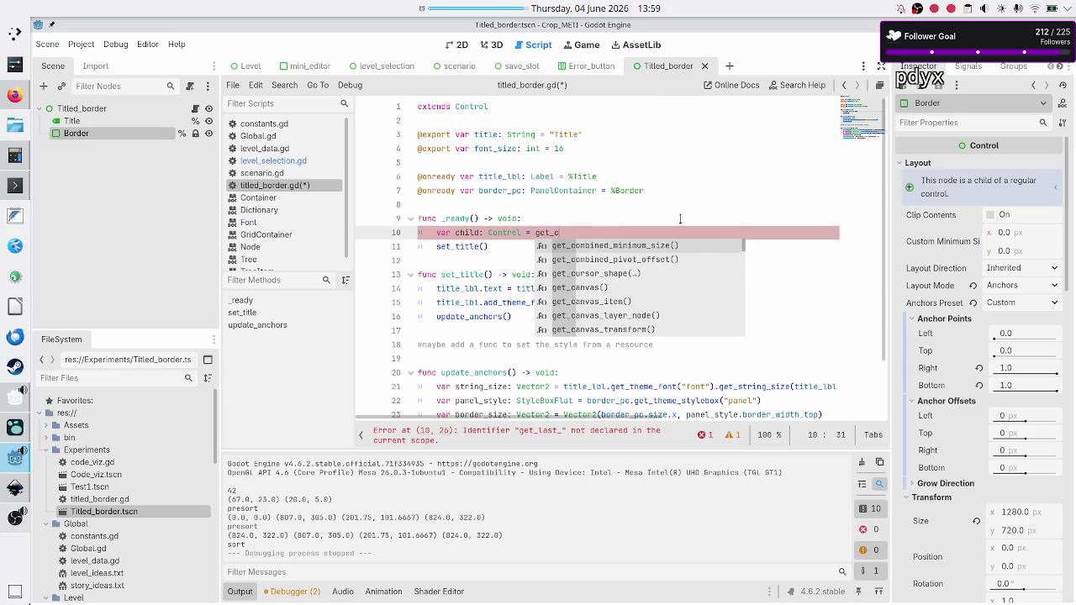
pyautogui.write('i')
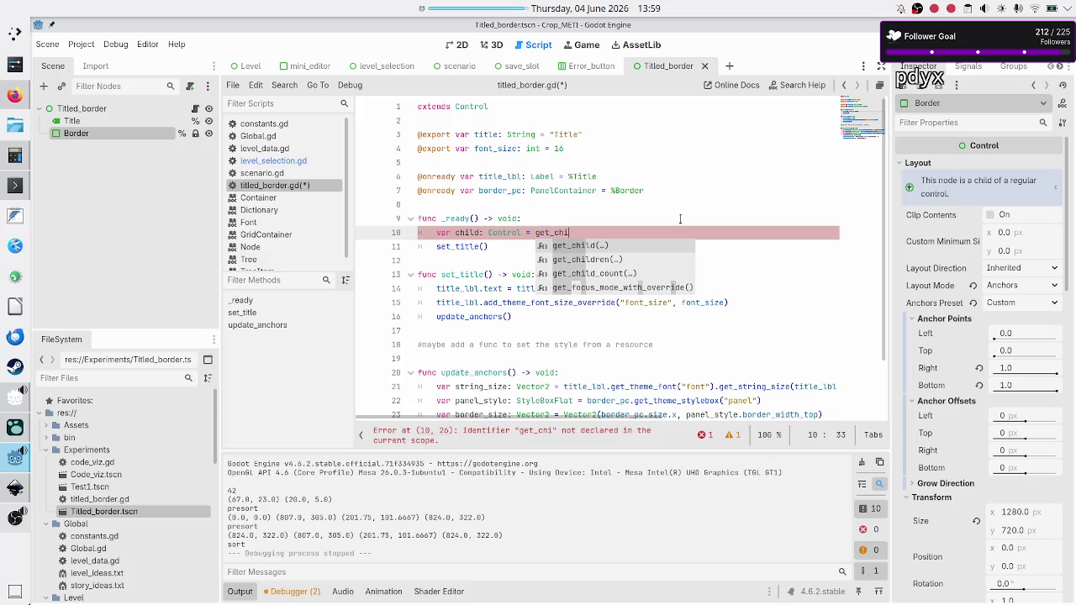
pyautogui.press('Down')
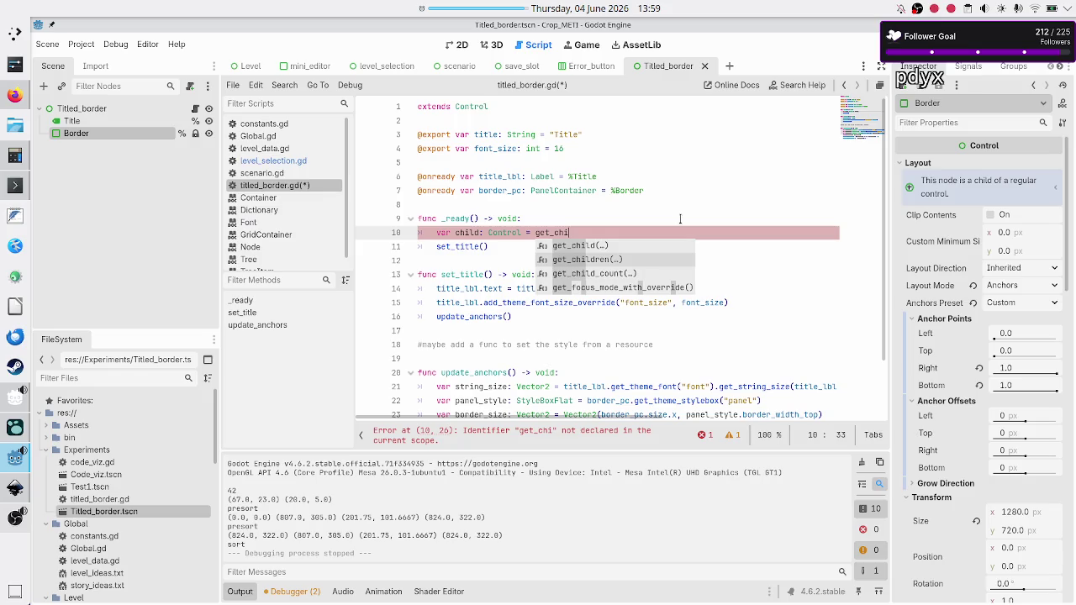
pyautogui.press('Return')
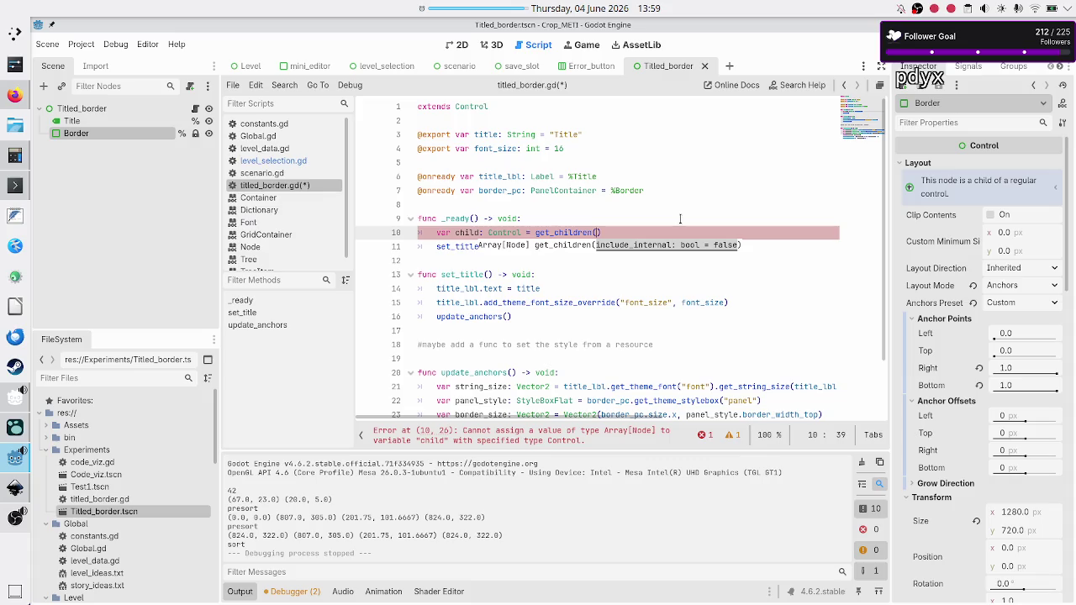
pyautogui.write(')')
# Step: Drop the assignment so line 10 only declares child: Control, and begin a for loop below
pyautogui.press('BackSpace')
pyautogui.press('BackSpace')
pyautogui.press('BackSpace')
pyautogui.press('Return')
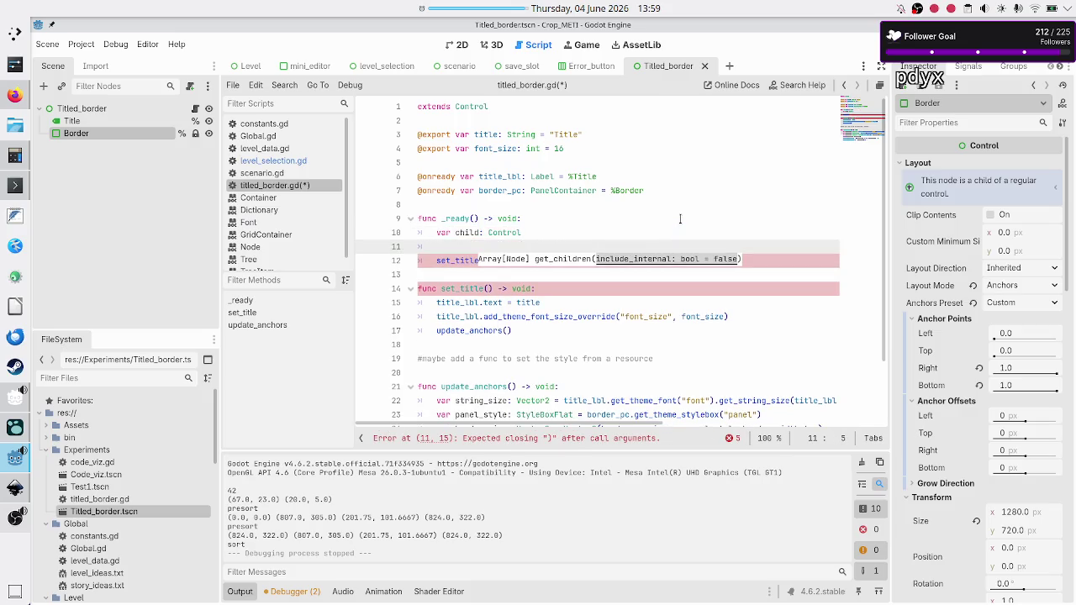
pyautogui.write('for')
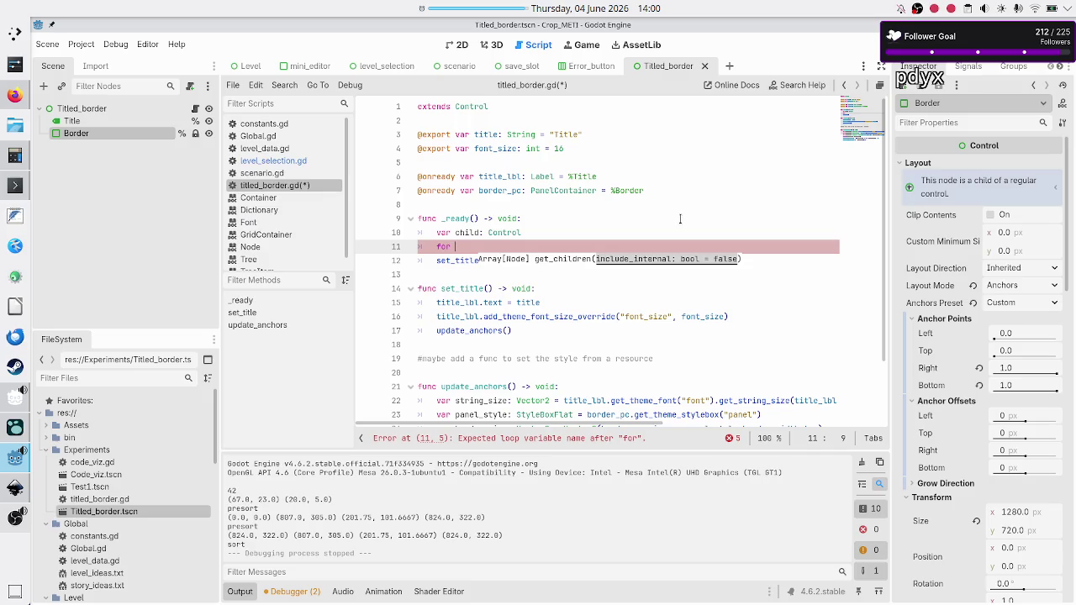
# Step: Rename the variable to content_child and write 'for child: Control in get_children():'
pyautogui.press('Up')
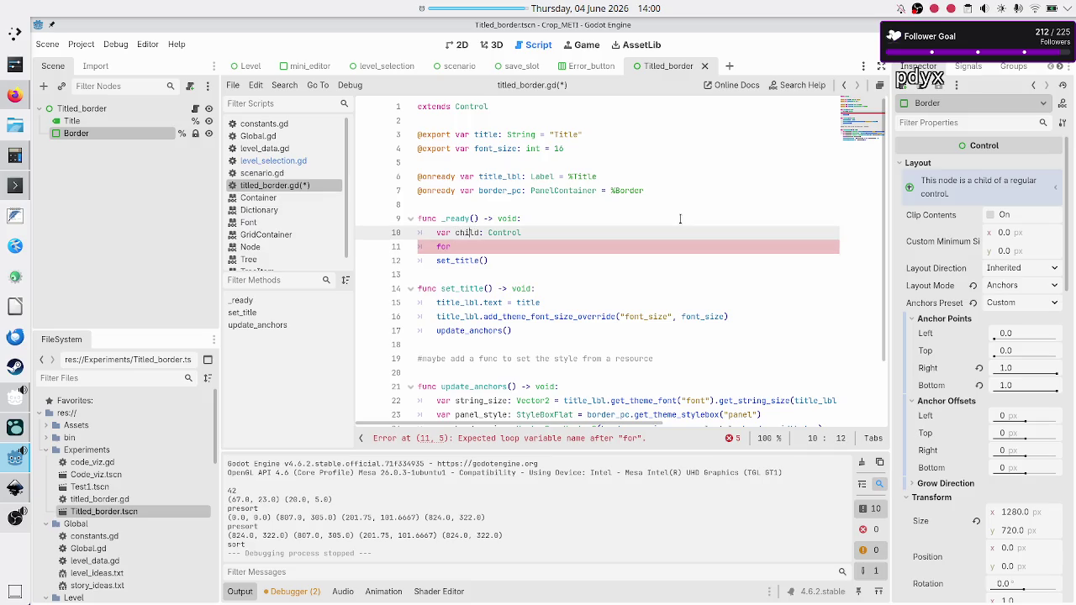
pyautogui.write('ontent_')
pyautogui.press('Down')
pyautogui.write('child: ')
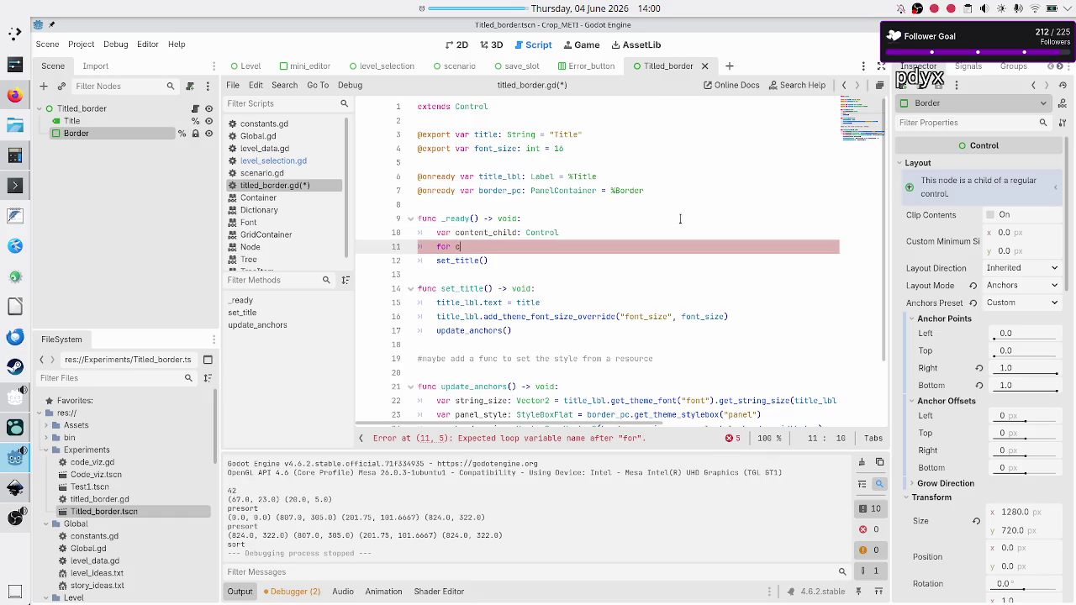
pyautogui.write('Control in')
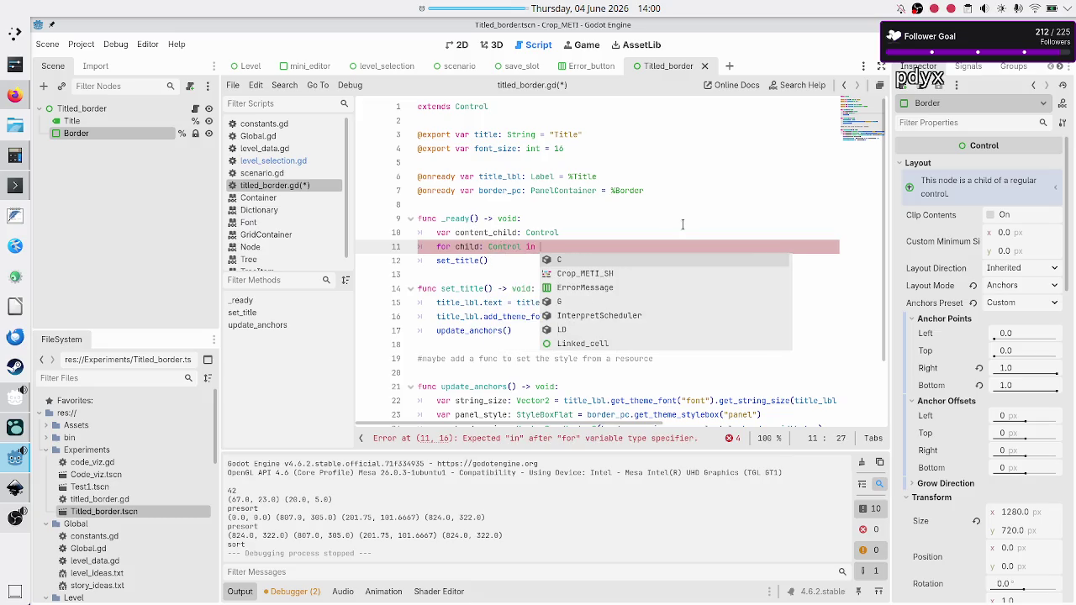
pyautogui.write(' get_ch')
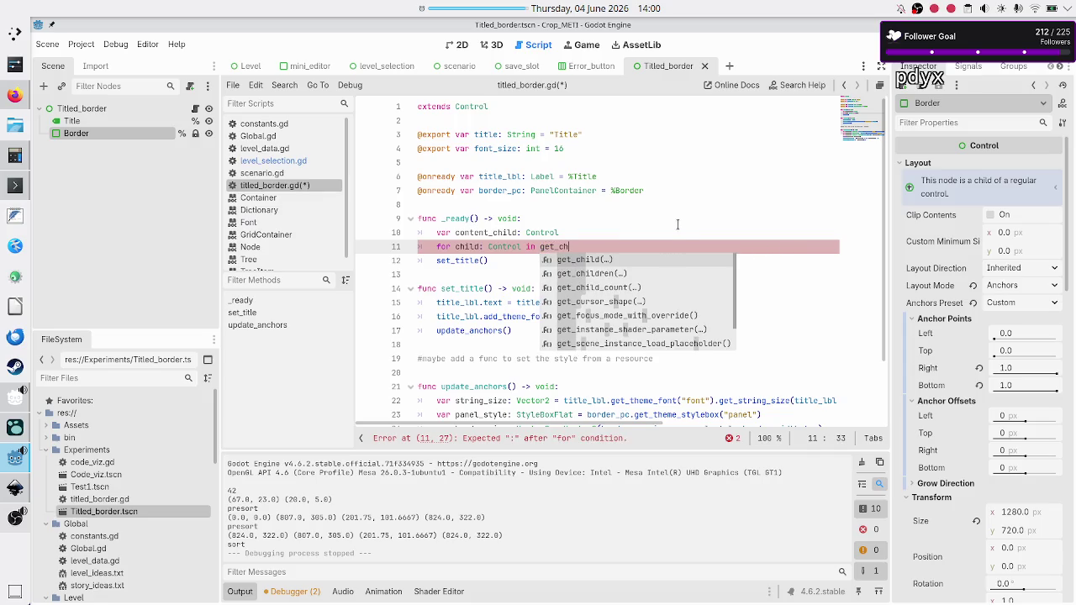
pyautogui.press('Down')
pyautogui.press('Down')
pyautogui.press('Up')
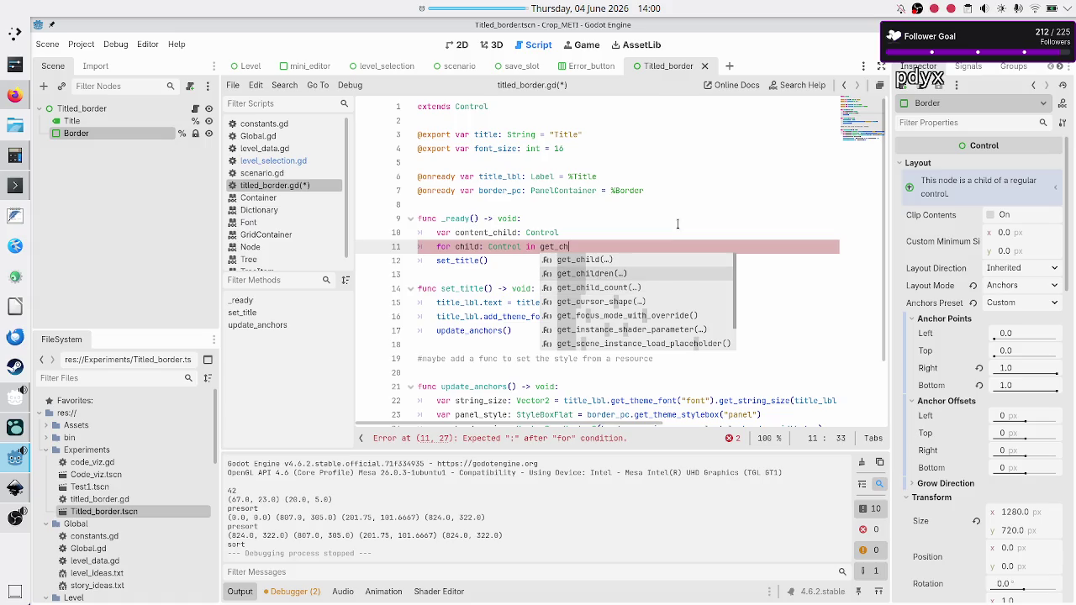
pyautogui.press('Return')
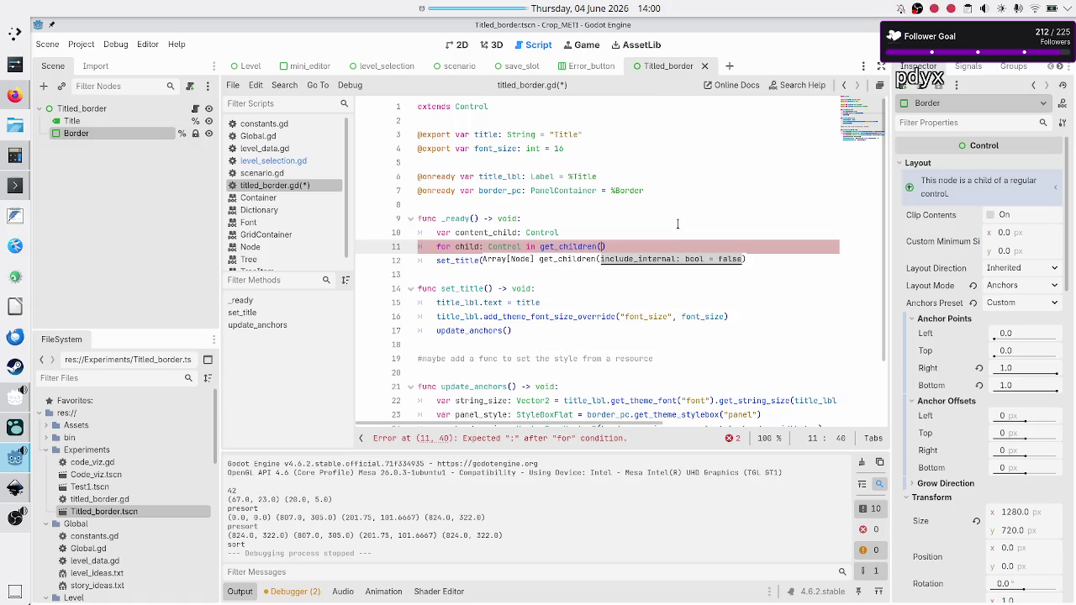
pyautogui.write(':')
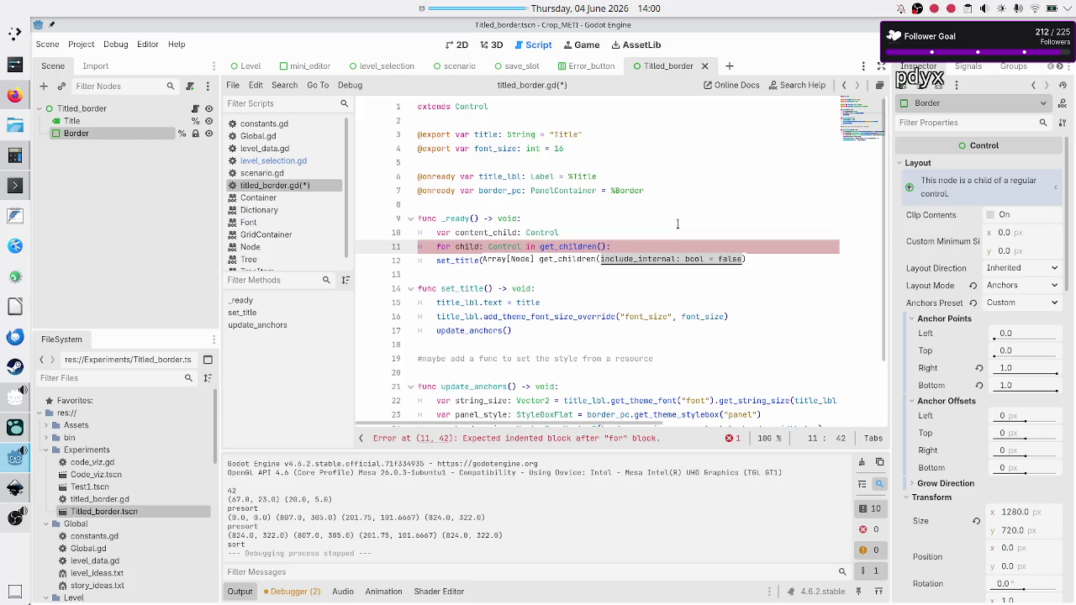
# Step: Inside the loop, add 'if child == title_lbl or child == border_pc: continue'
pyautogui.press('Return')
pyautogui.write('if child ')
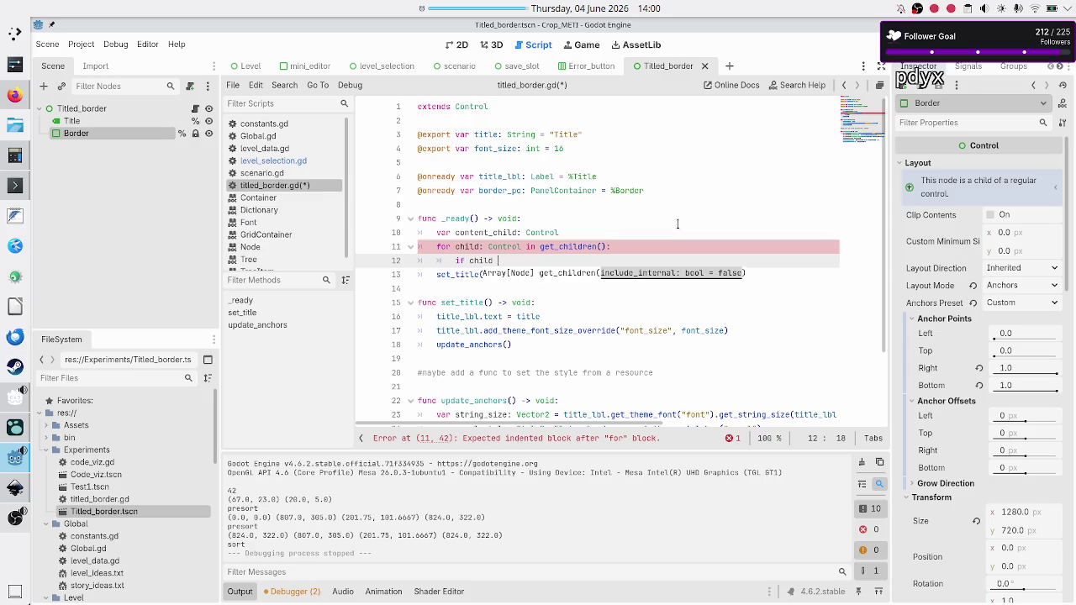
pyautogui.write('== ')
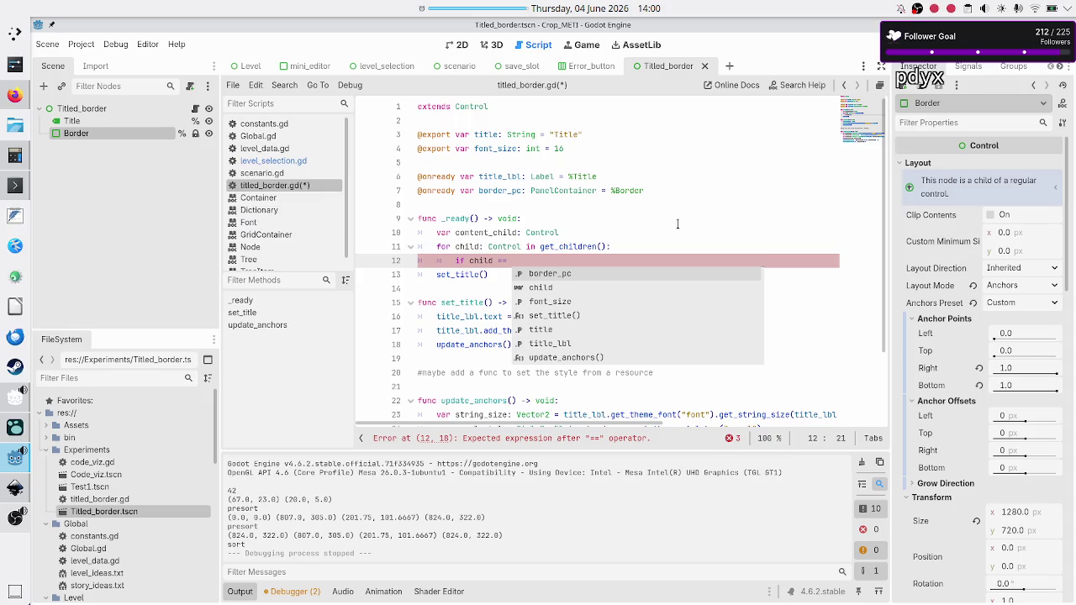
pyautogui.write('tit')
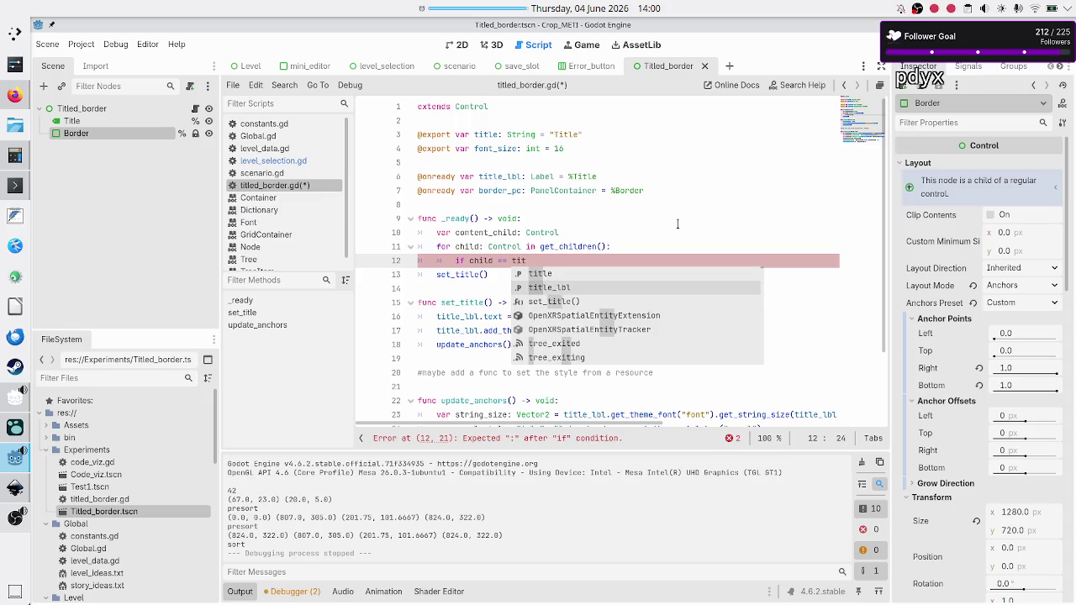
pyautogui.press('Return')
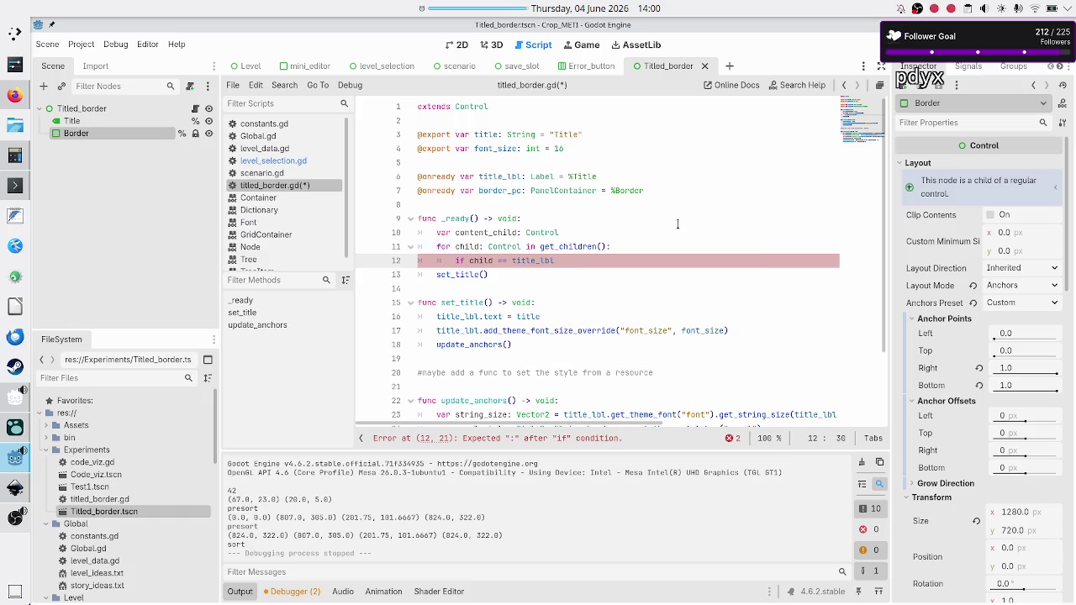
pyautogui.write('or ')
pyautogui.write('child == ')
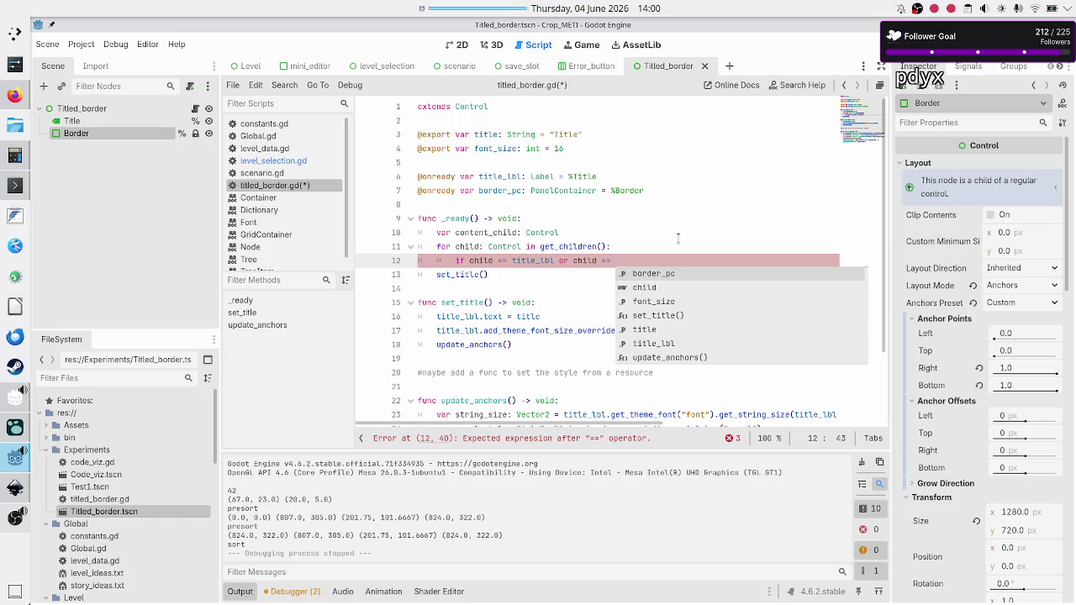
pyautogui.write('bo')
pyautogui.press('Return')
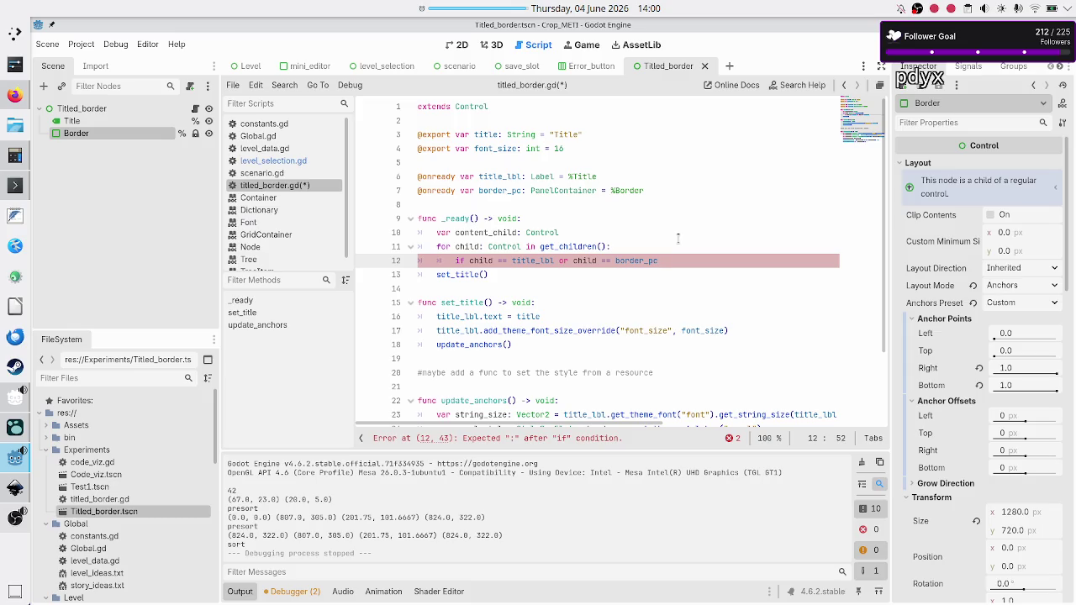
pyautogui.write(':')
pyautogui.press('Return')
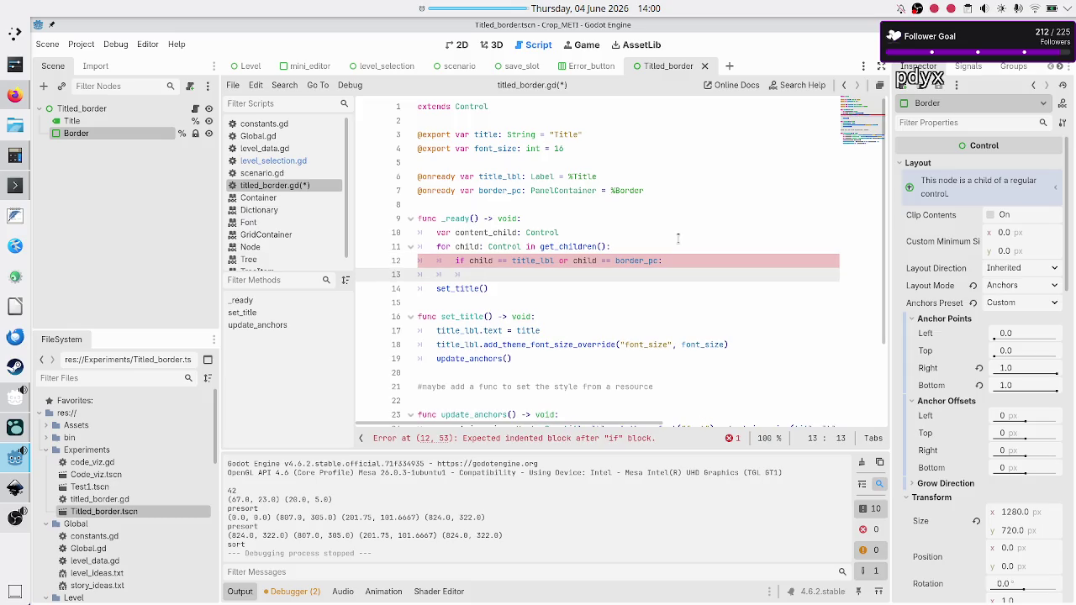
pyautogui.write('continue')
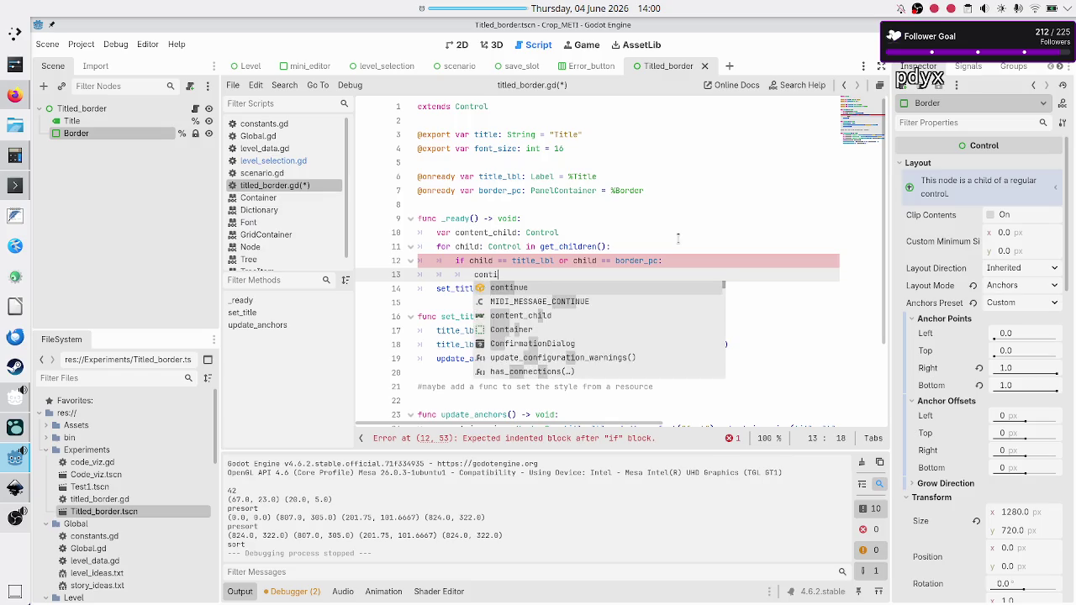
pyautogui.press('Return')
pyautogui.press('Return')
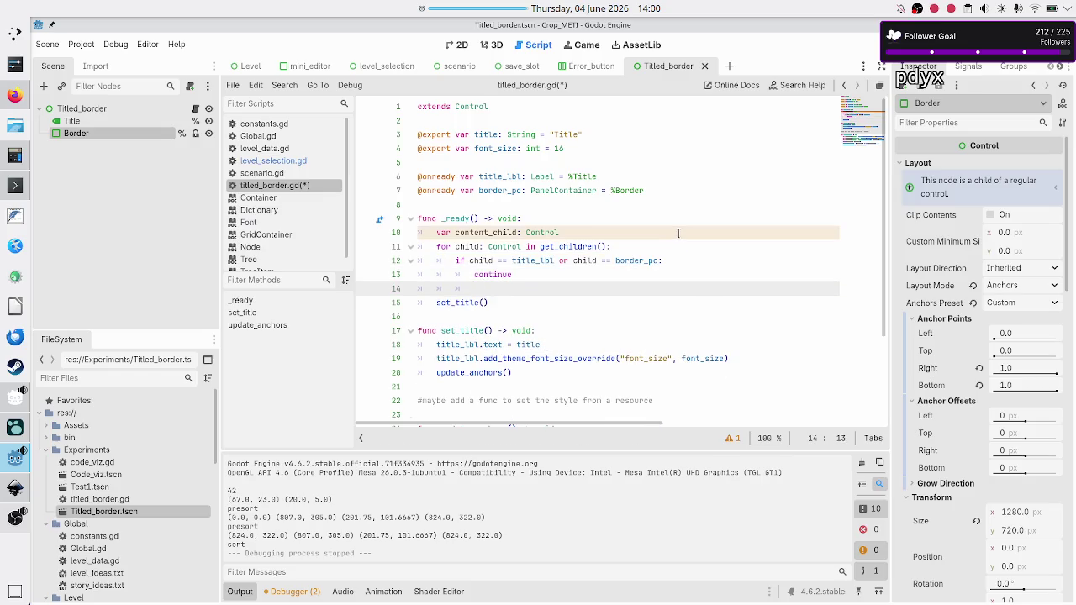
# Step: In the loop body, set content_child = child and then break
pyautogui.write('c')
pyautogui.write('ld')
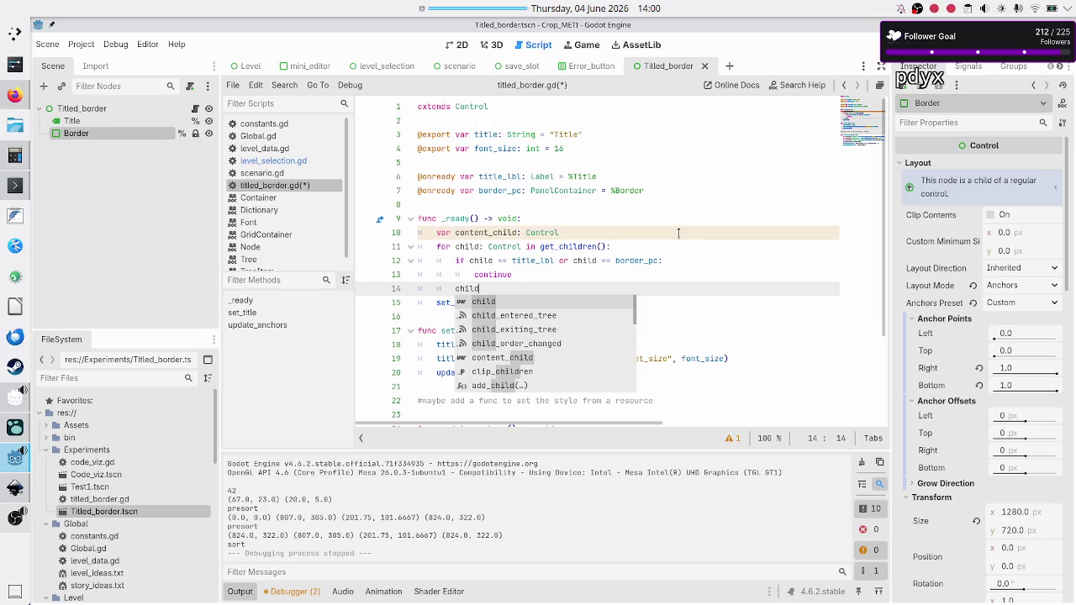
pyautogui.press('BackSpace')
pyautogui.press('BackSpace')
pyautogui.press('BackSpace')
pyautogui.write('con')
pyautogui.press('Return')
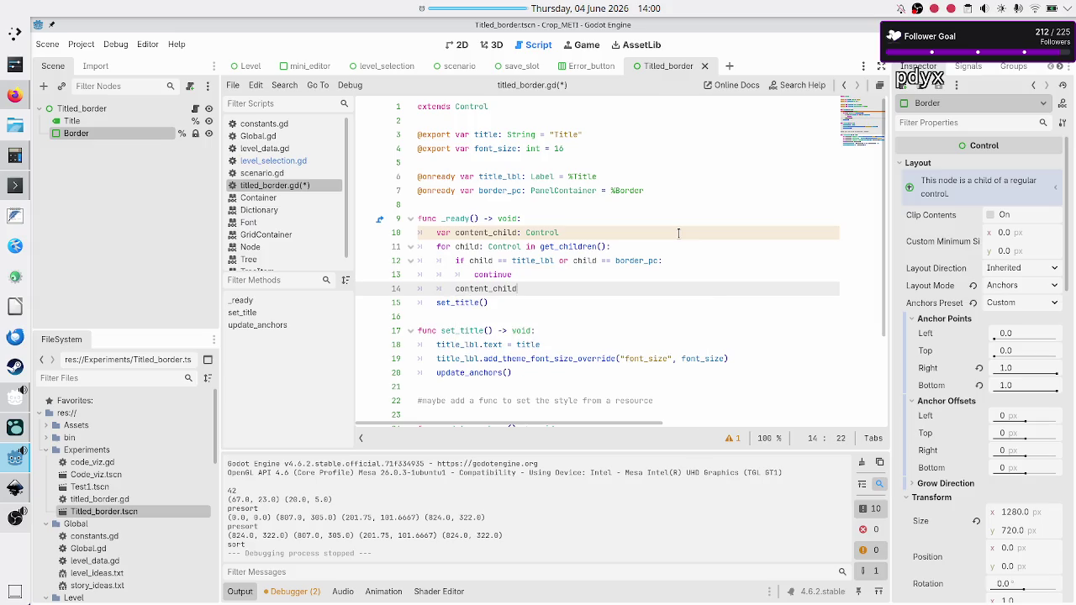
pyautogui.write('= child')
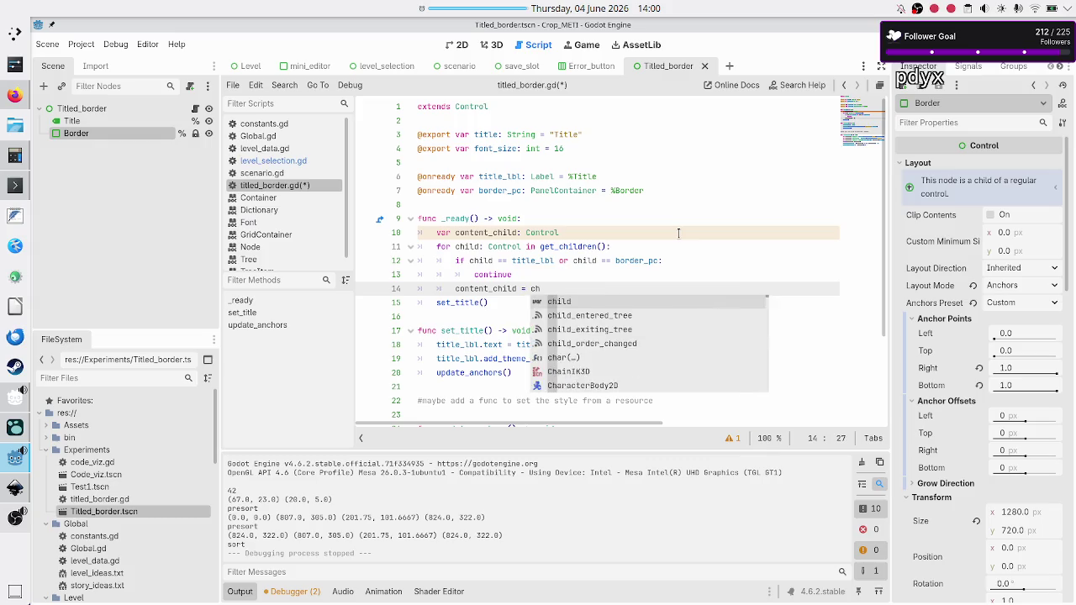
pyautogui.press('Escape')
pyautogui.press('Return')
pyautogui.write('break')
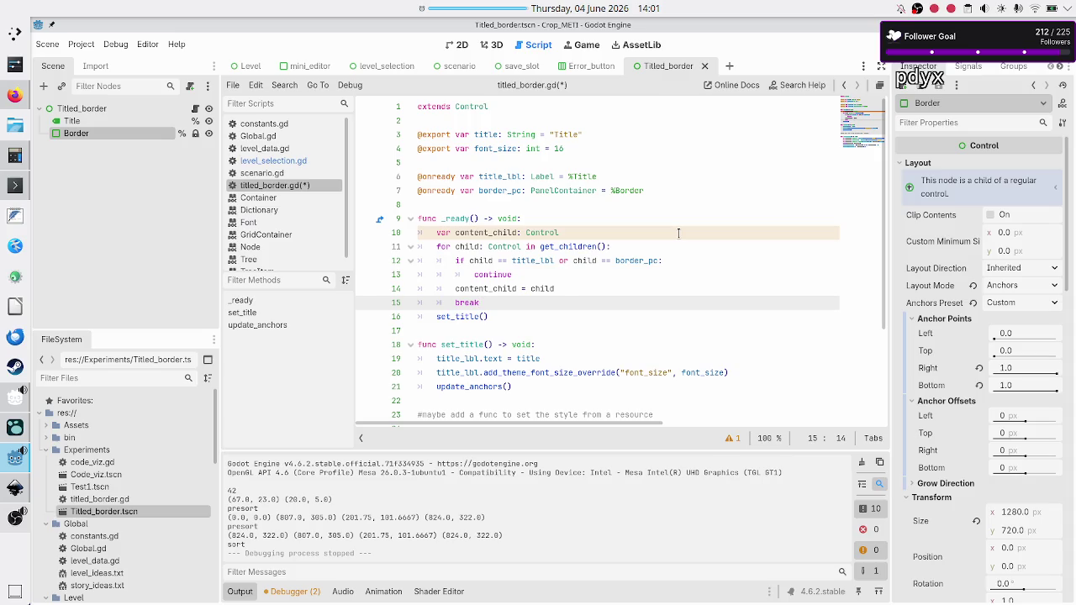
pyautogui.press('Return')
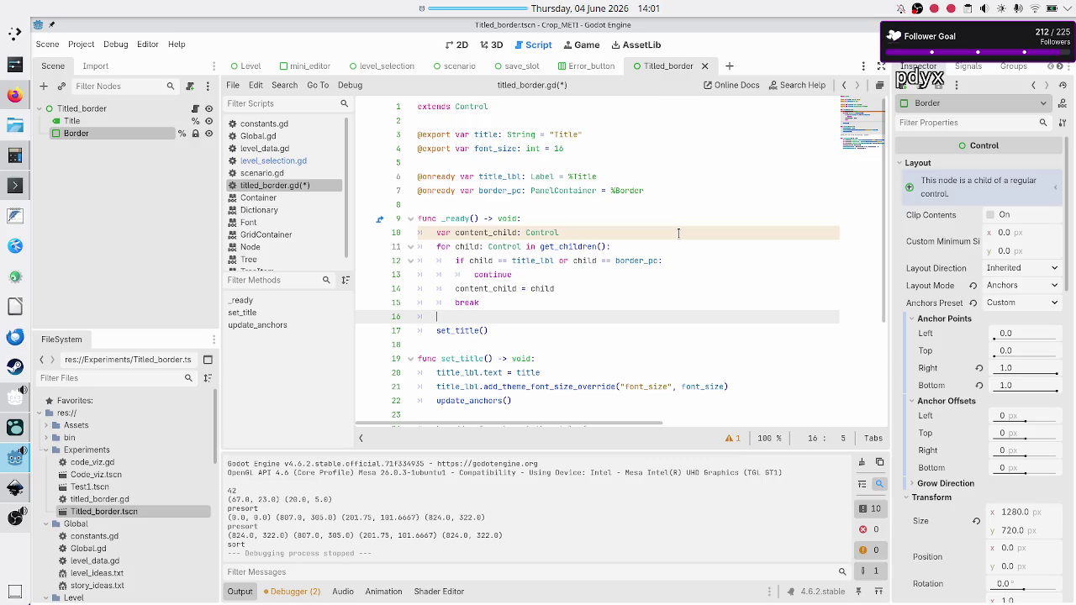
# Step: Add remove_child(content_child) and border_pc.add_child(content_child), then run the project with F5
pyautogui.write('remo')
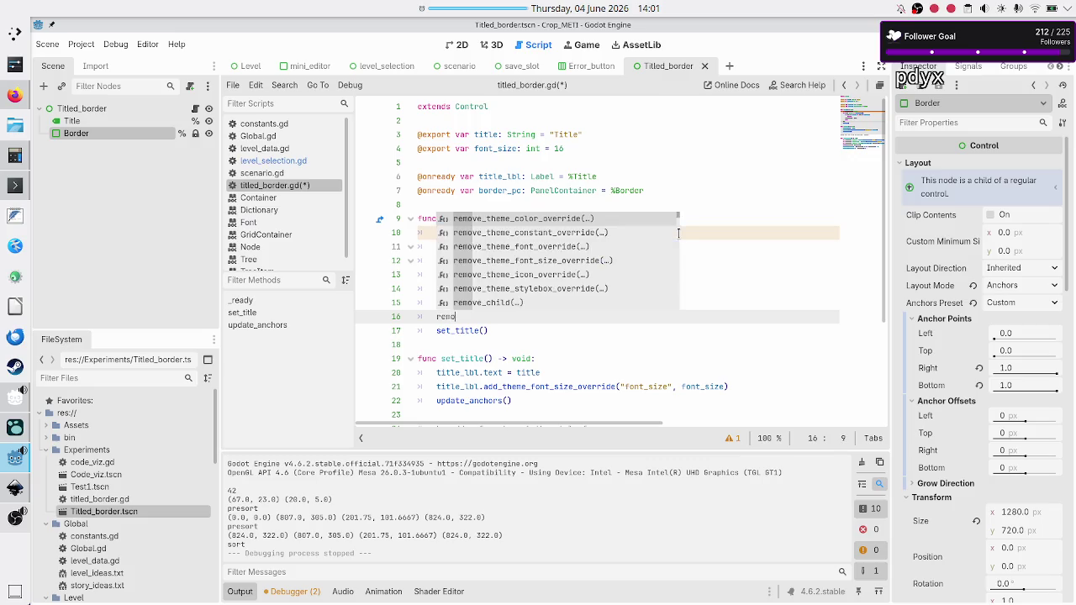
pyautogui.write('ve_child(')
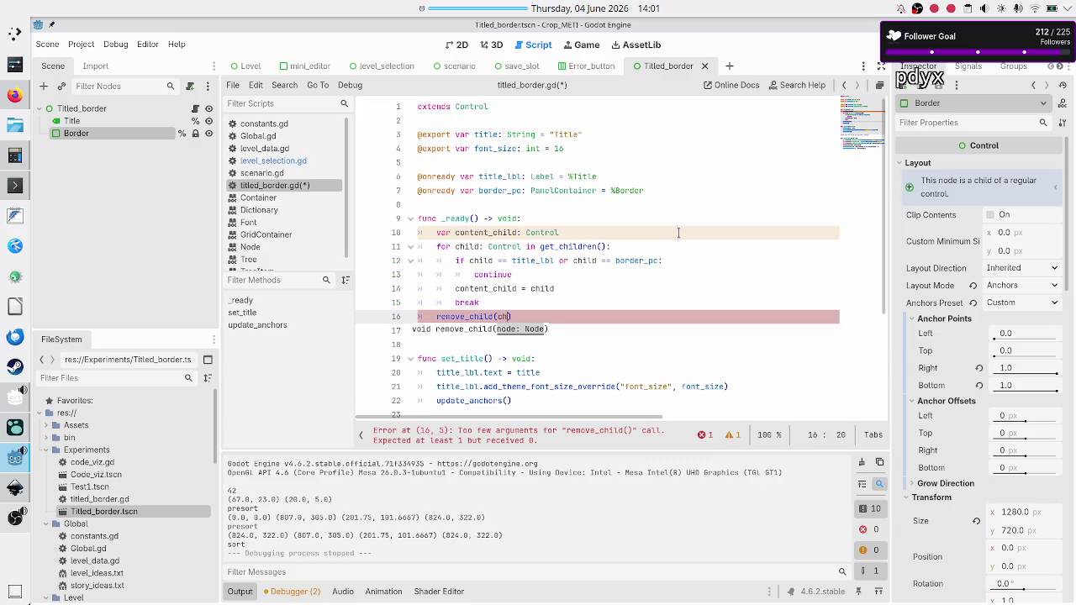
pyautogui.write('conten')
pyautogui.write('t_c')
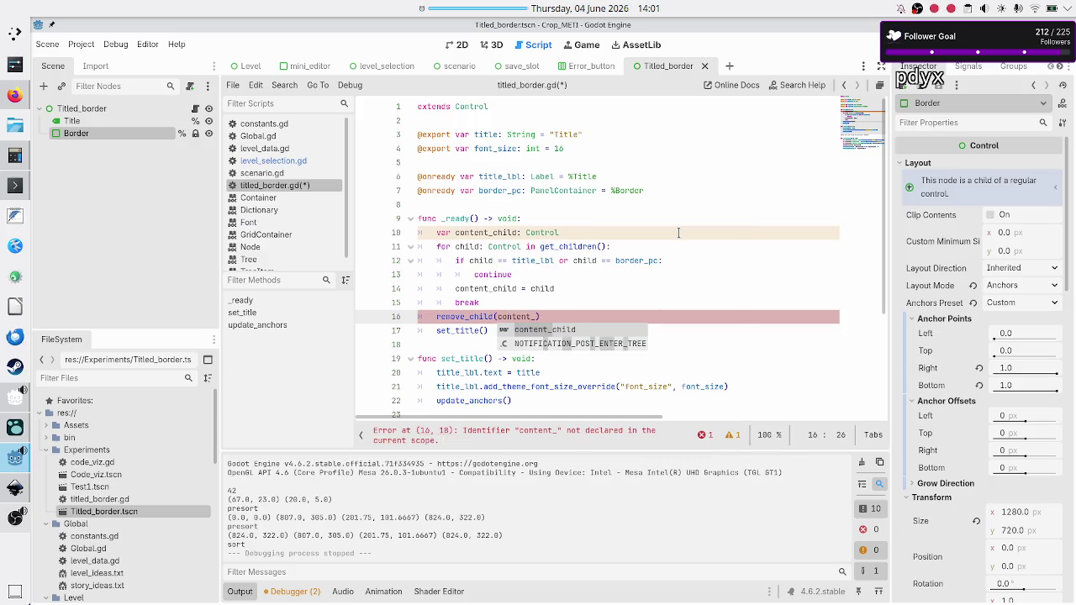
pyautogui.press('Return')
pyautogui.press('Return')
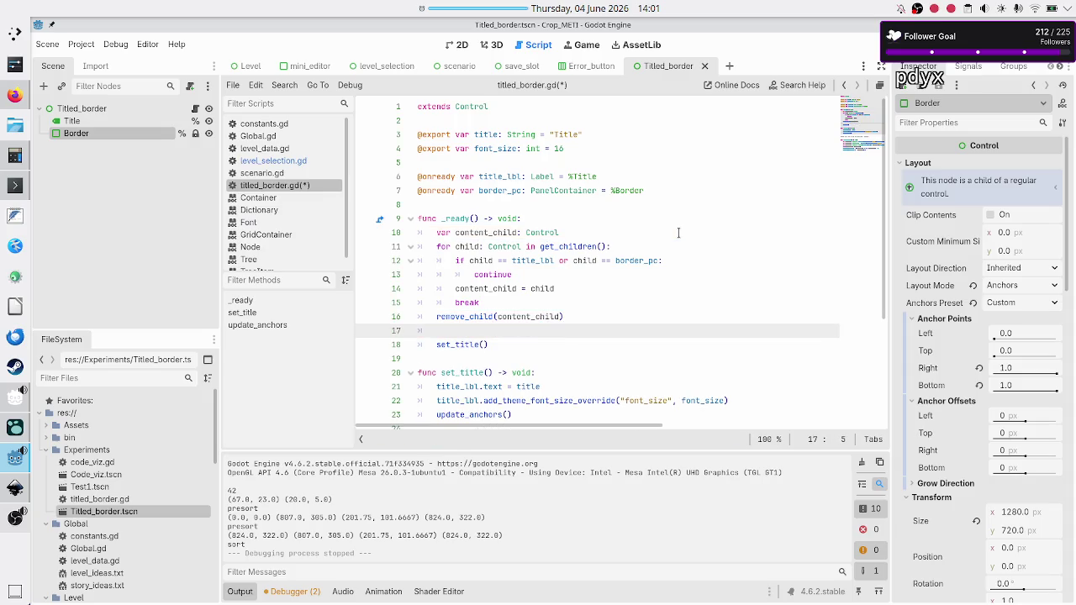
pyautogui.write('bo')
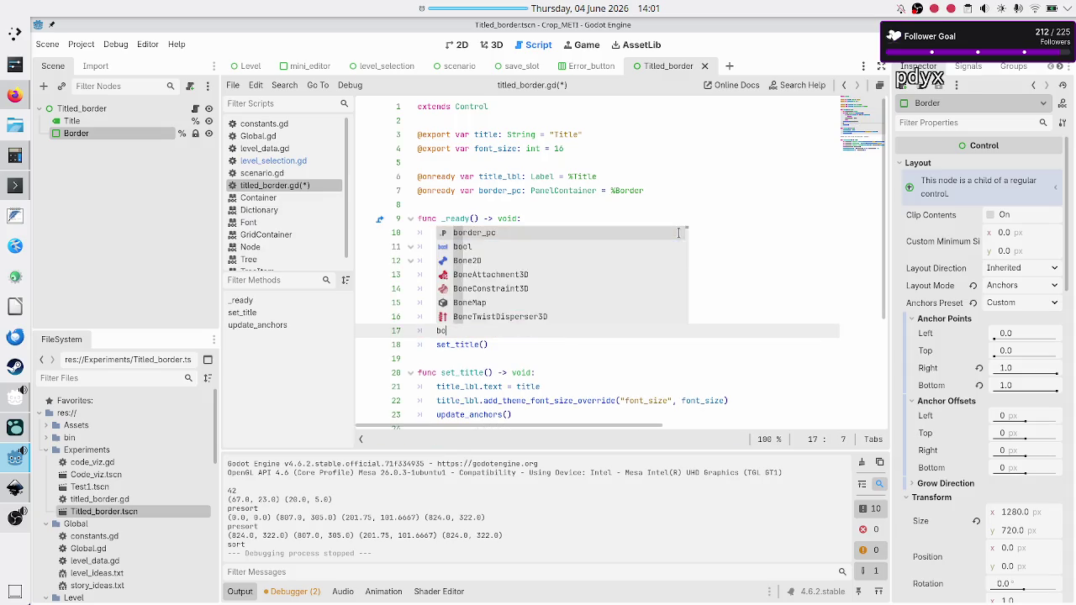
pyautogui.write('rder_pc.add_c')
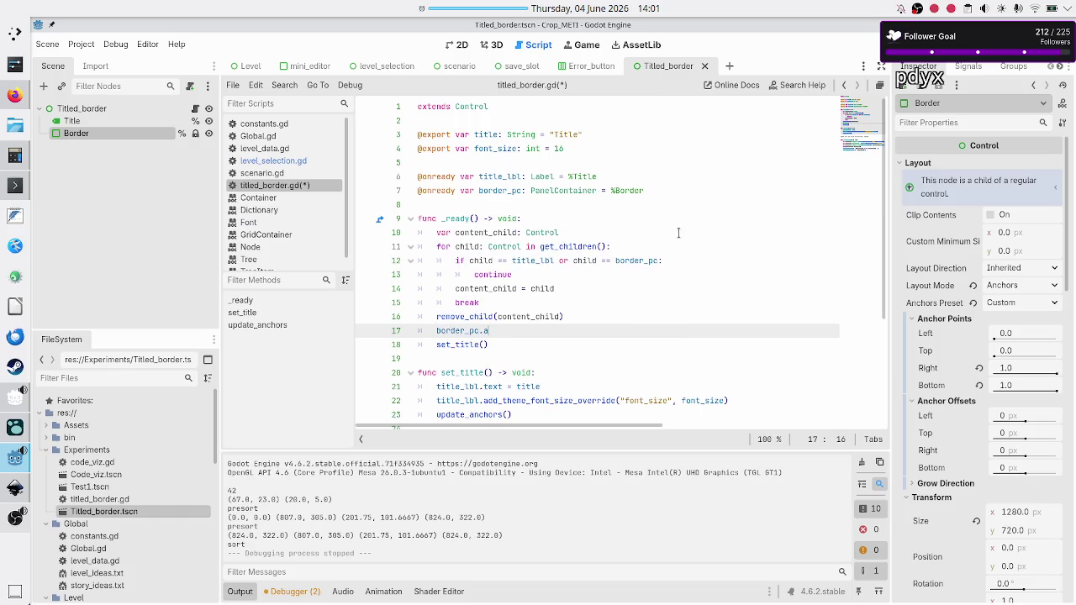
pyautogui.press('Return')
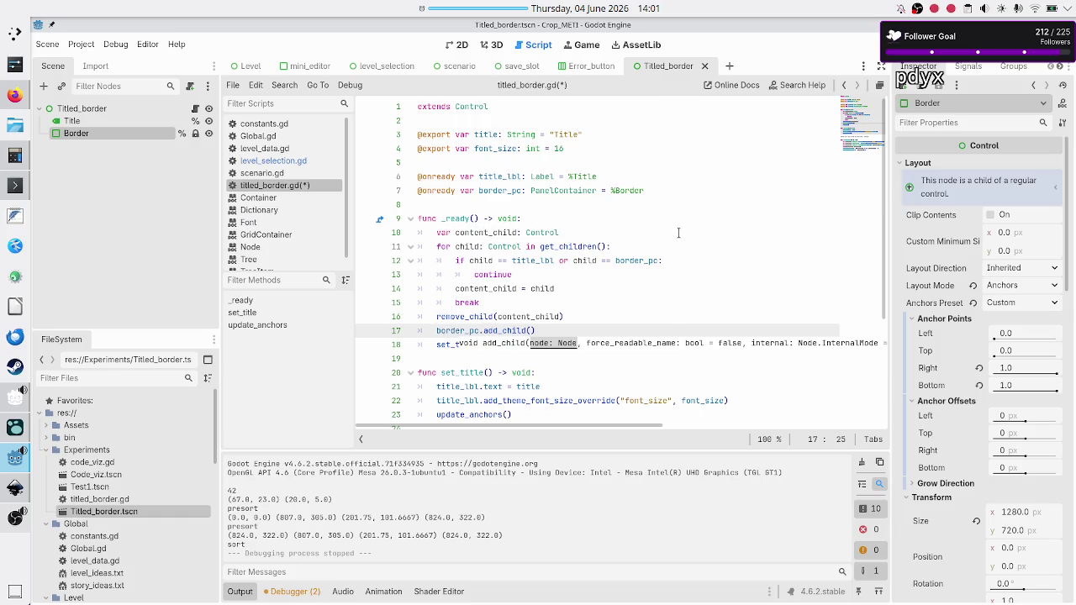
pyautogui.write('content')
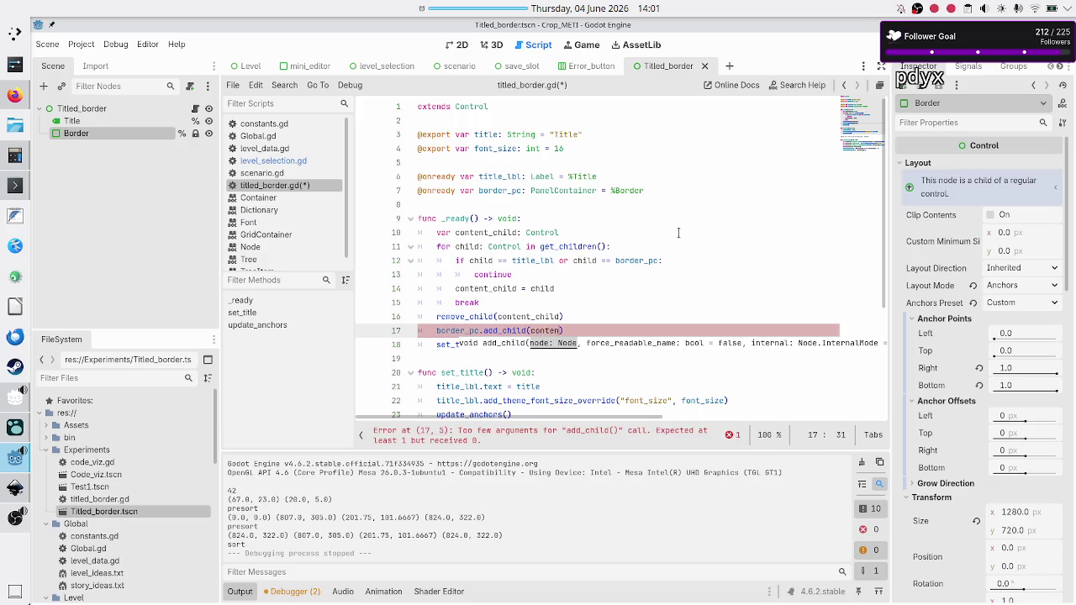
pyautogui.press('Return')
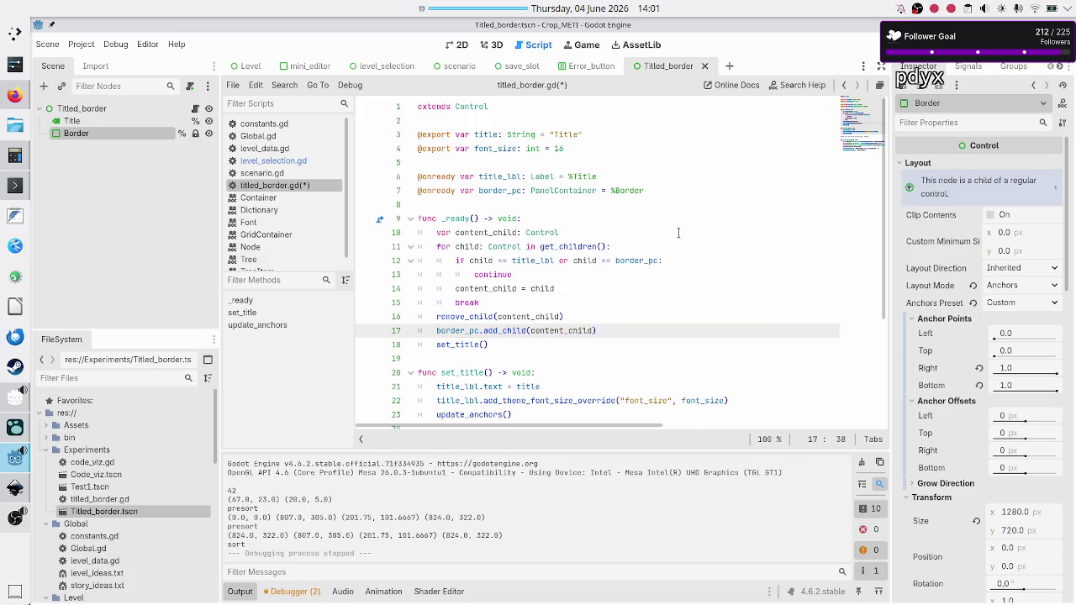
pyautogui.press('Down')
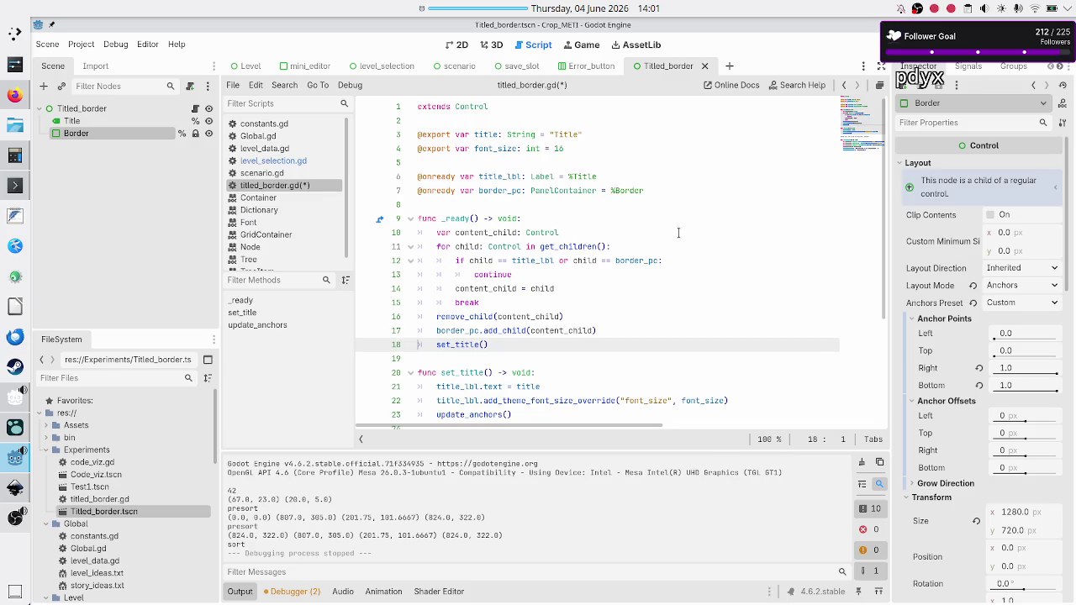
pyautogui.press('F5')
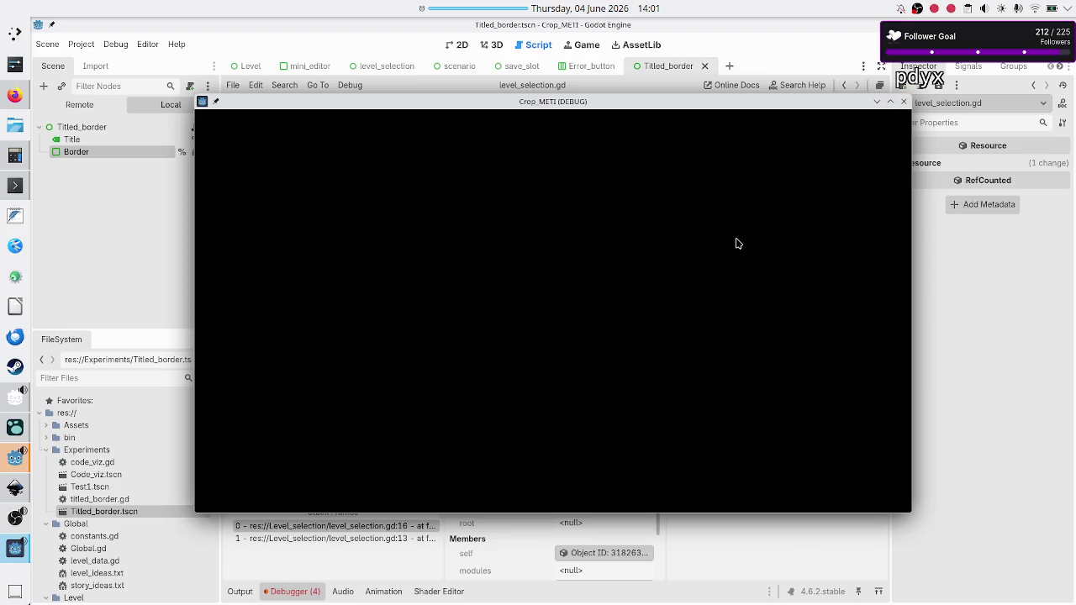
# Step: Stop the game, jump to the '%Modules' node-not-found error, and open the level_selection scene
pyautogui.press('F8')
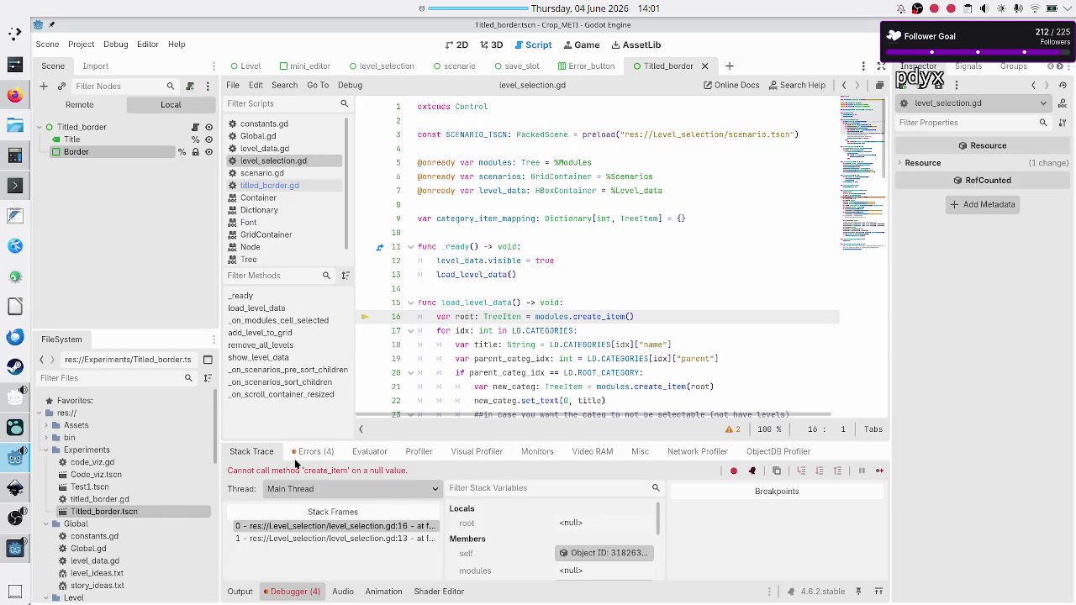
pyautogui.click(311, 452)
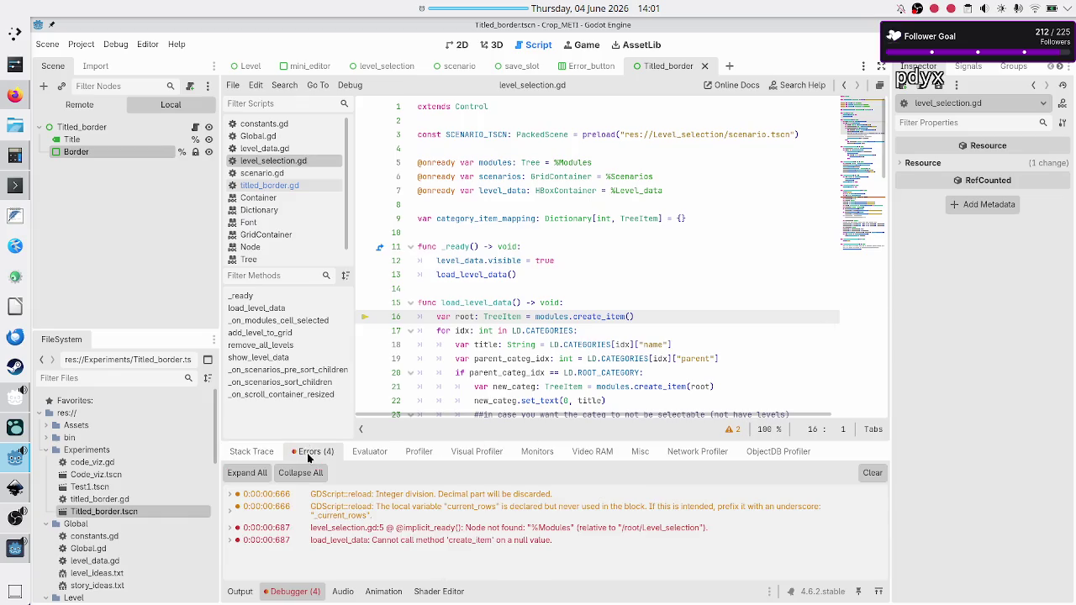
pyautogui.click(366, 529)
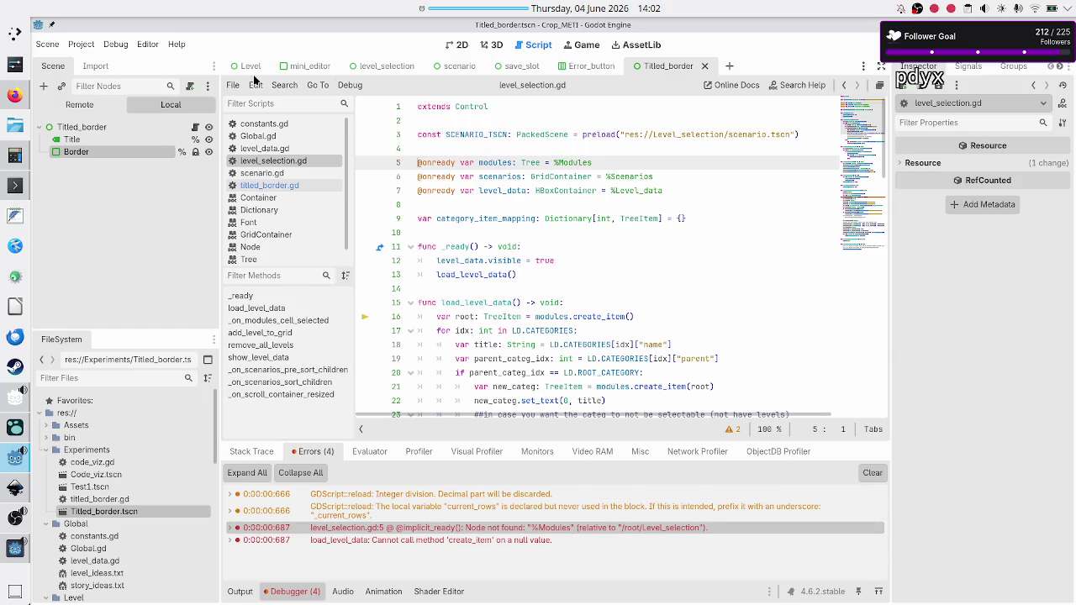
pyautogui.click(367, 72)
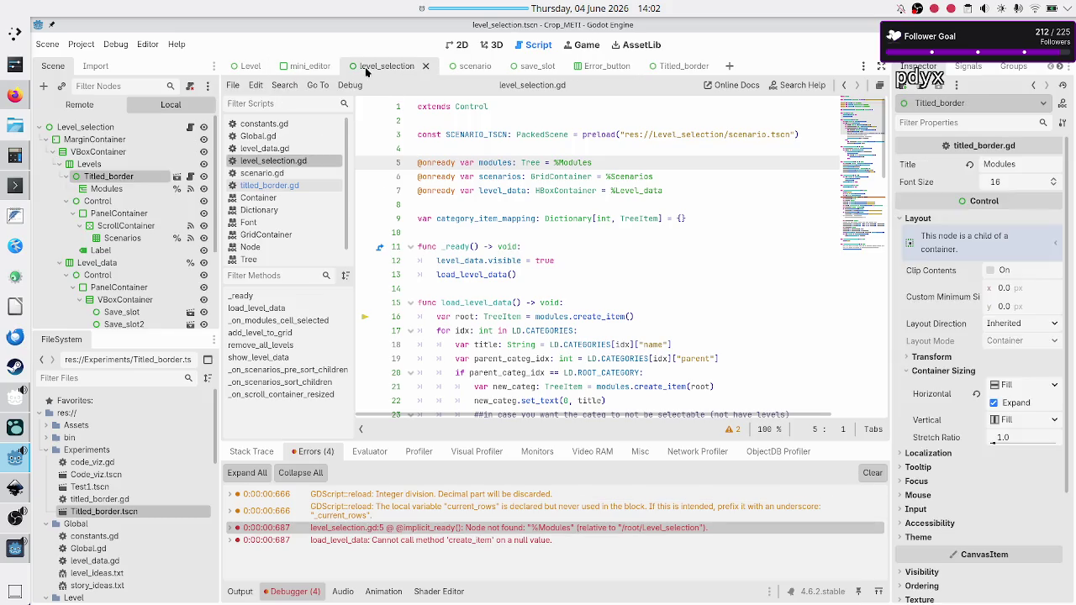
# Step: Inspect the Modules, Titled_border and Level_selection nodes and the create_item error, then return to Titled_border
pyautogui.click(107, 192)
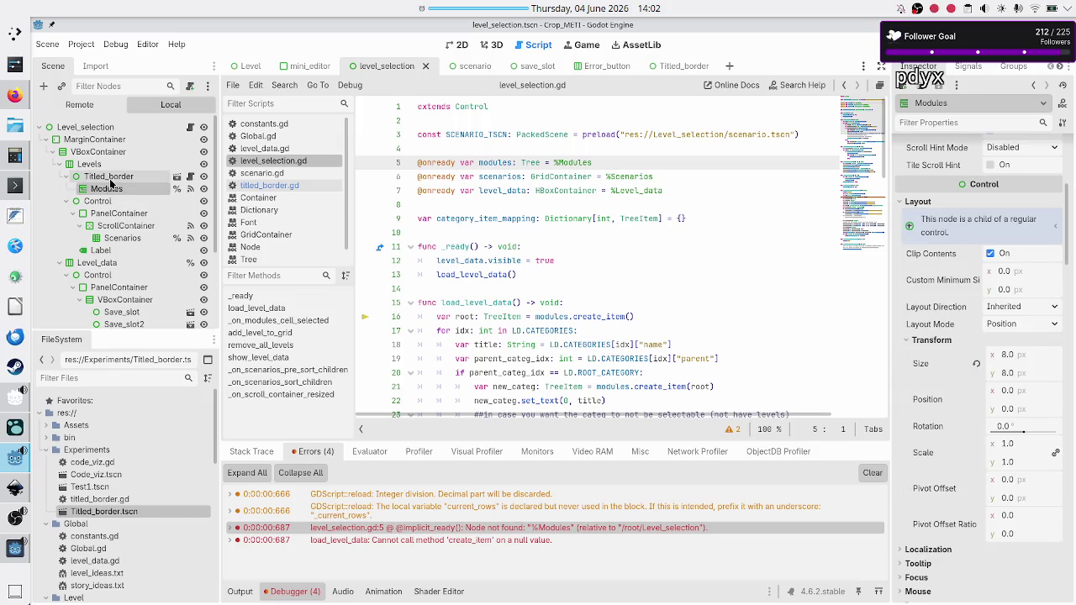
pyautogui.click(110, 180)
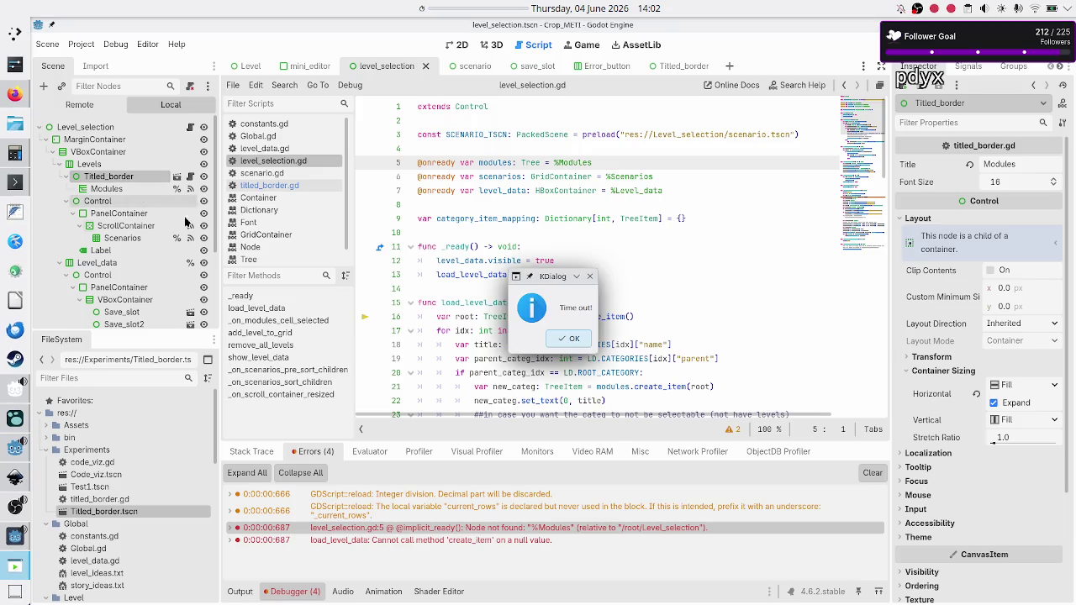
pyautogui.click(563, 337)
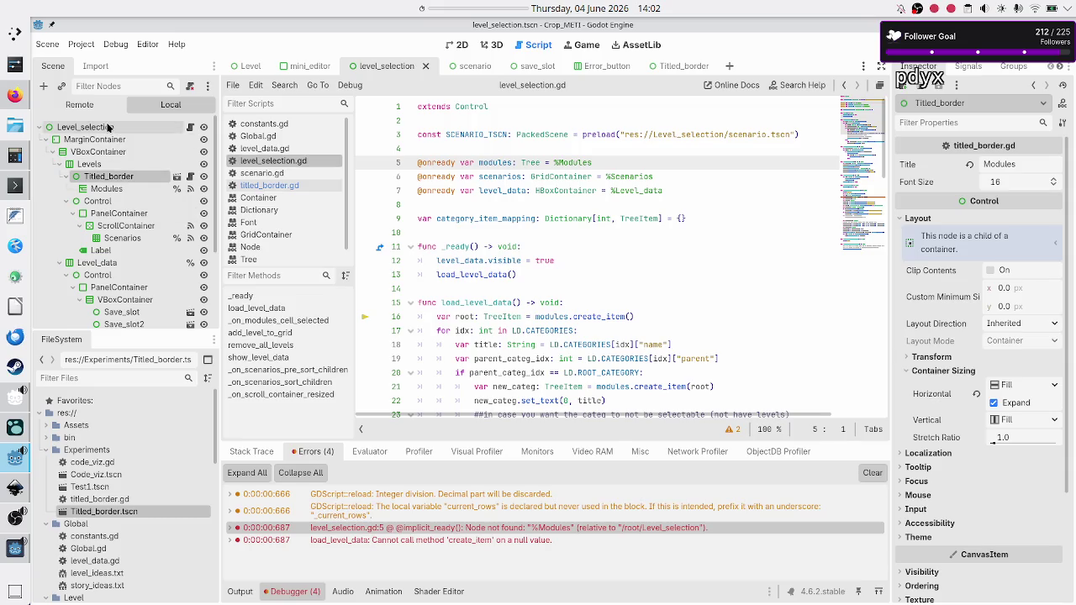
pyautogui.click(107, 127)
pyautogui.click(109, 188)
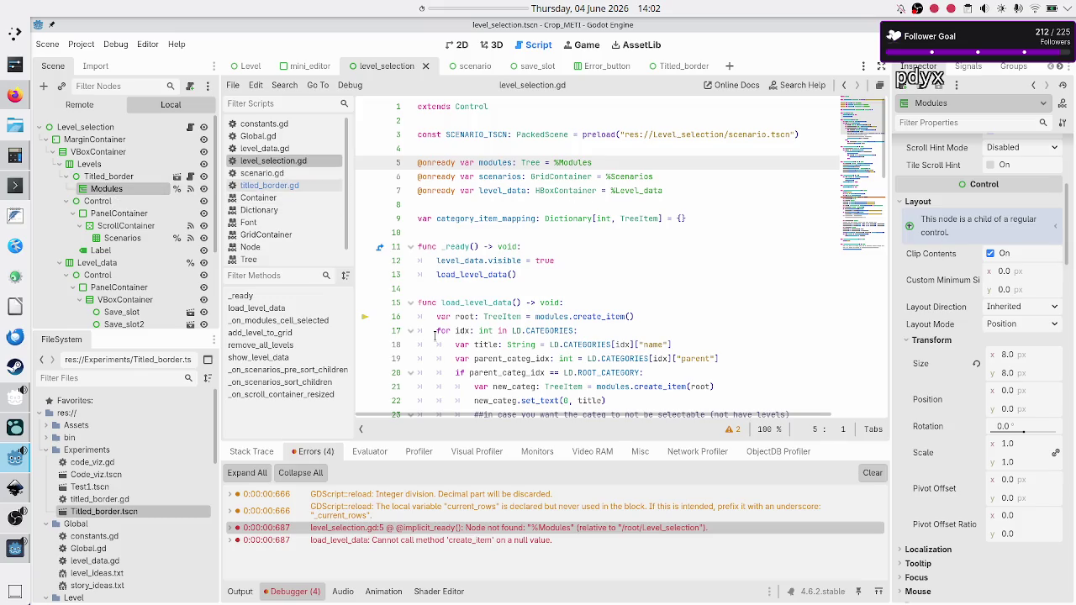
pyautogui.click(442, 540)
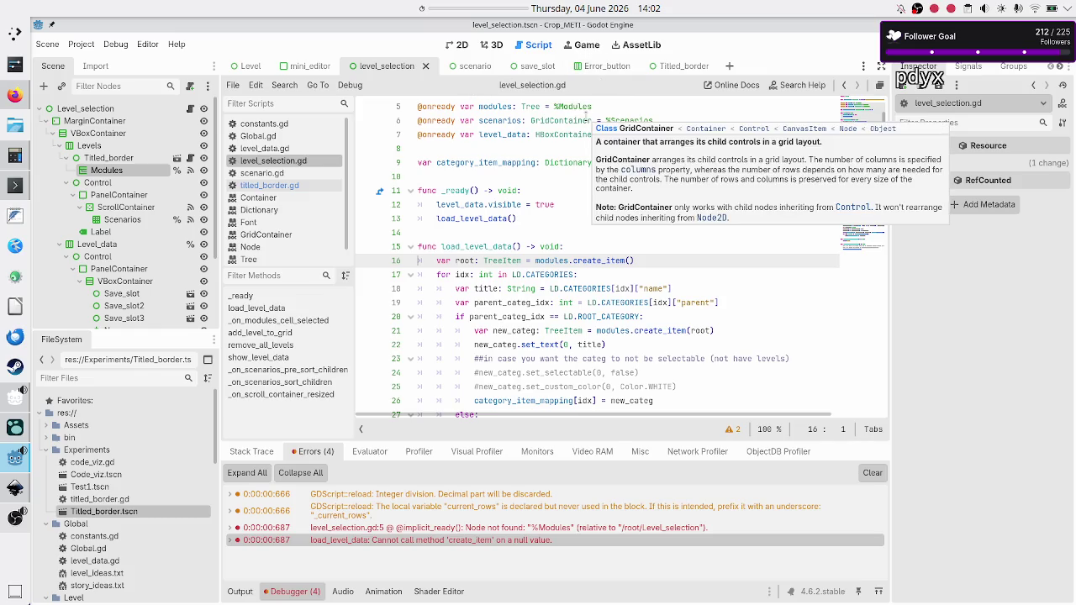
pyautogui.click(654, 66)
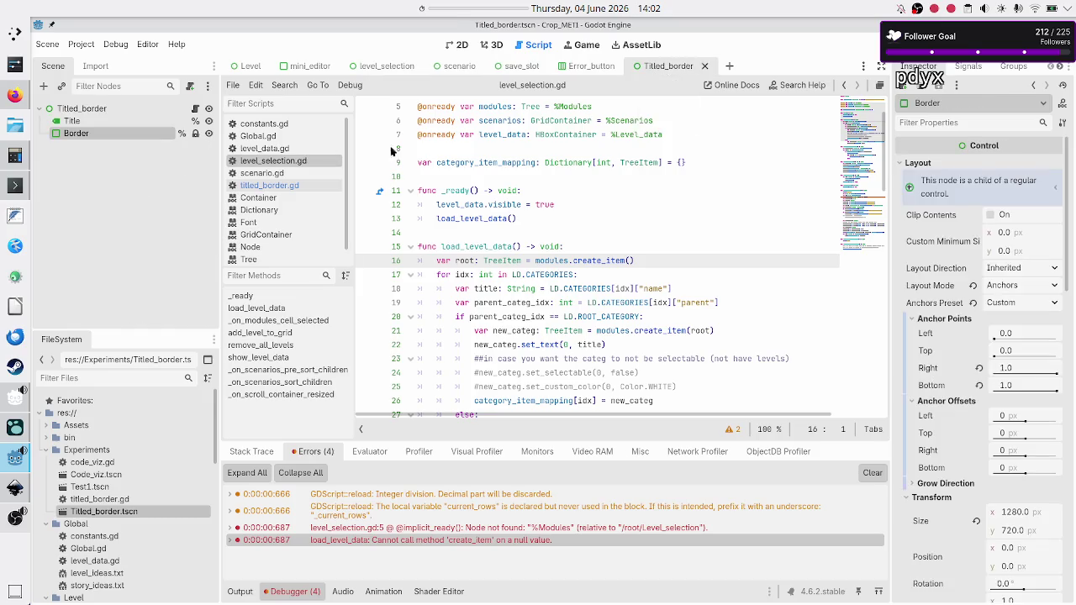
# Step: Comment out lines 10–17 of titled_border.gd's _ready with Ctrl+K and save the script
pyautogui.click(195, 109)
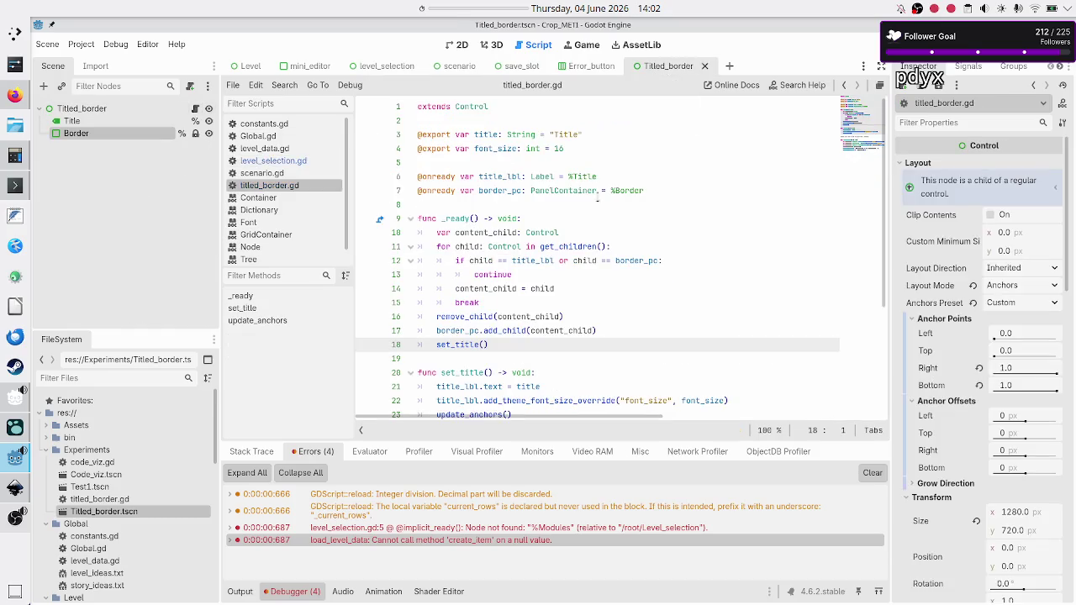
pyautogui.click(623, 224)
pyautogui.press('Right')
pyautogui.hotkey('shift', 'Down')
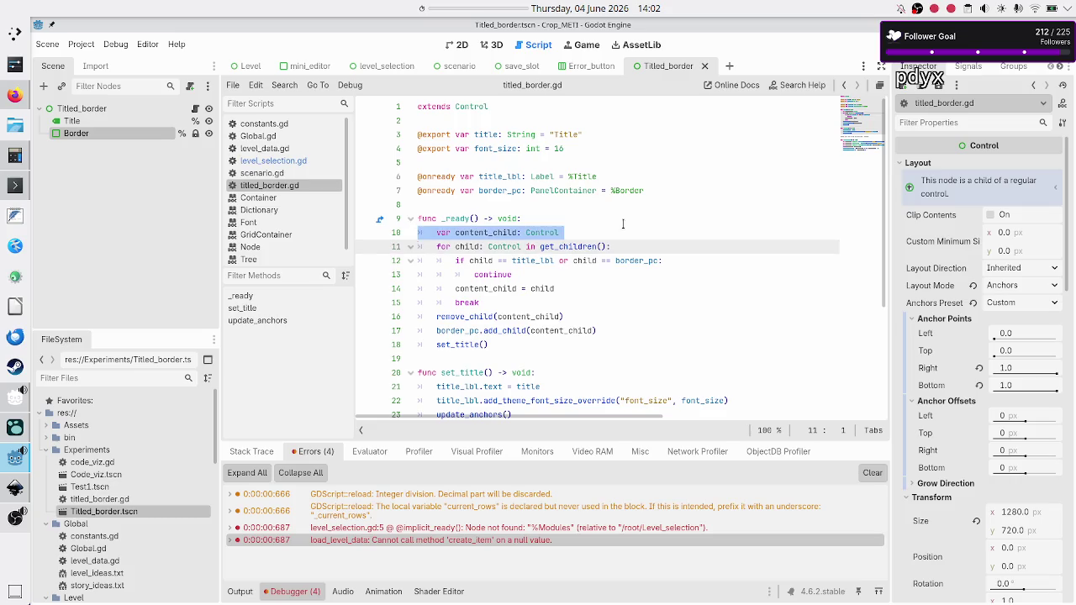
pyautogui.hotkey('shift', 'Down')
pyautogui.hotkey('shift', 'Down')
pyautogui.hotkey('shift', 'Down')
pyautogui.hotkey('shift', 'Left')
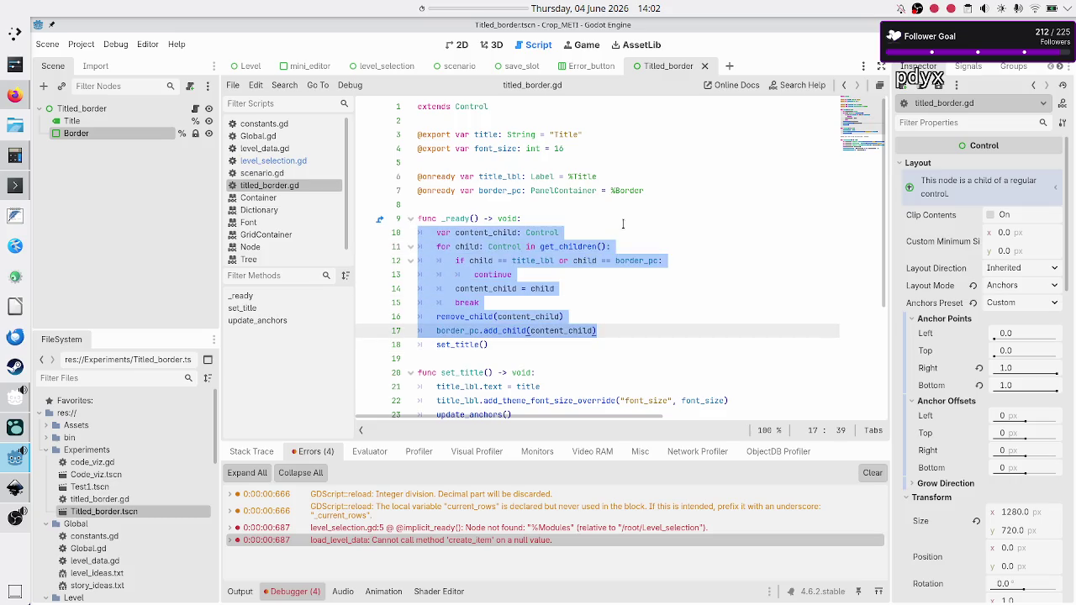
pyautogui.hotkey('ctrl', 'k')
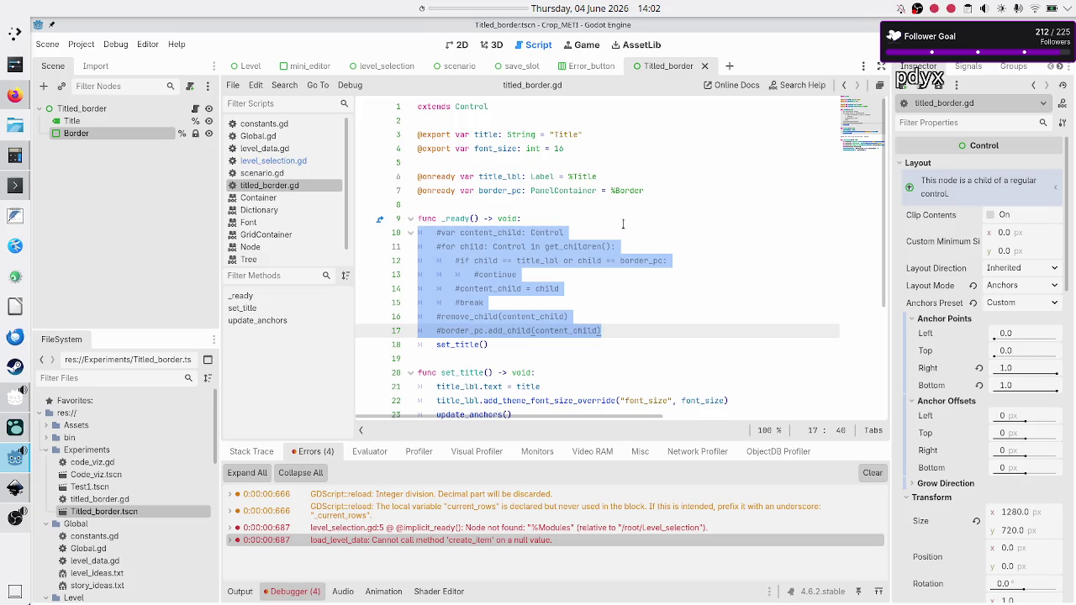
pyautogui.press('Up')
pyautogui.press('Up')
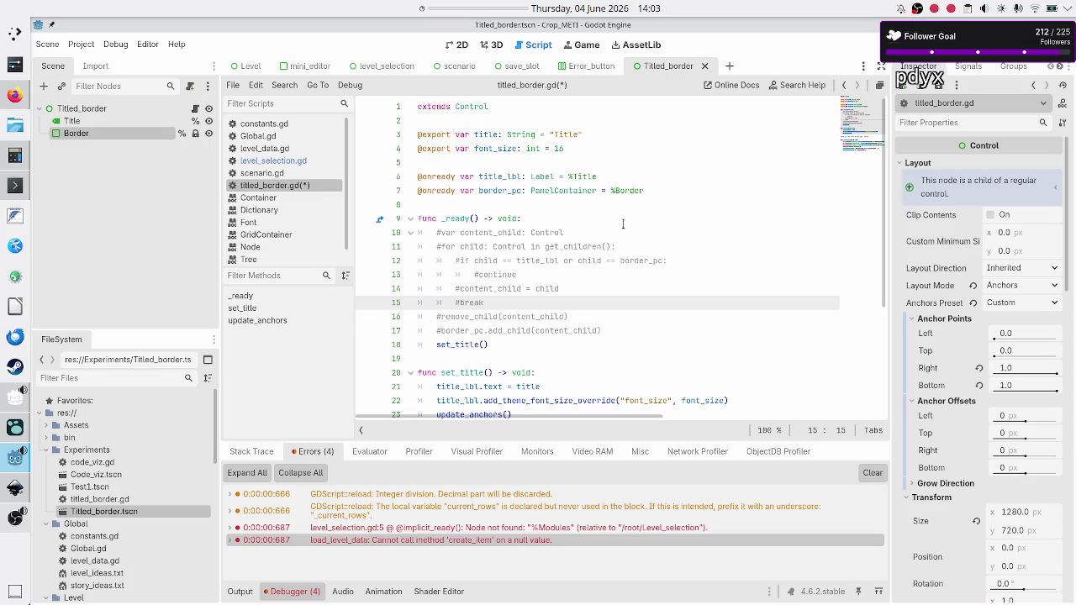
pyautogui.hotkey('ctrl', 's')
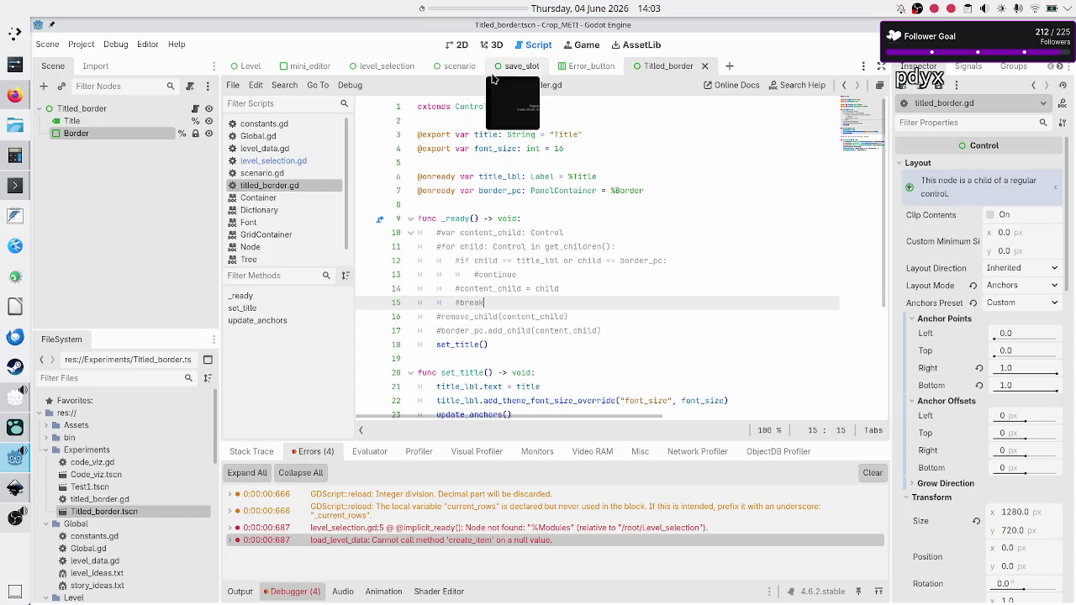
pyautogui.click(385, 65)
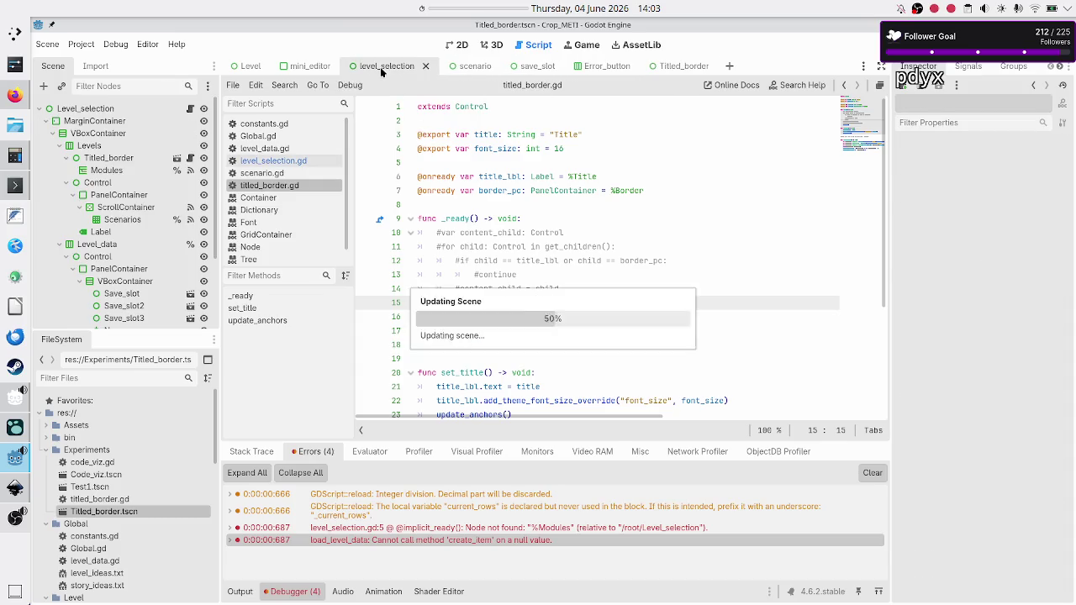
# Step: Turn on Editable Children for the Titled_border instance, select its Modules node, and run the project
pyautogui.click(116, 159)
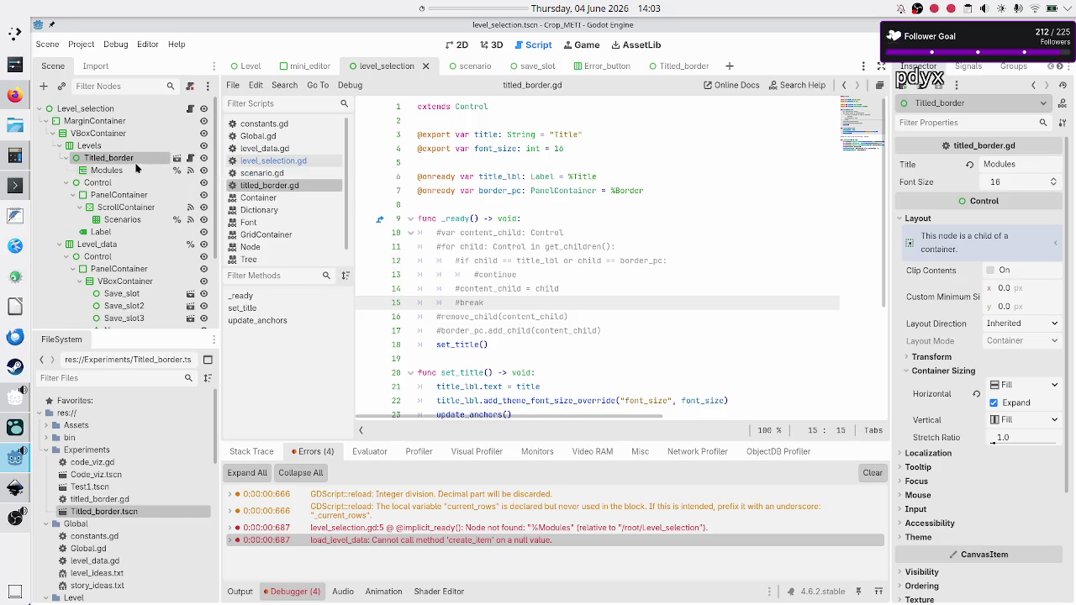
pyautogui.rightClick(134, 158)
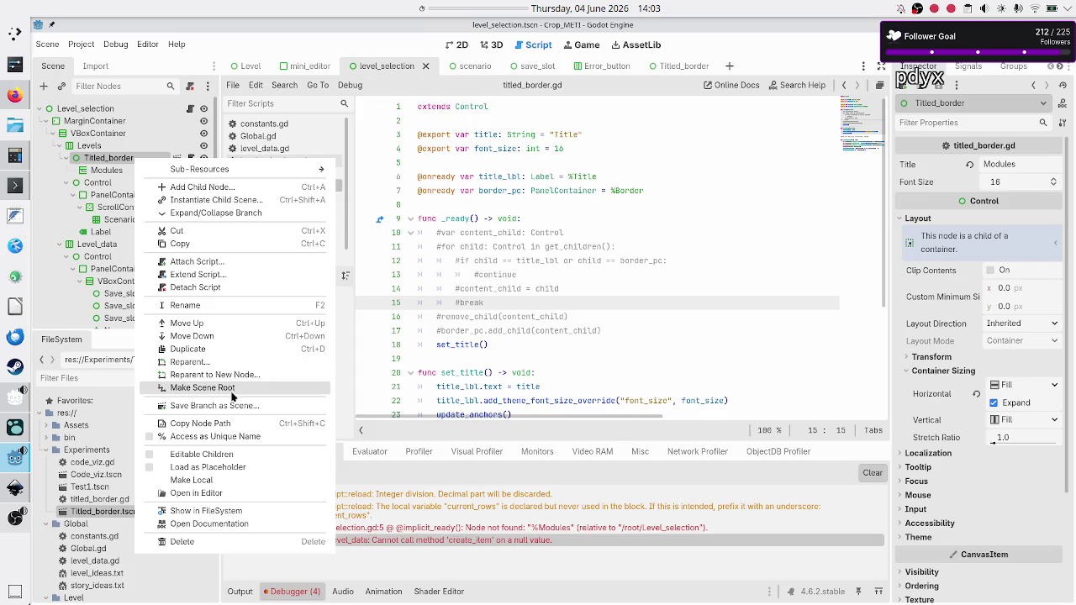
pyautogui.click(227, 458)
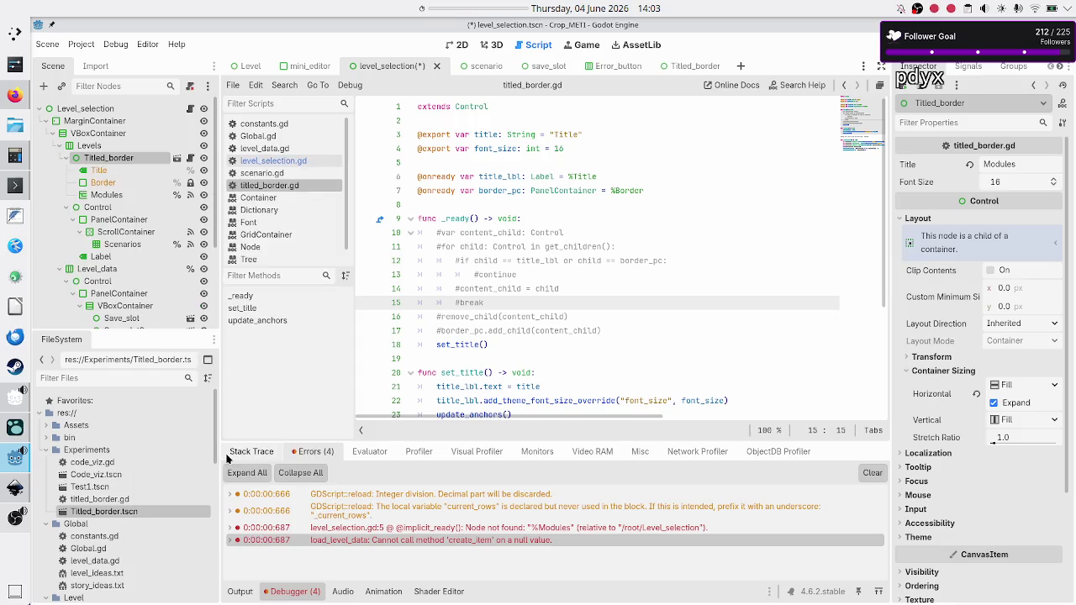
pyautogui.click(117, 195)
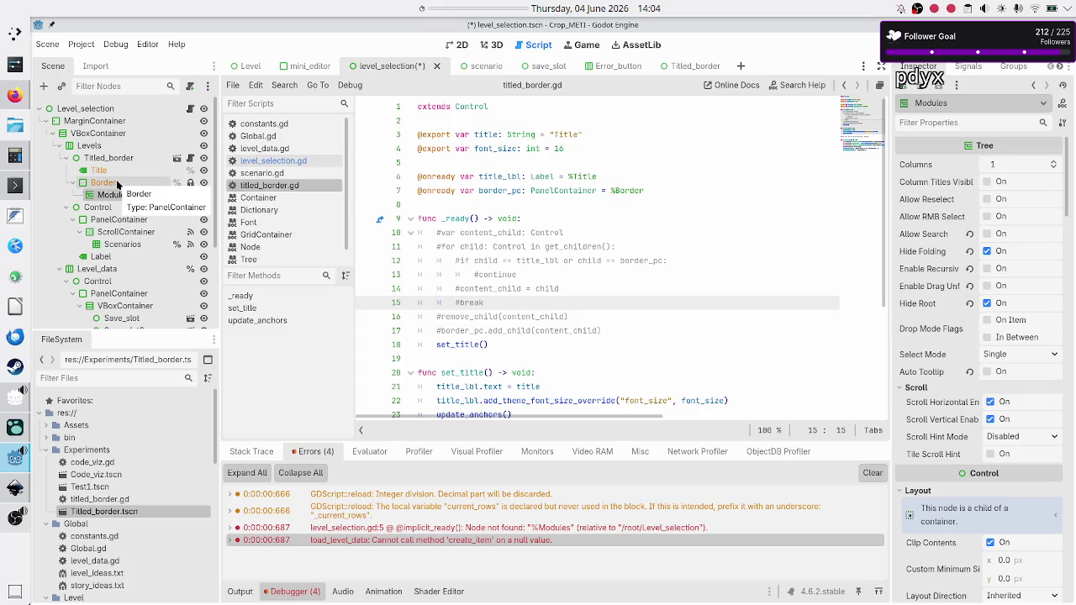
pyautogui.click(112, 194)
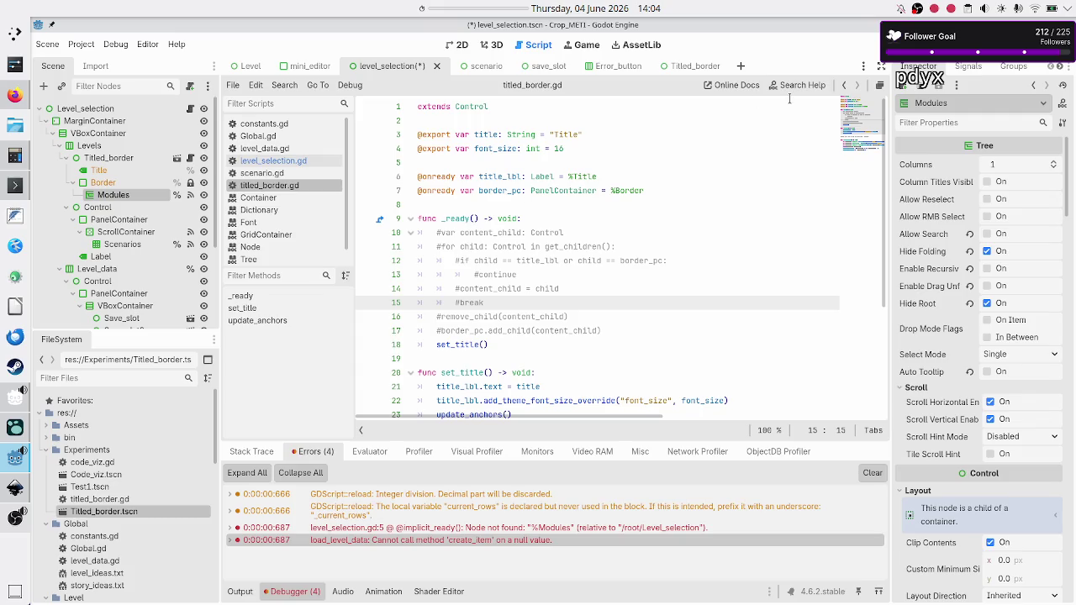
pyautogui.click(878, 45)
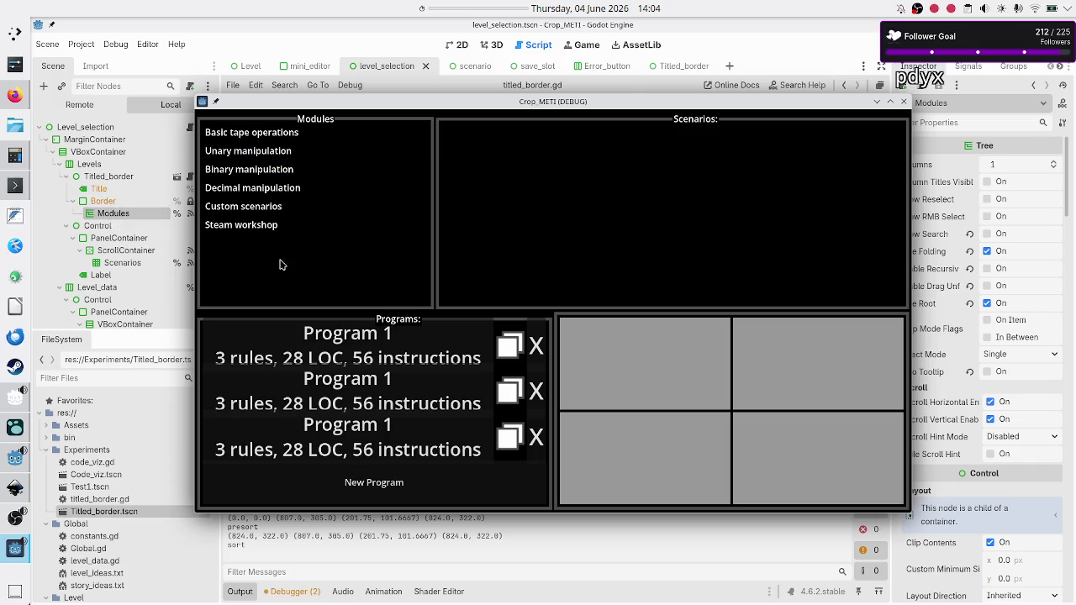
# Step: Close the Crop_METI debug window after reviewing the Modules and Scenarios panels, and switch to the browser
pyautogui.click(904, 101)
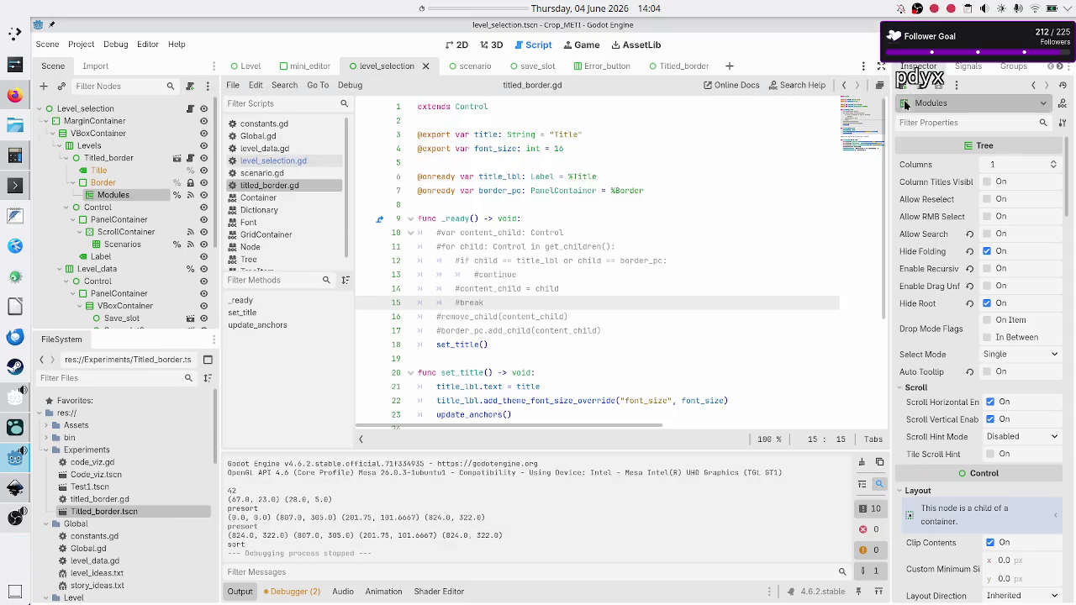
pyautogui.click(16, 95)
# Step: Search DuckDuckGo for 'godot editable children of an instanced scene'
pyautogui.click(305, 99)
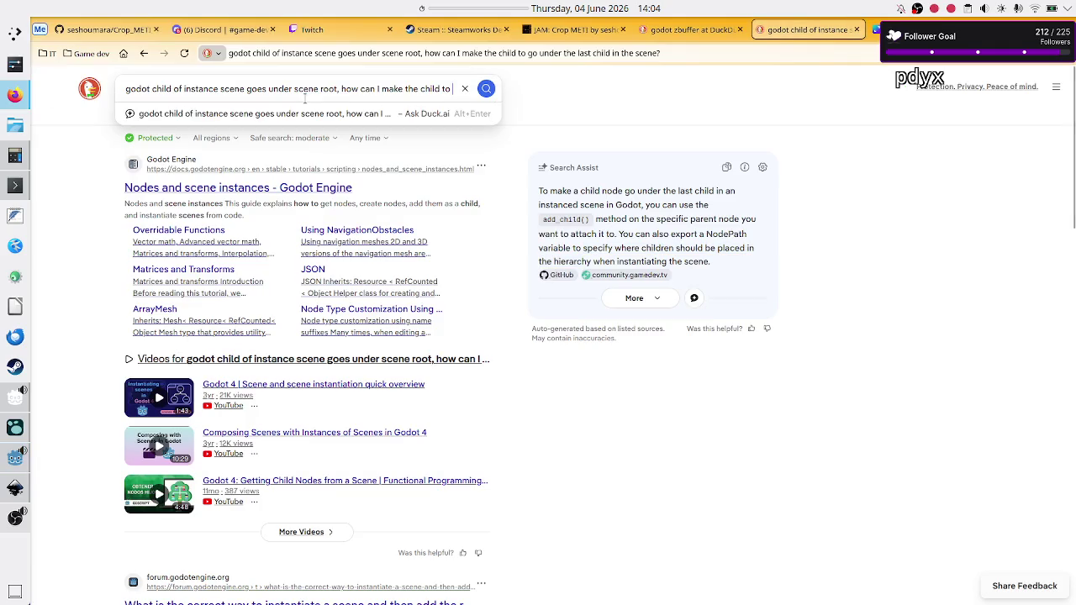
pyautogui.tripleClick(305, 88)
pyautogui.write('godot')
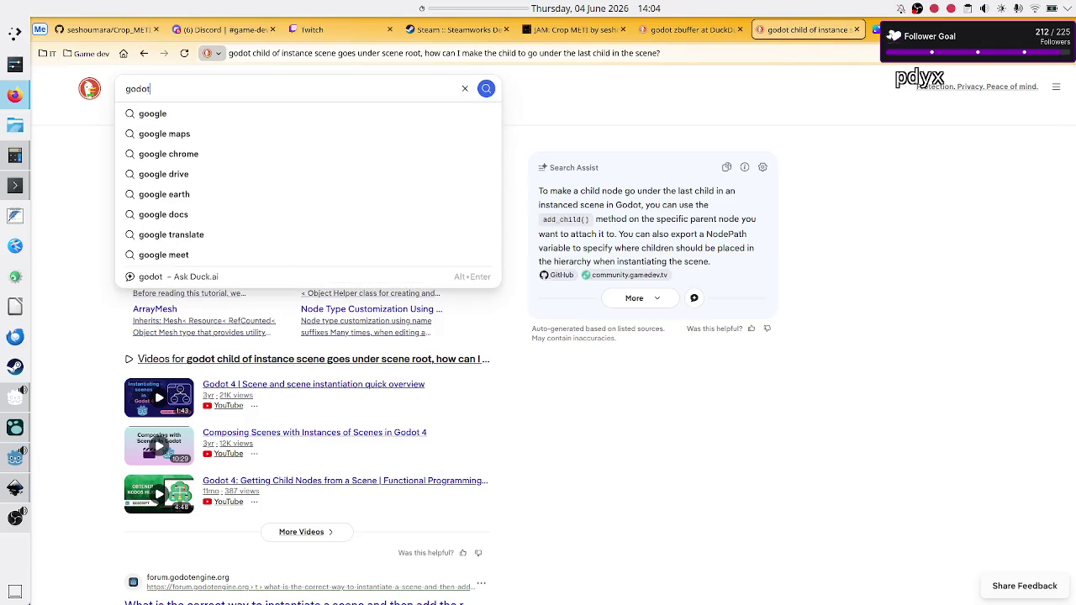
pyautogui.write(' edit')
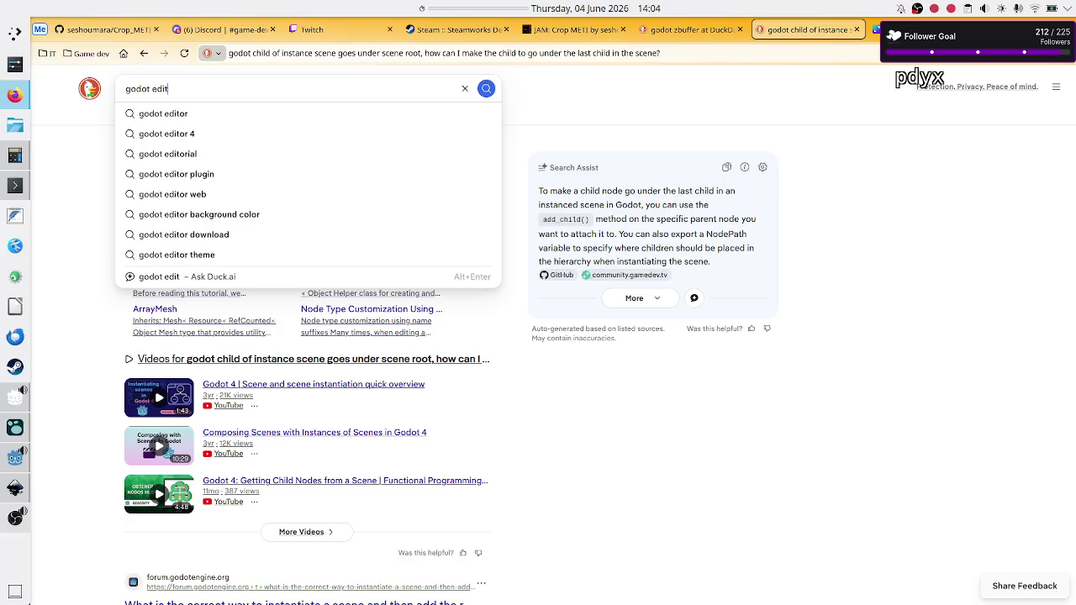
pyautogui.write('able children of an instanced scene')
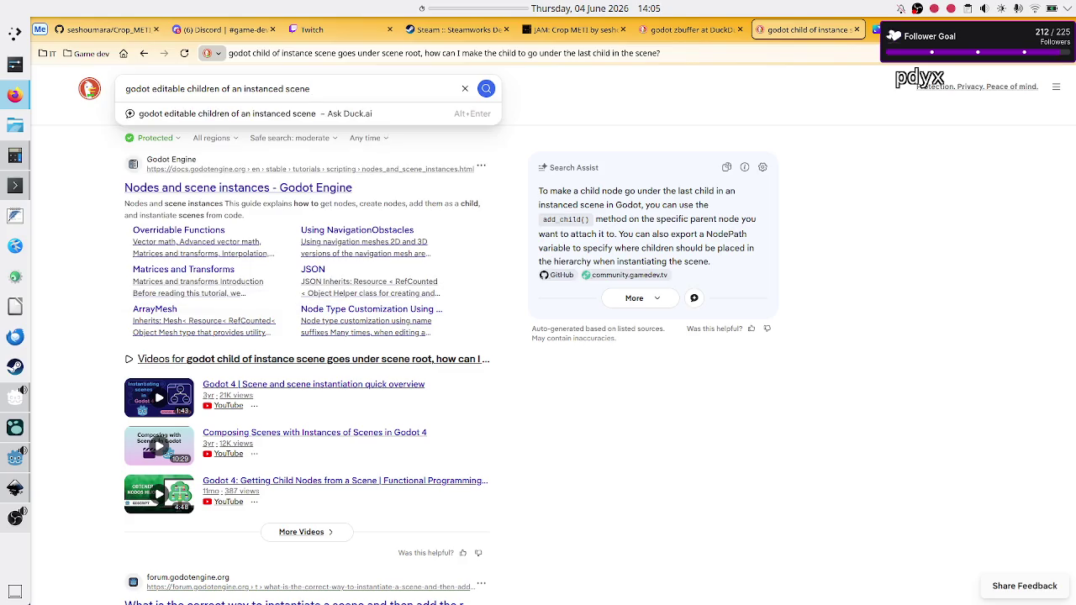
pyautogui.hotkey('ctrl', 'a')
pyautogui.press('BackSpace')
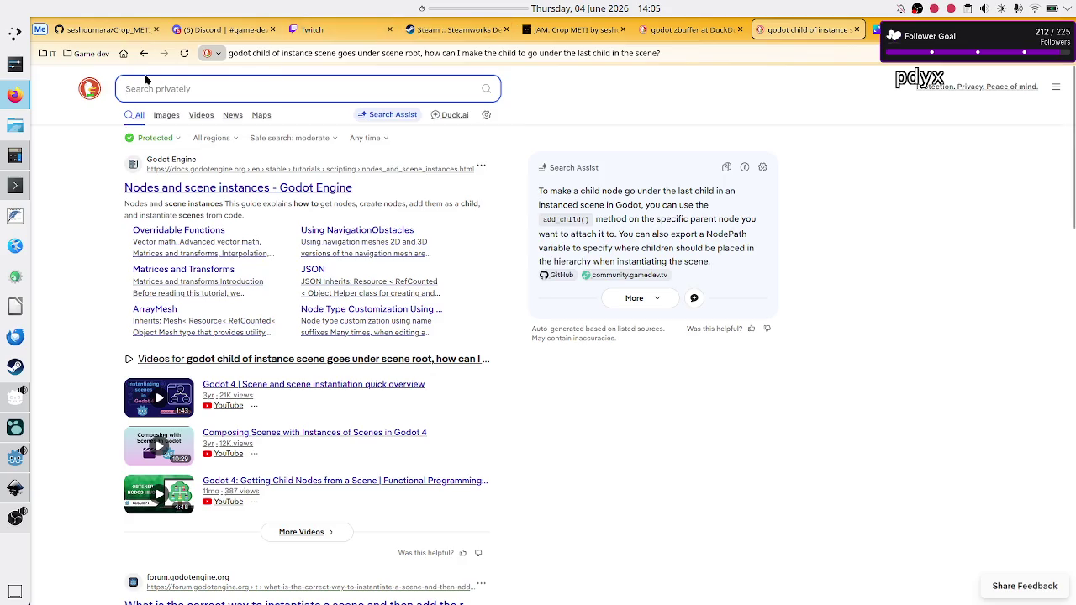
pyautogui.click(54, 56)
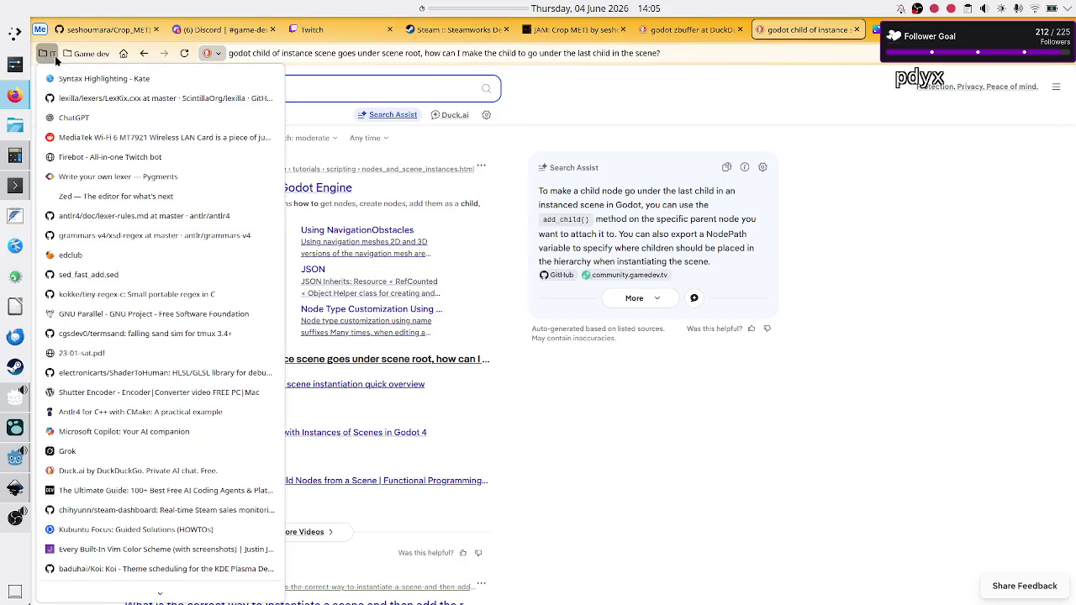
pyautogui.click(378, 89)
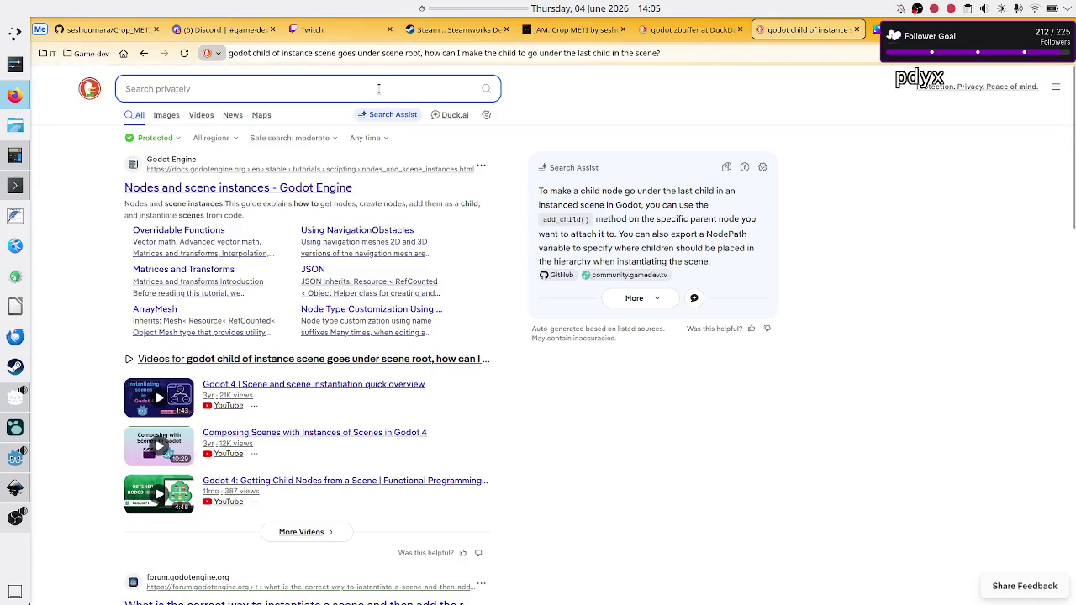
pyautogui.write('godot editable children of an instanced scene')
pyautogui.press('Return')
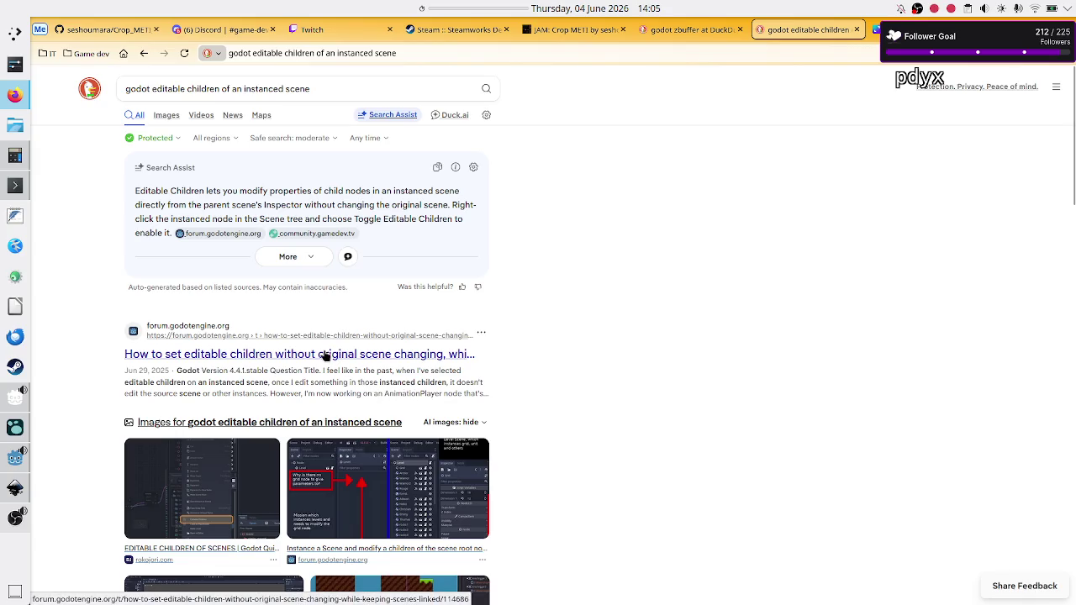
# Step: Scroll down the search results to the Reddit thread
pyautogui.scroll(-5, 324, 355)
pyautogui.scroll(-1, 325, 356)
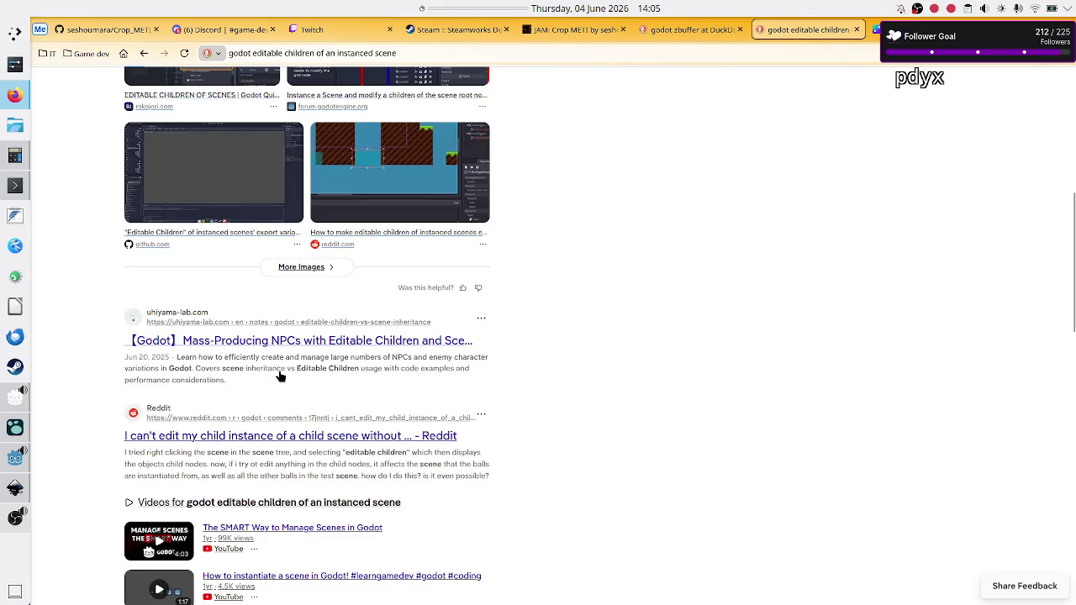
pyautogui.scroll(-1, 280, 376)
pyautogui.scroll(-3, 281, 375)
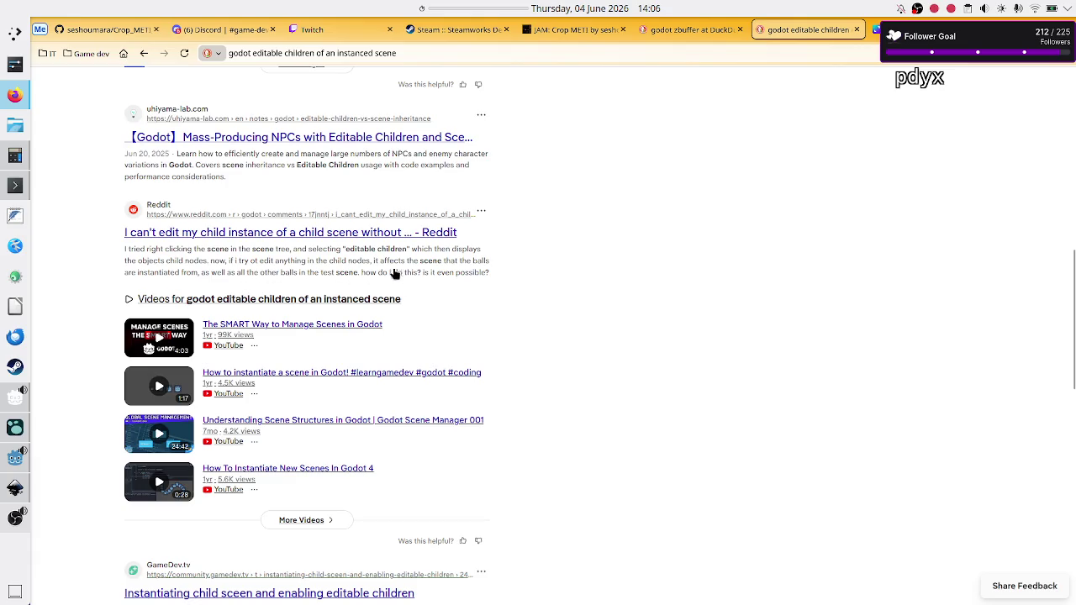
pyautogui.click(303, 235)
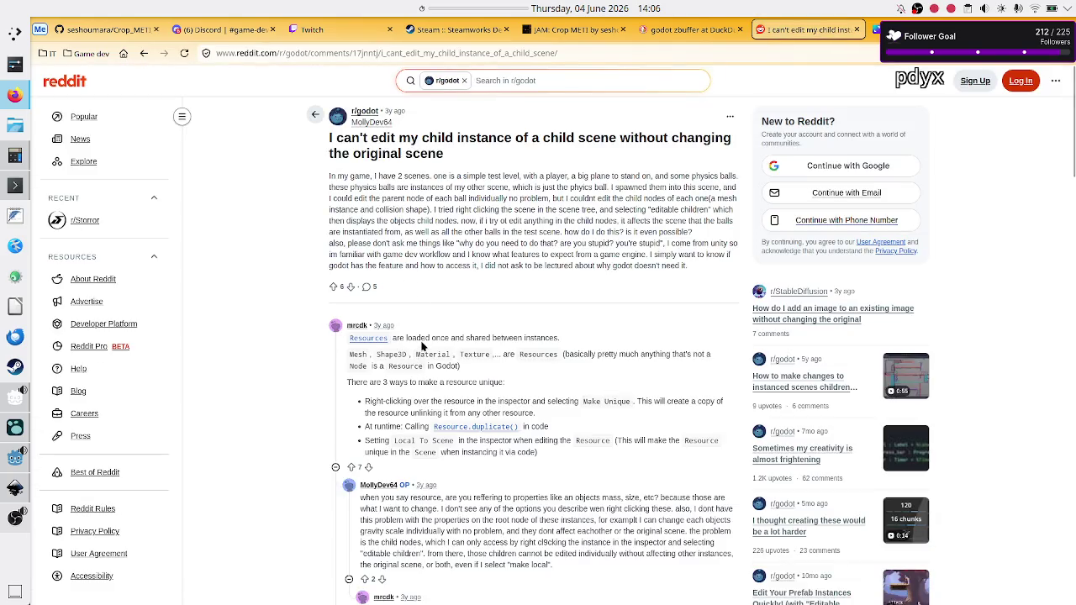
pyautogui.moveTo(406, 340); pyautogui.dragTo(566, 346)
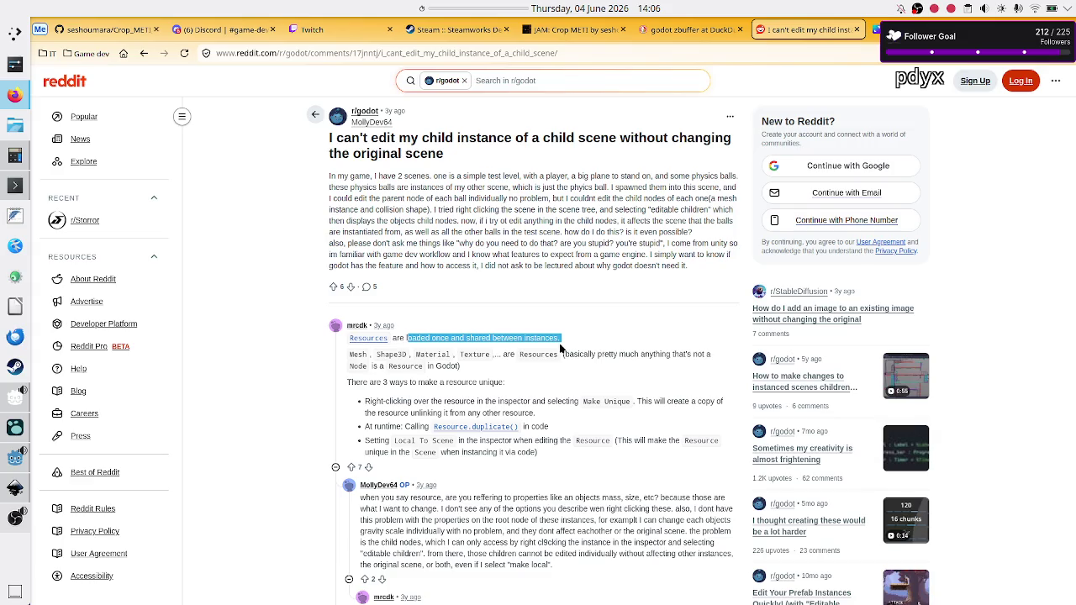
pyautogui.click(414, 383)
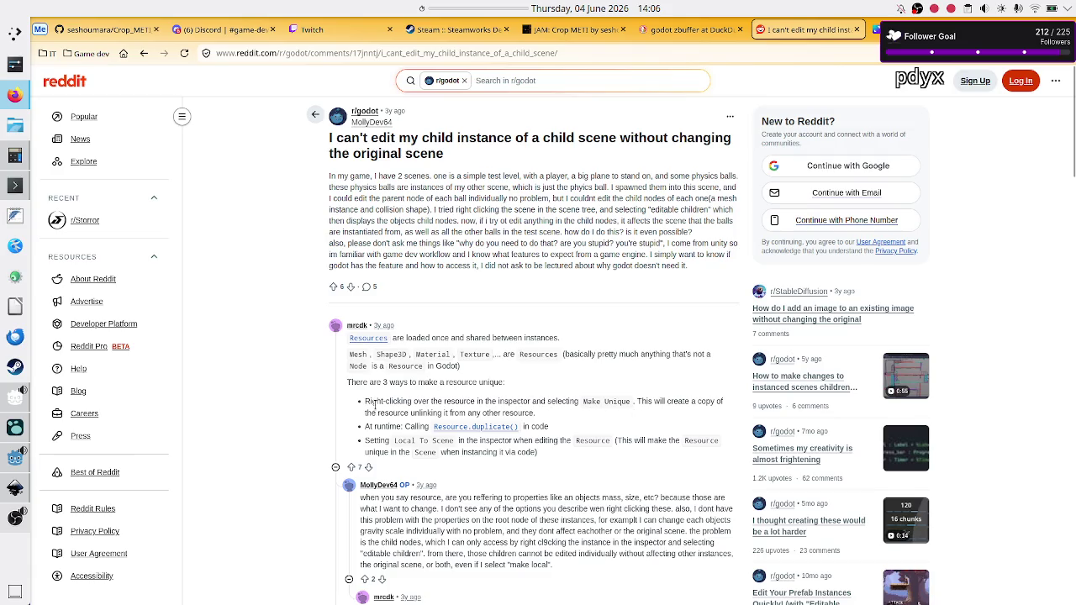
pyautogui.moveTo(711, 401); pyautogui.dragTo(612, 402)
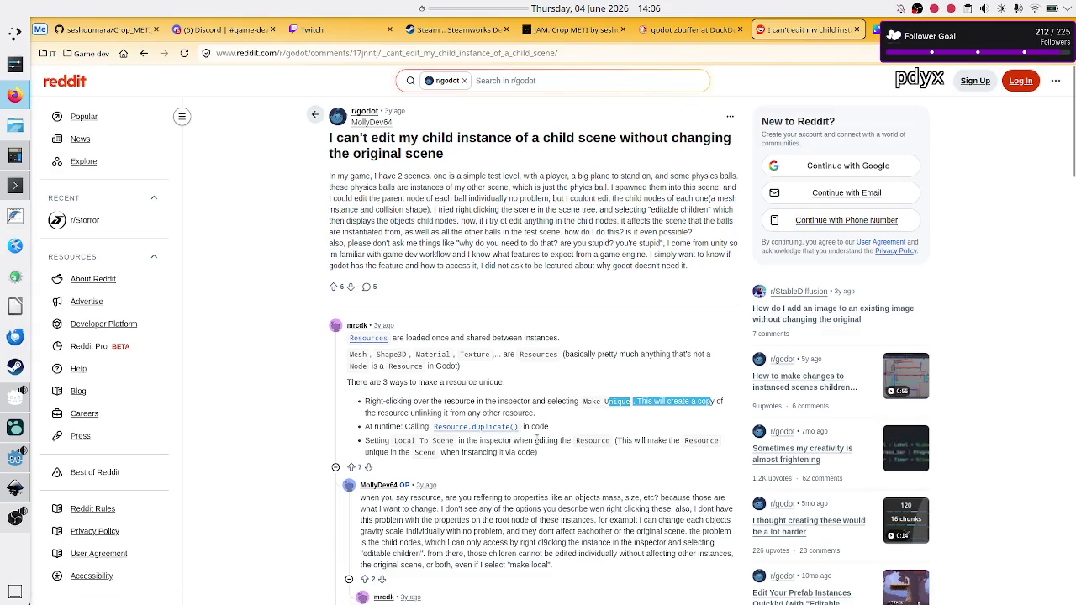
pyautogui.scroll(-3, 474, 486)
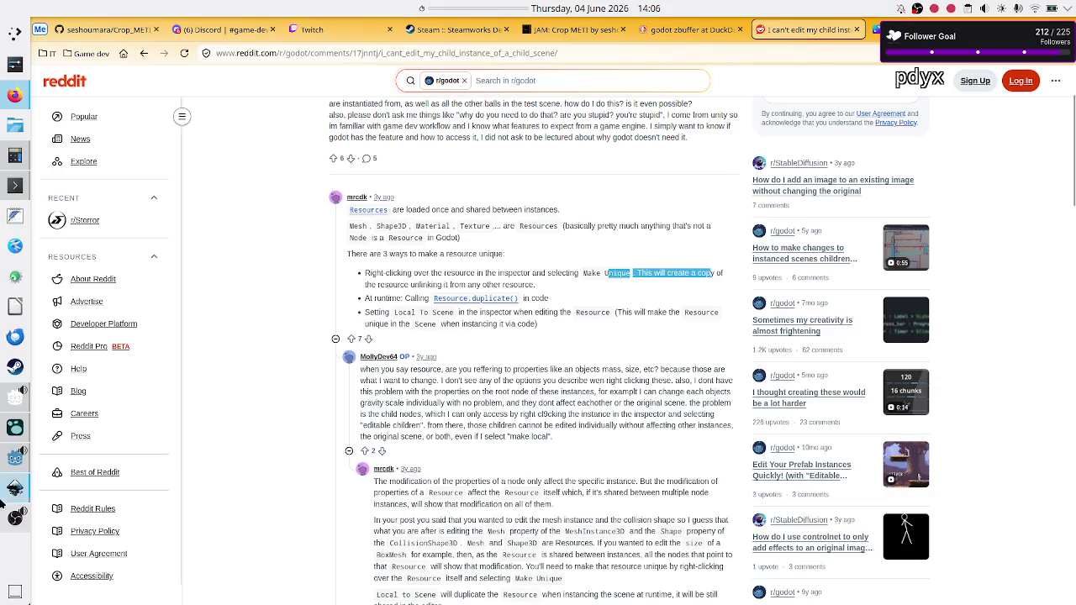
pyautogui.moveTo(12, 465)
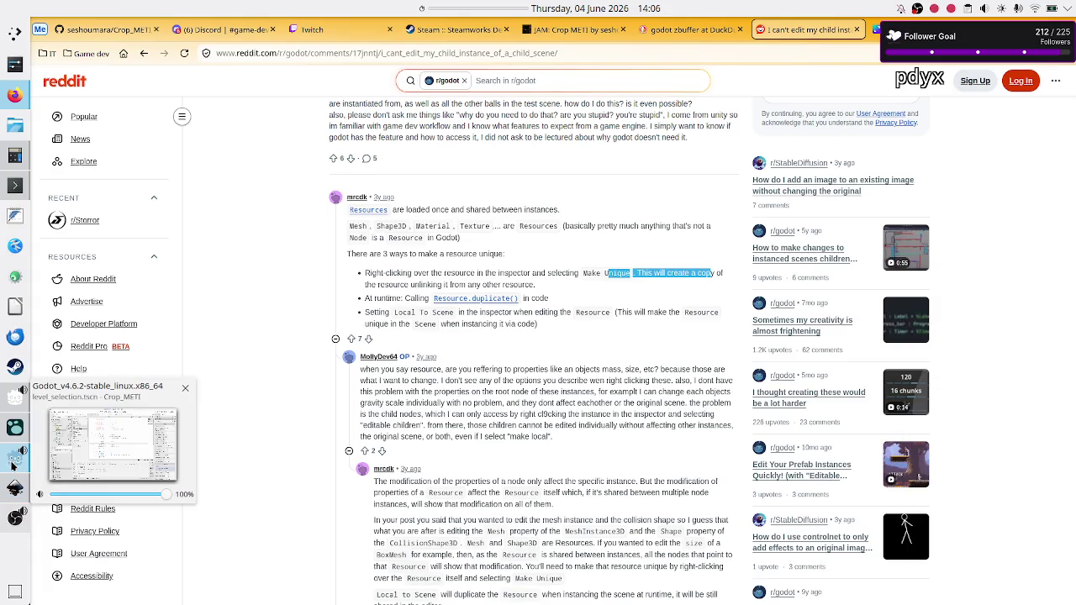
pyautogui.click(145, 53)
pyautogui.scroll(-3, 274, 406)
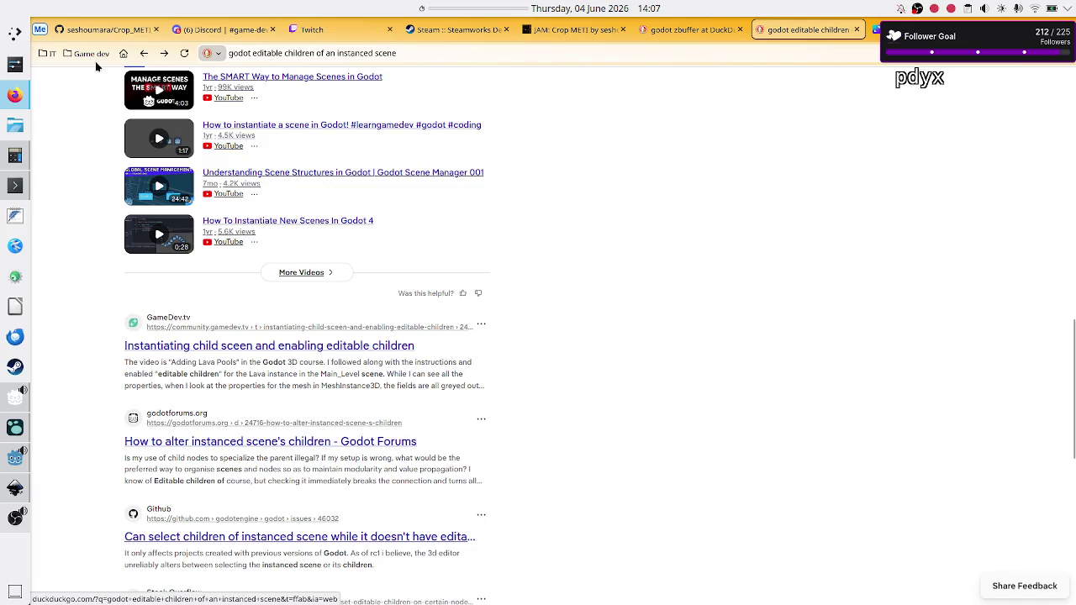
pyautogui.click(51, 54)
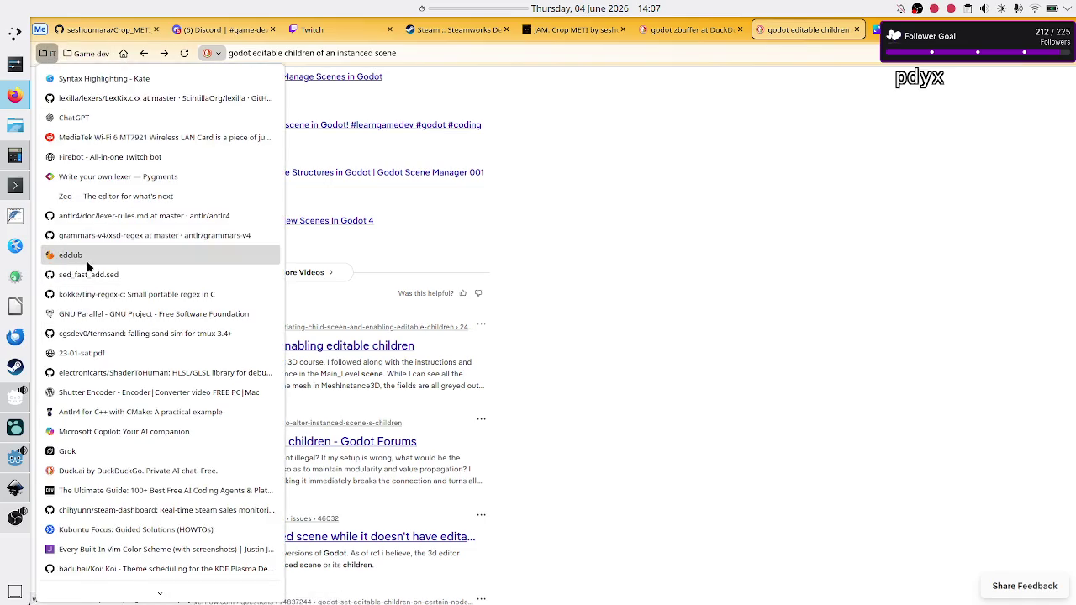
# Step: Ask Duck.ai whether dragging a node under another child in one editable-children instance affects the scene or other instances
pyautogui.click(89, 473)
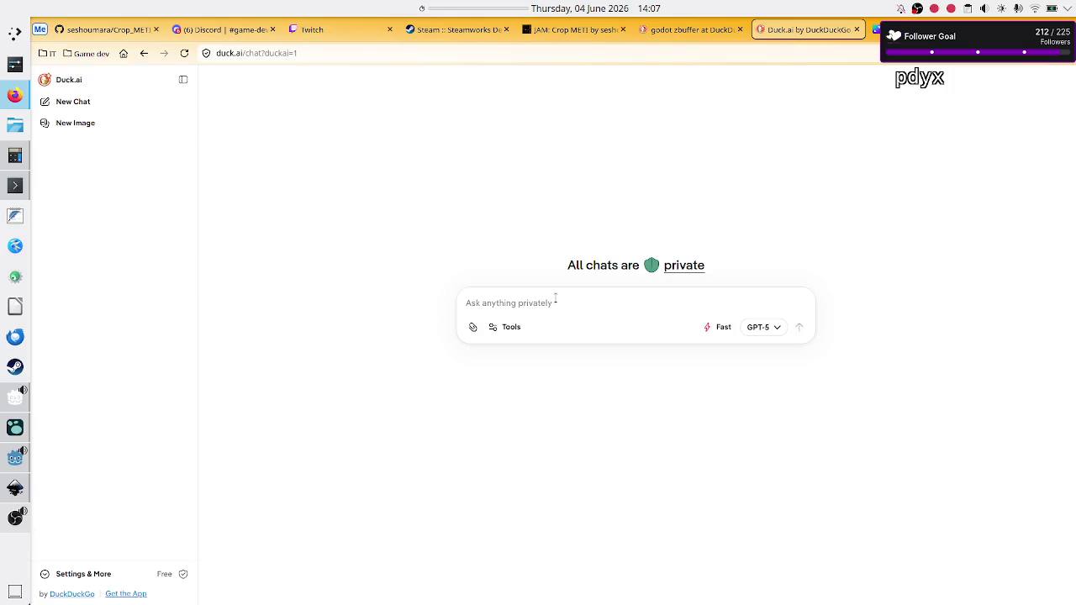
pyautogui.write('In Godot I have 2 instanced scenes. In')
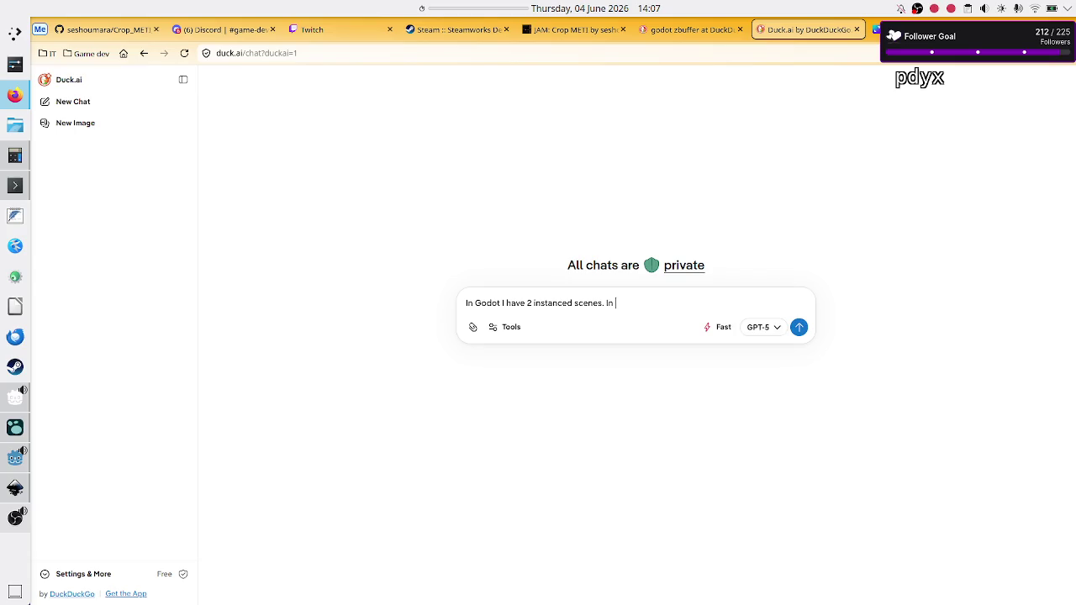
pyautogui.write('one instance I cl')
pyautogui.write('ick on ')
pyautogui.write('editable chi')
pyautogui.write('ldren and I manually ')
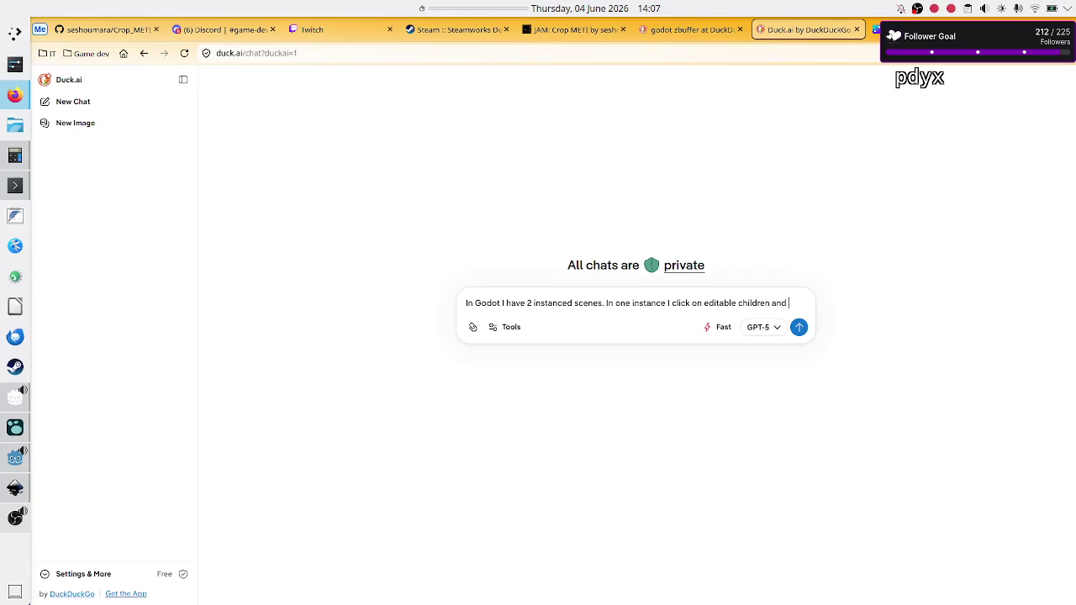
pyautogui.write('drag something as a child of ')
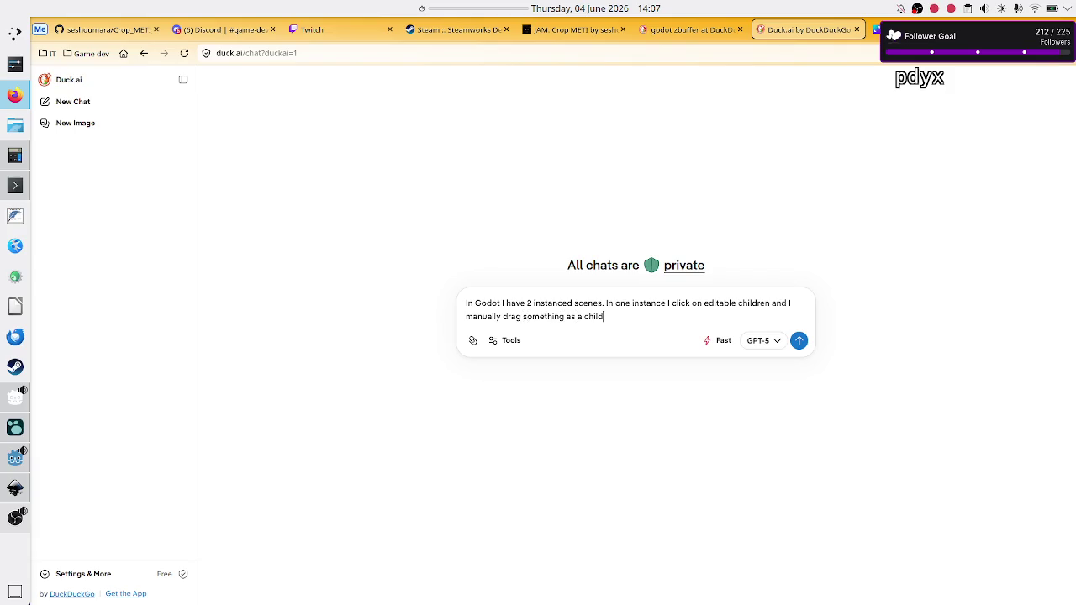
pyautogui.write('th')
pyautogui.press('BackSpace')
pyautogui.press('BackSpace')
pyautogui.press('BackSpace')
pyautogui.write('he last c')
pyautogui.write('hild. ')
pyautogui.write('So now ')
pyautogui.write("it's not by d")
pyautogui.write('efau')
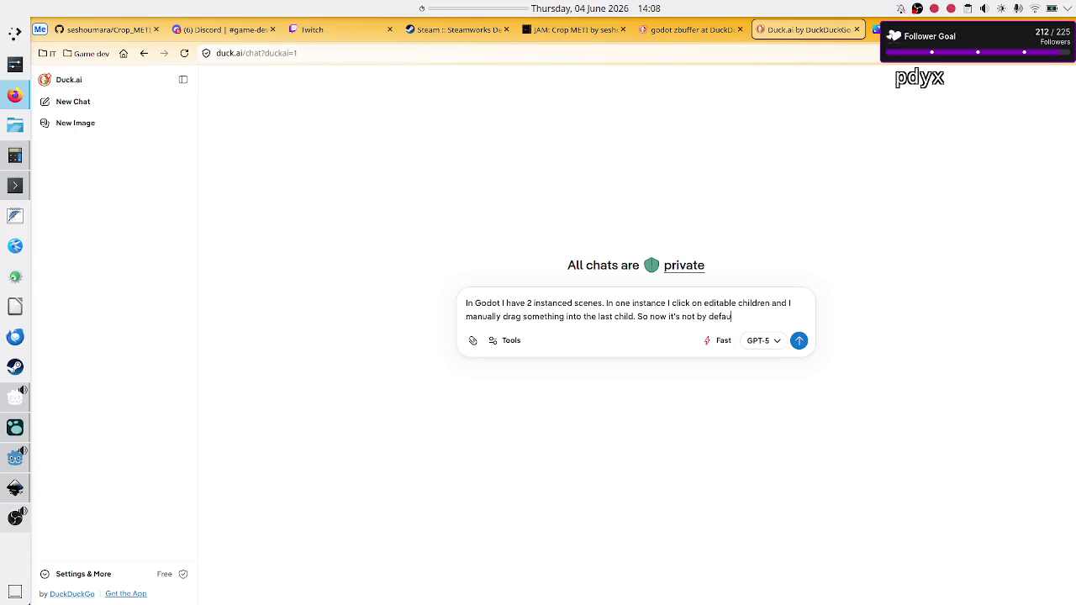
pyautogui.write('lt under s')
pyautogui.write('cene root, but under ')
pyautogui.write('child')
pyautogui.press('BackSpace')
pyautogui.press('BackSpace')
pyautogui.press('BackSpace')
pyautogui.write('scene ')
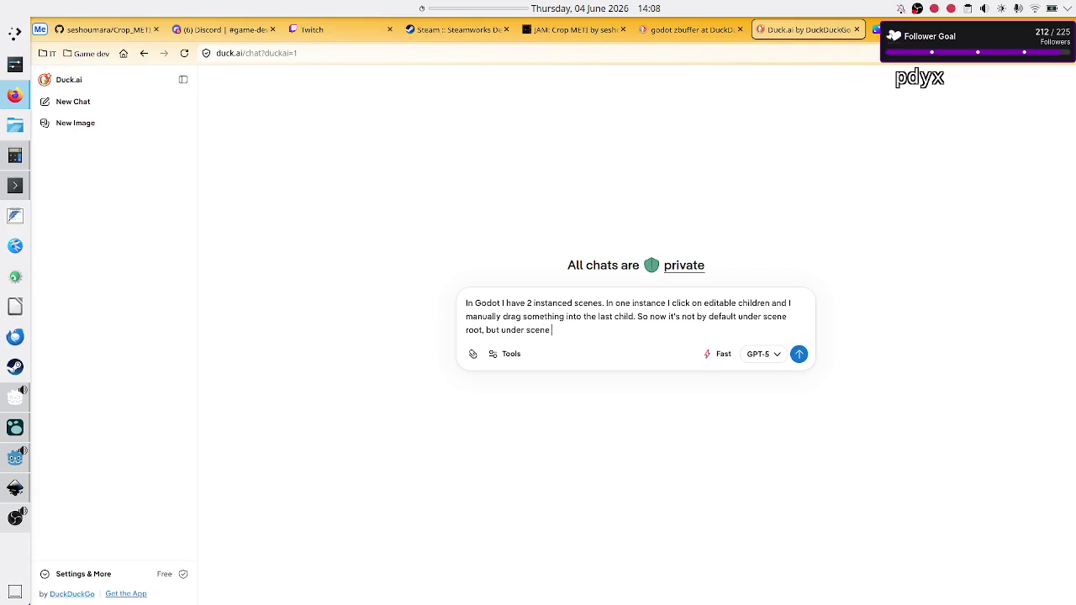
pyautogui.write('child. ')
pyautogui.write('Would')
pyautogui.write(' doing this aff')
pyautogui.write('ect the scene and the other instances of thi')
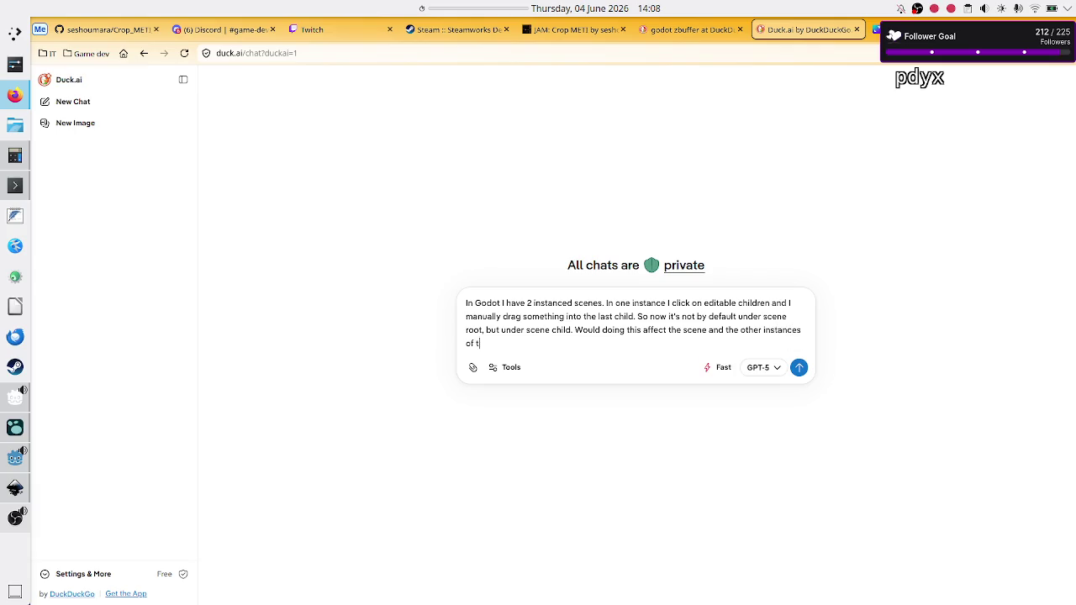
pyautogui.write('s scene?')
pyautogui.press('Return')
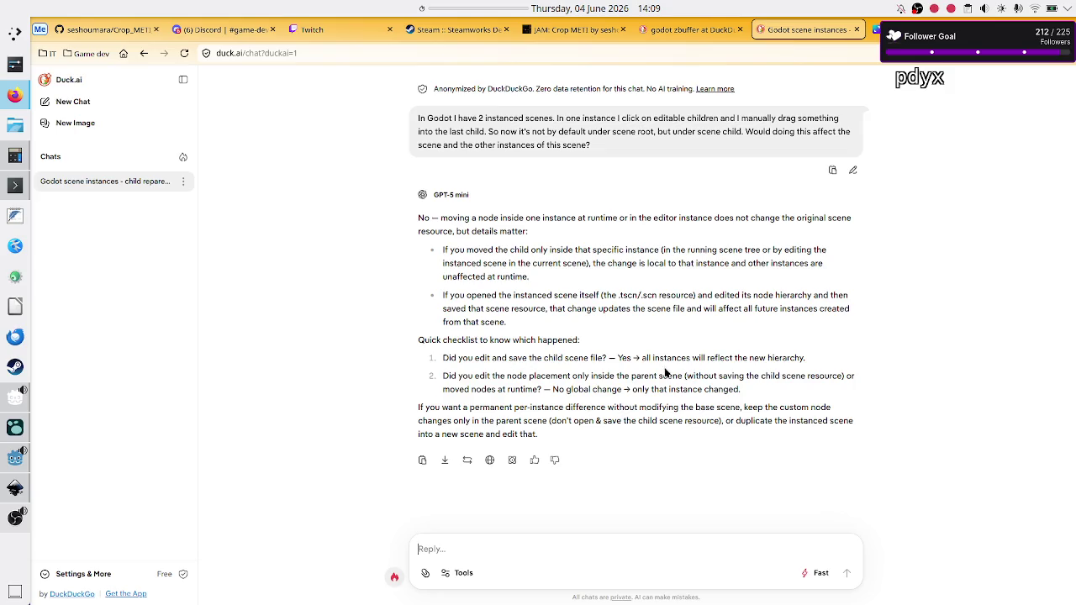
pyautogui.moveTo(490, 358); pyautogui.dragTo(569, 359)
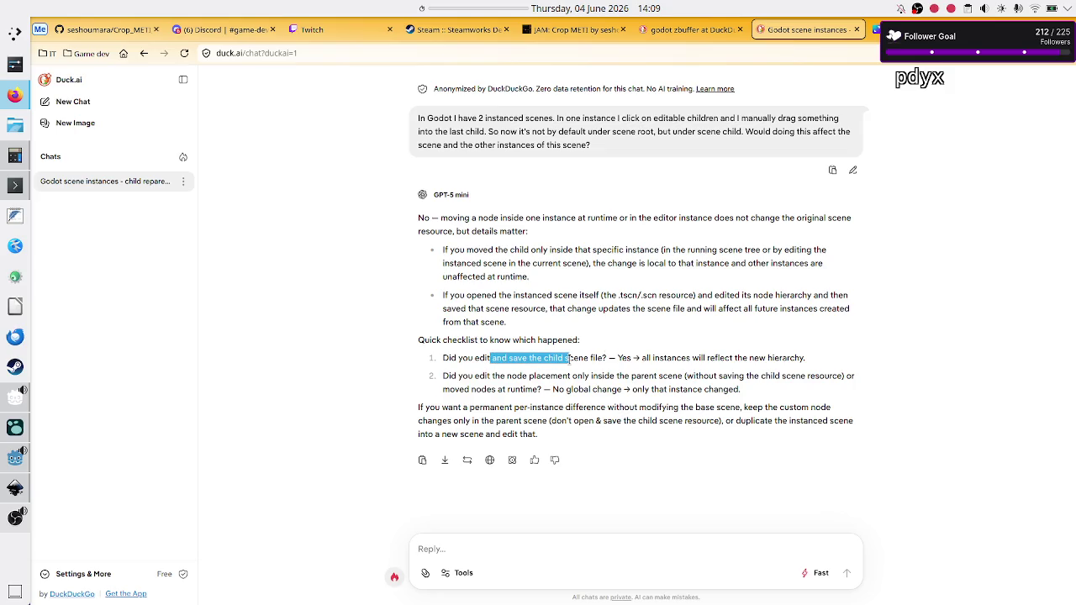
pyautogui.click(570, 358)
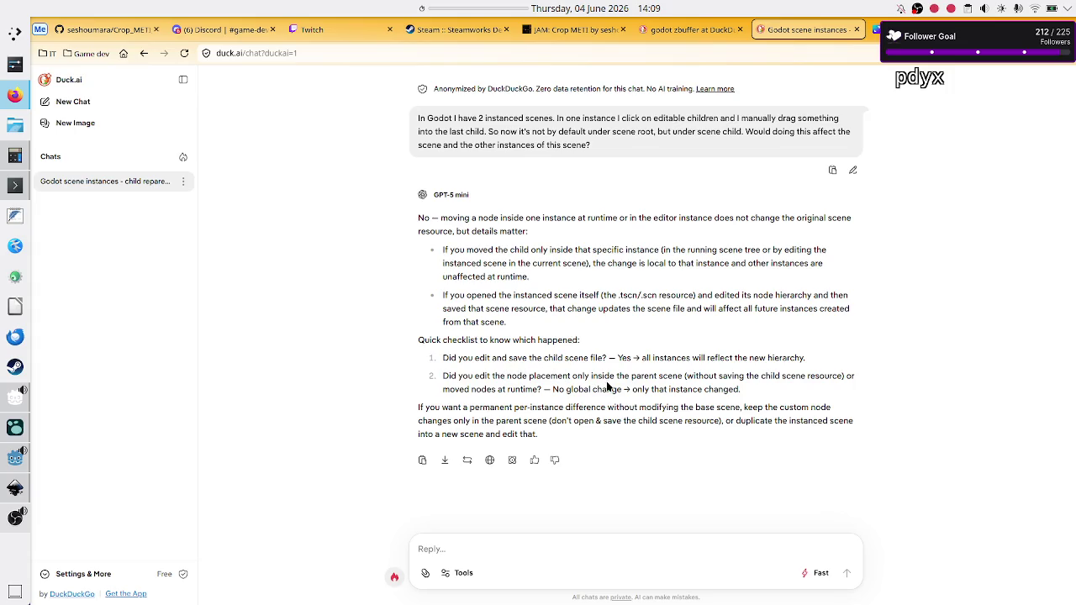
pyautogui.moveTo(629, 376); pyautogui.dragTo(679, 375)
pyautogui.click(572, 402)
pyautogui.moveTo(432, 407); pyautogui.dragTo(486, 409)
pyautogui.click(486, 409)
pyautogui.hotkey('alt', 'Tab')
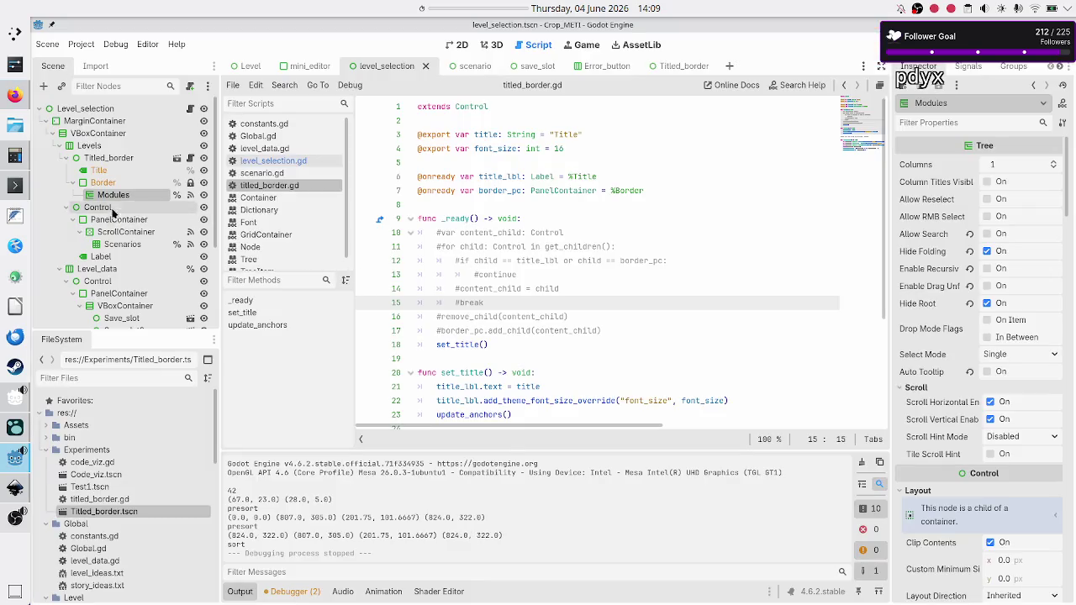
# Step: Inspect the Border, Titled_border, PanelContainer and Control nodes in the 2D view of level_selection
pyautogui.rightClick(115, 164)
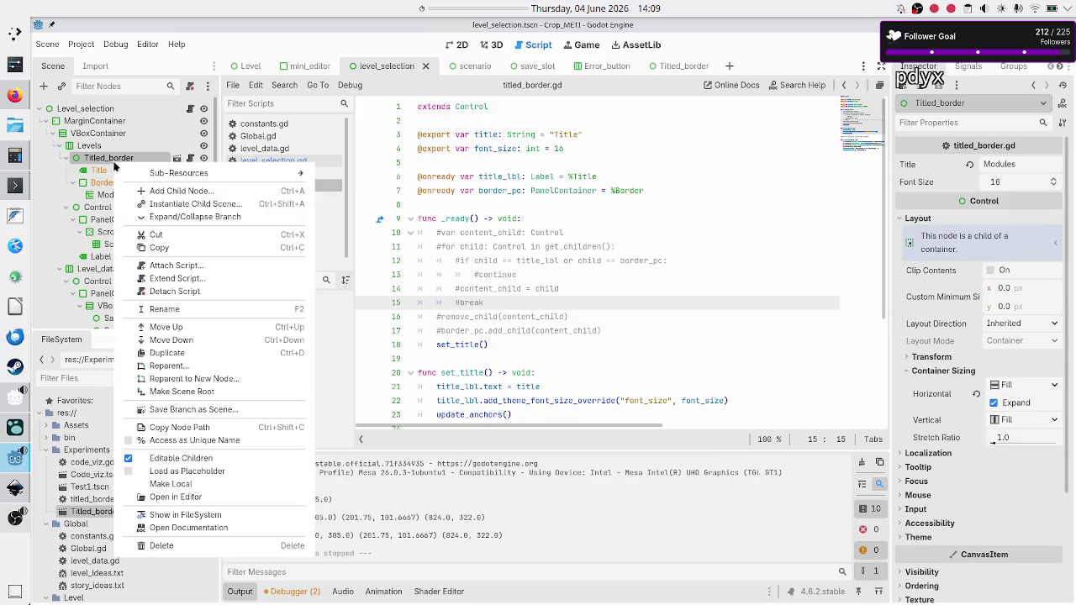
pyautogui.click(474, 227)
pyautogui.click(110, 183)
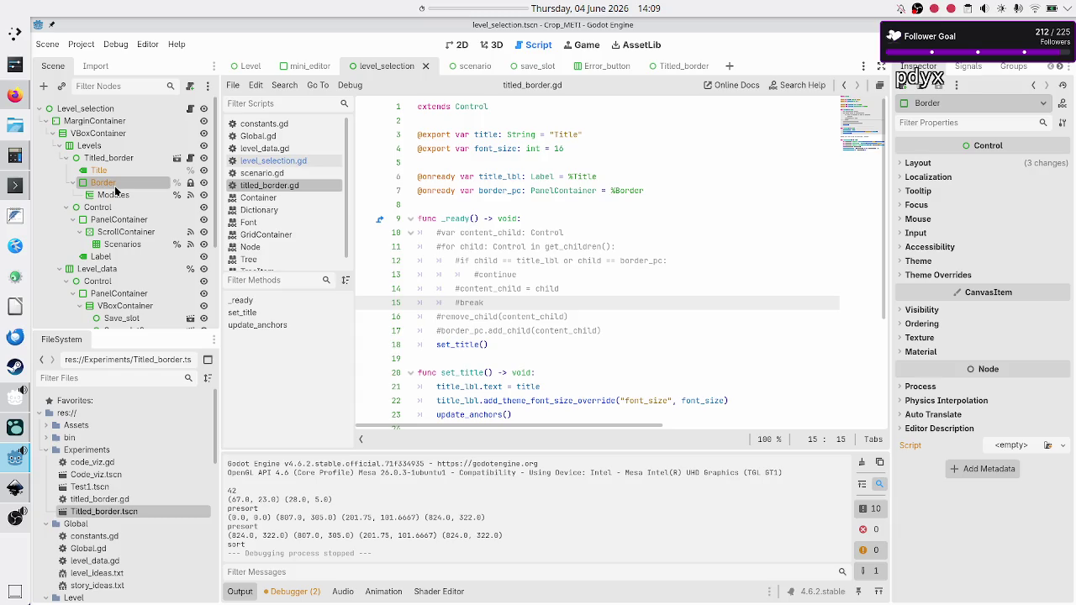
pyautogui.click(462, 44)
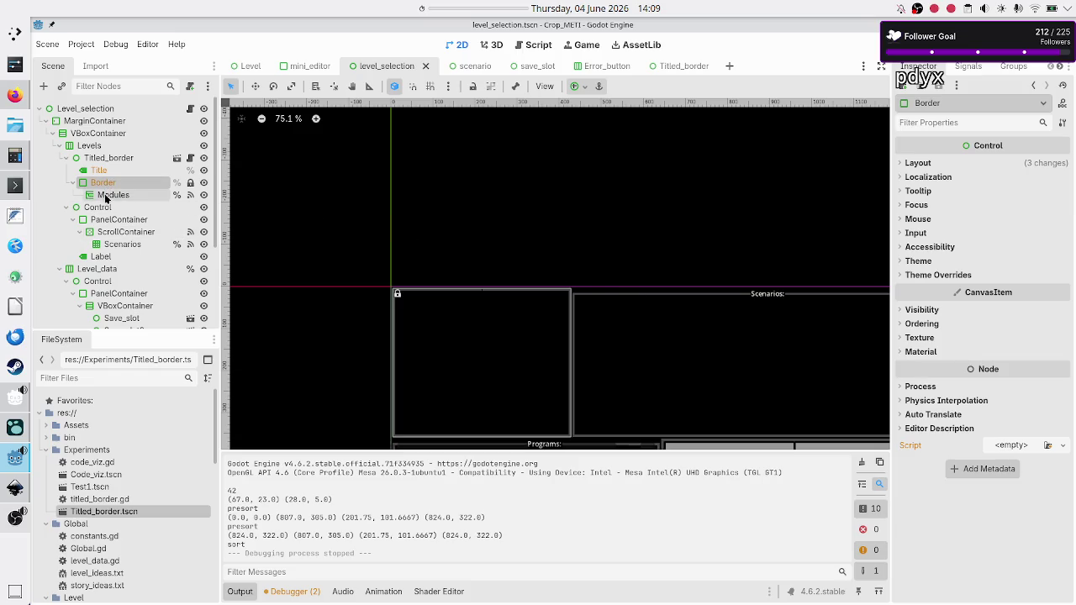
pyautogui.click(108, 159)
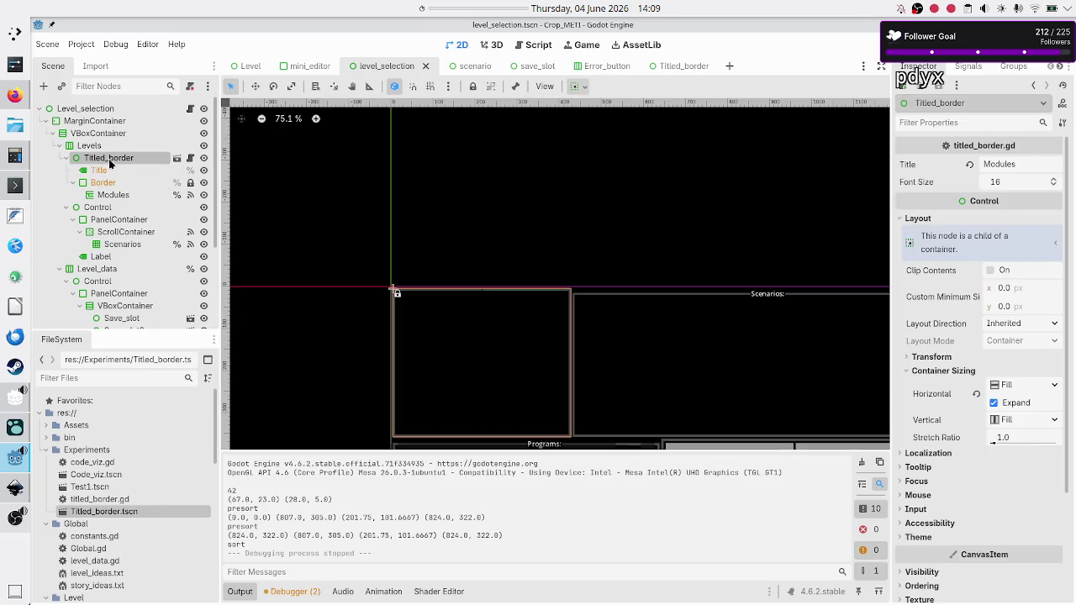
pyautogui.click(107, 222)
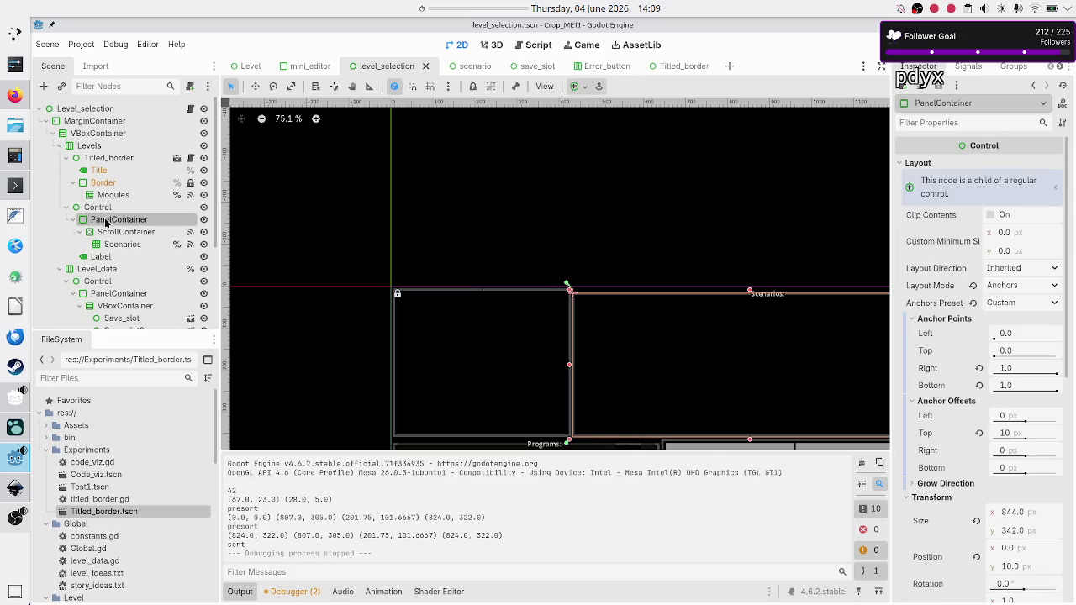
pyautogui.click(104, 208)
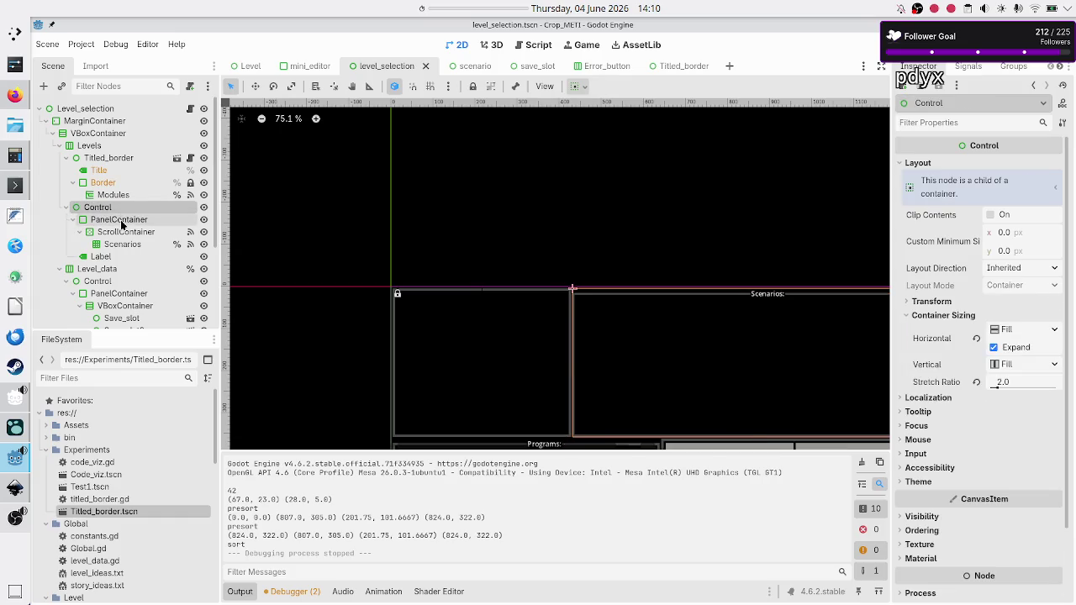
pyautogui.click(123, 221)
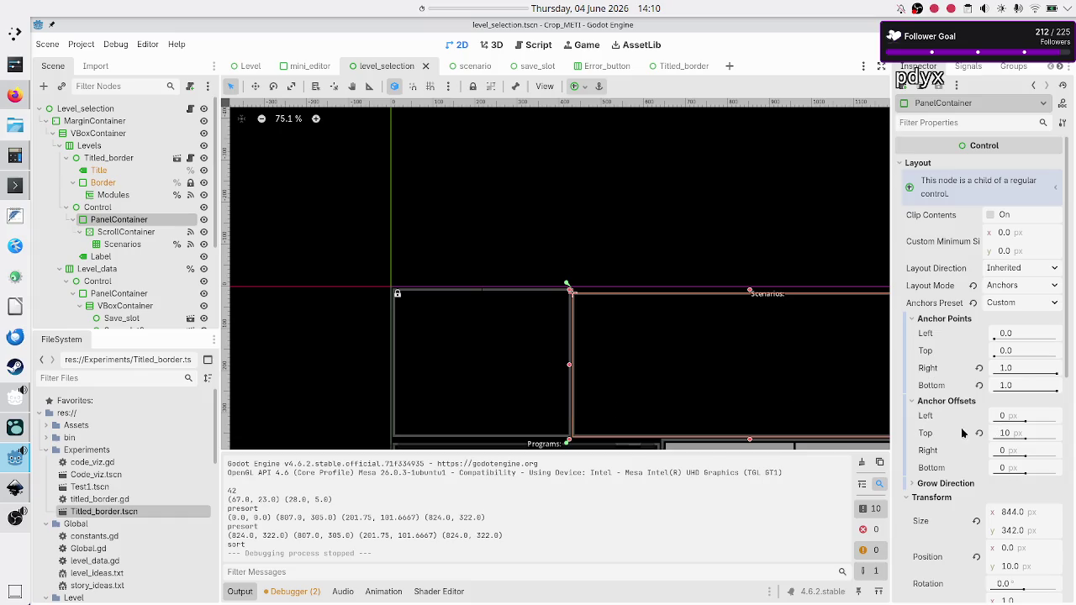
# Step: Collapse the ScrollContainer and Titled_border branches, leaving ScrollContainer selected
pyautogui.scroll(-8, 967, 395)
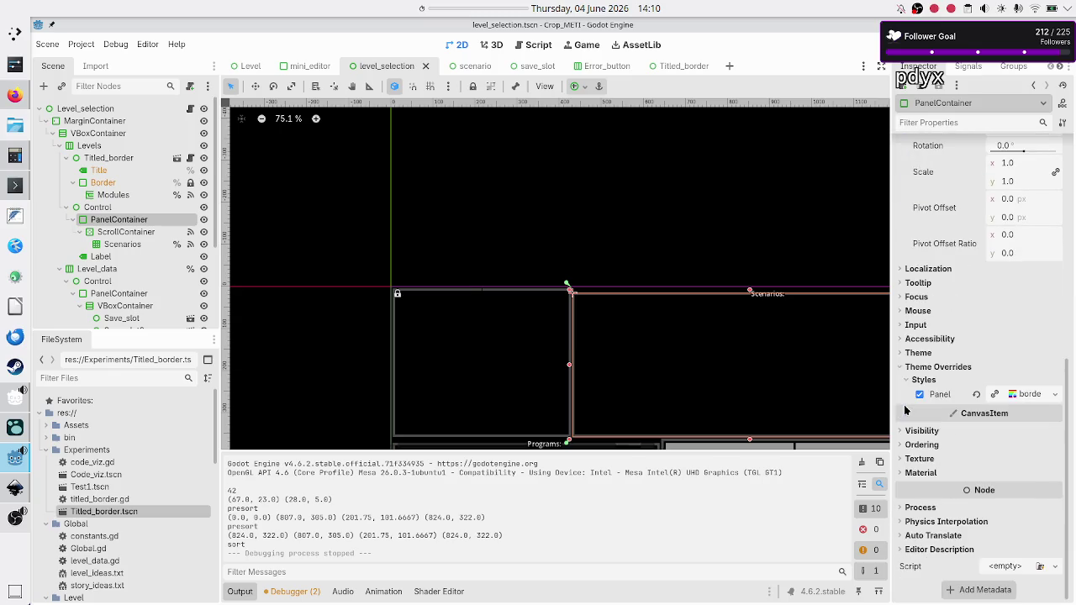
pyautogui.scroll(8, 905, 409)
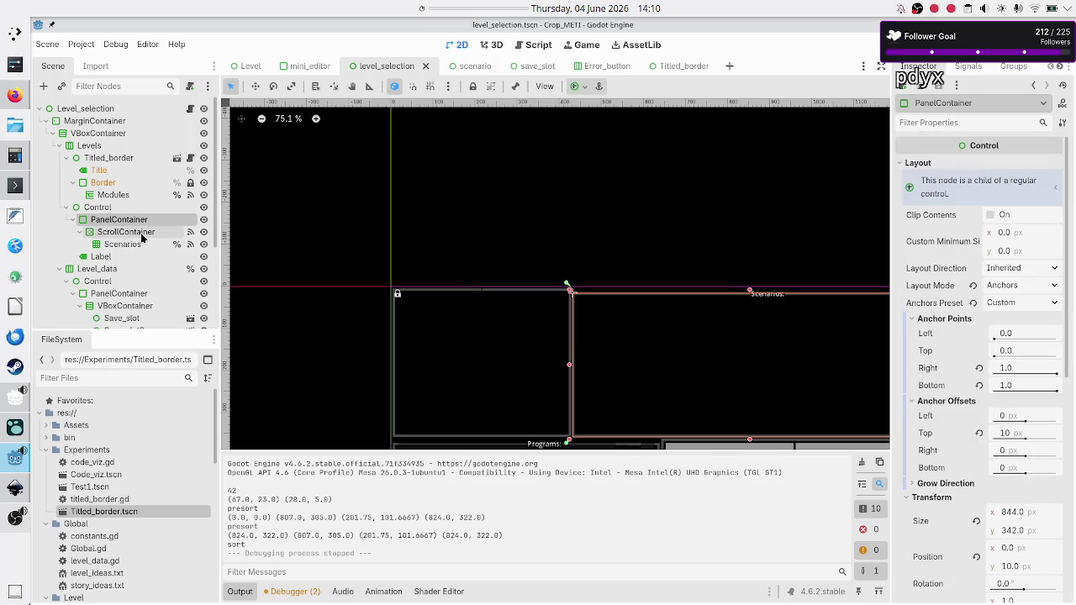
pyautogui.click(80, 233)
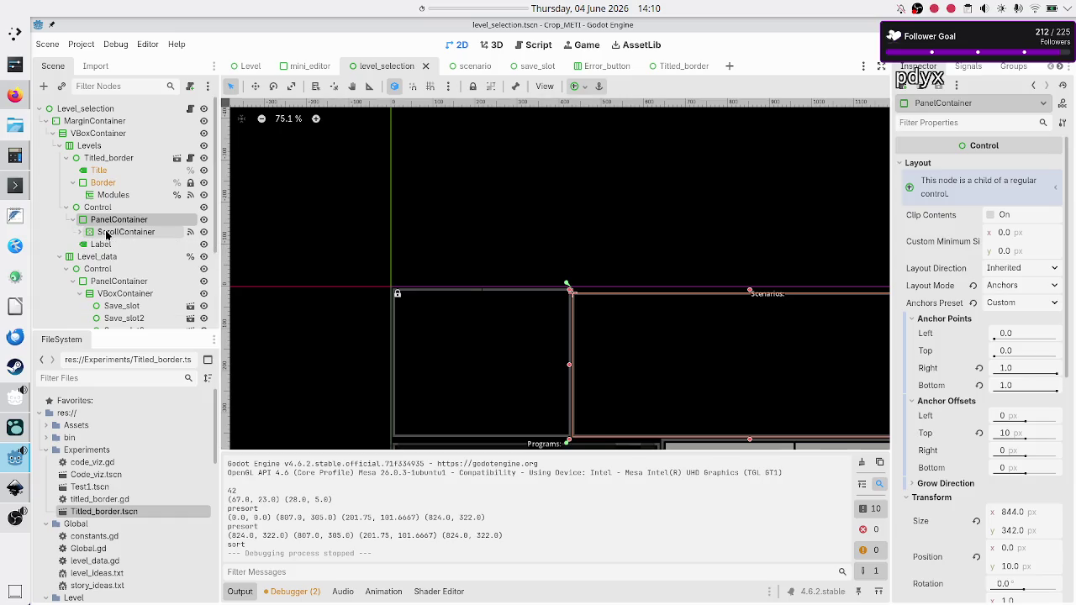
pyautogui.click(106, 233)
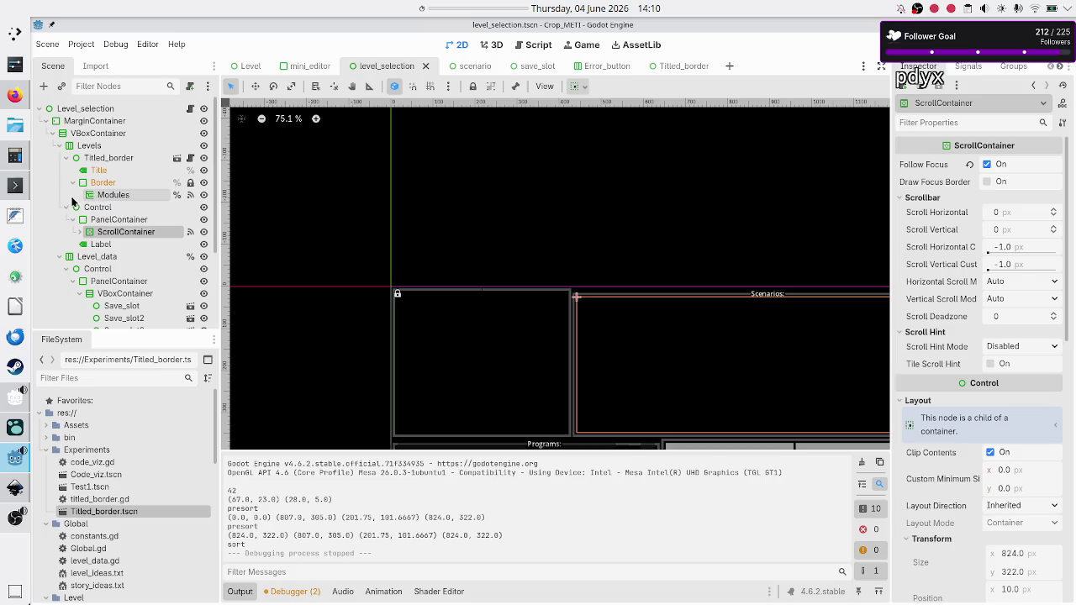
pyautogui.click(65, 158)
# Step: Instance Titled_border.tscn as a new child of the Levels container
pyautogui.click(83, 148)
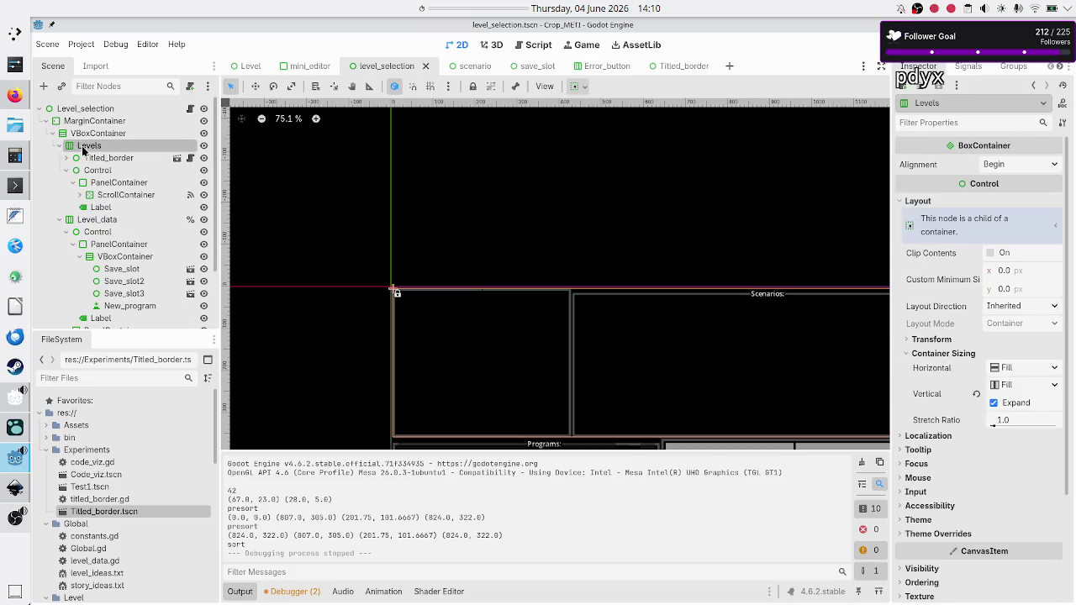
pyautogui.click(62, 86)
pyautogui.write('itled')
pyautogui.press('Return')
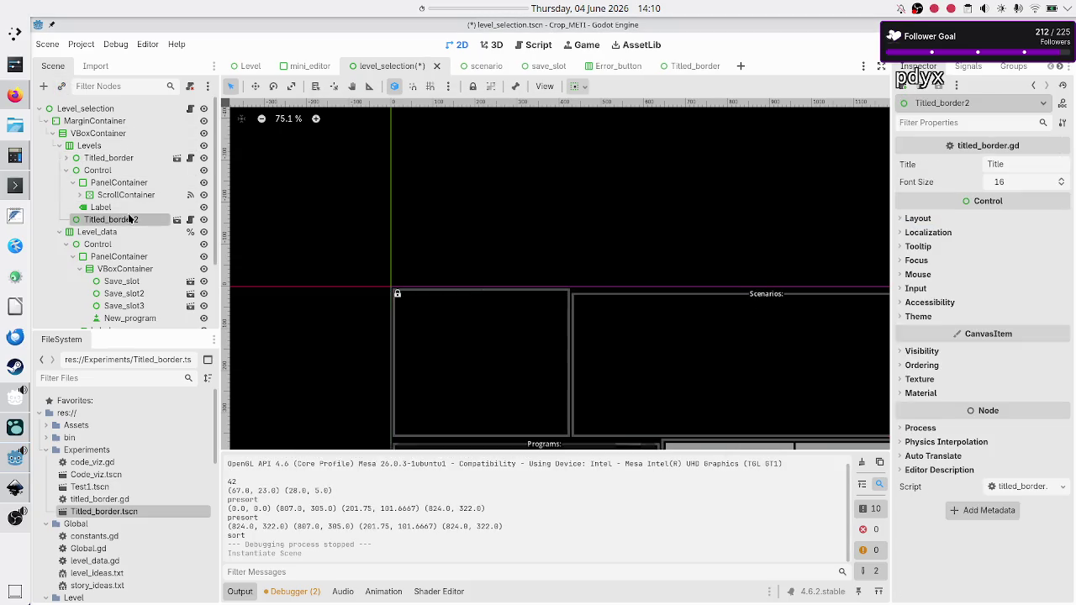
# Step: Make Titled_border2's children editable, reparent ScrollContainer into its Border, and select the old Control branch
pyautogui.click(121, 195)
pyautogui.rightClick(107, 222)
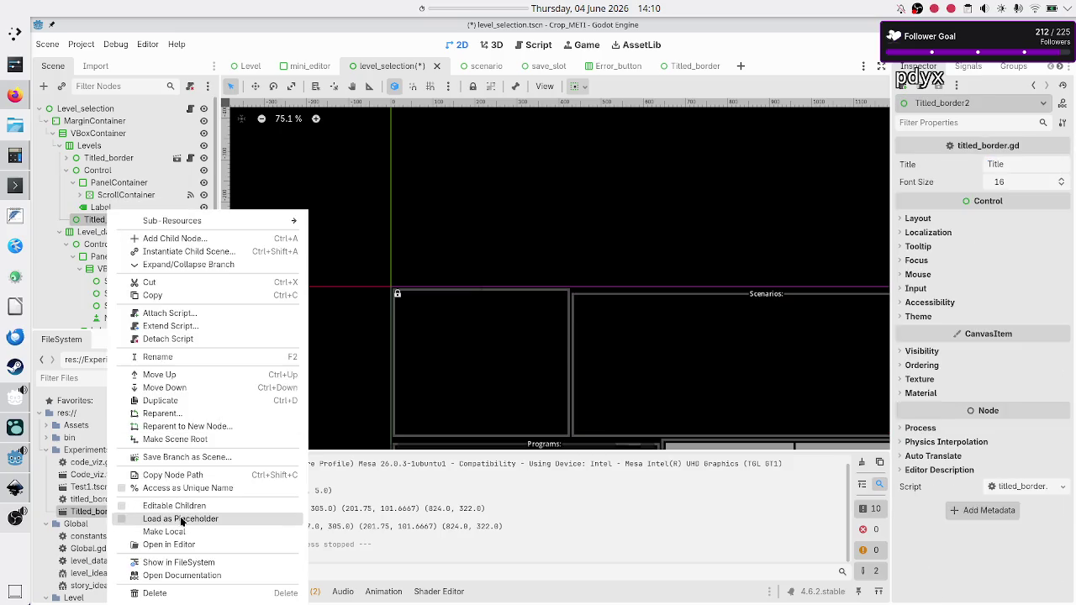
pyautogui.click(179, 506)
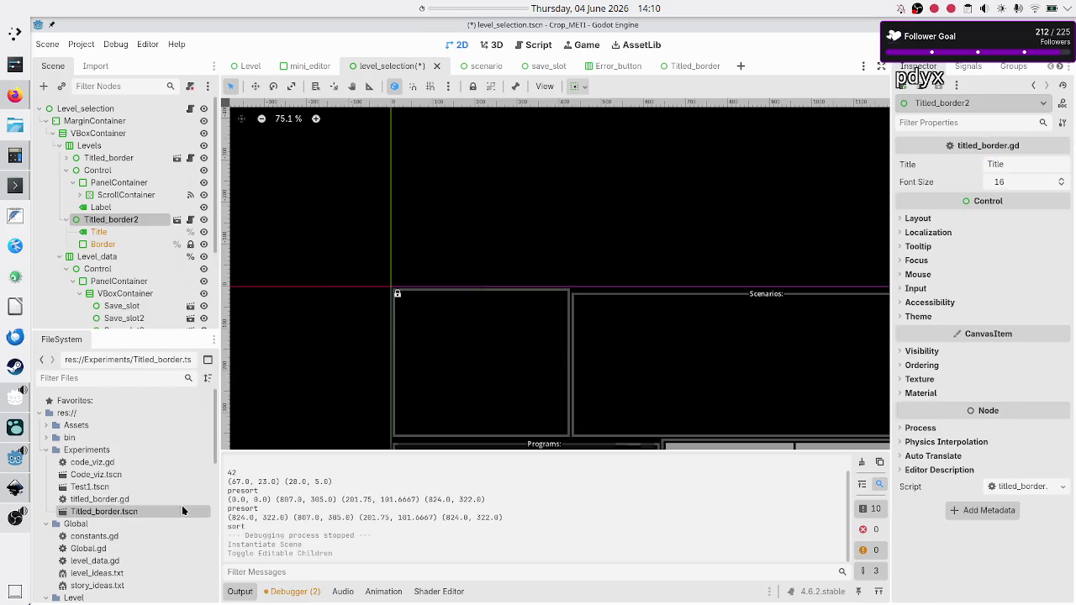
pyautogui.click(126, 196)
pyautogui.moveTo(108, 196); pyautogui.dragTo(109, 245)
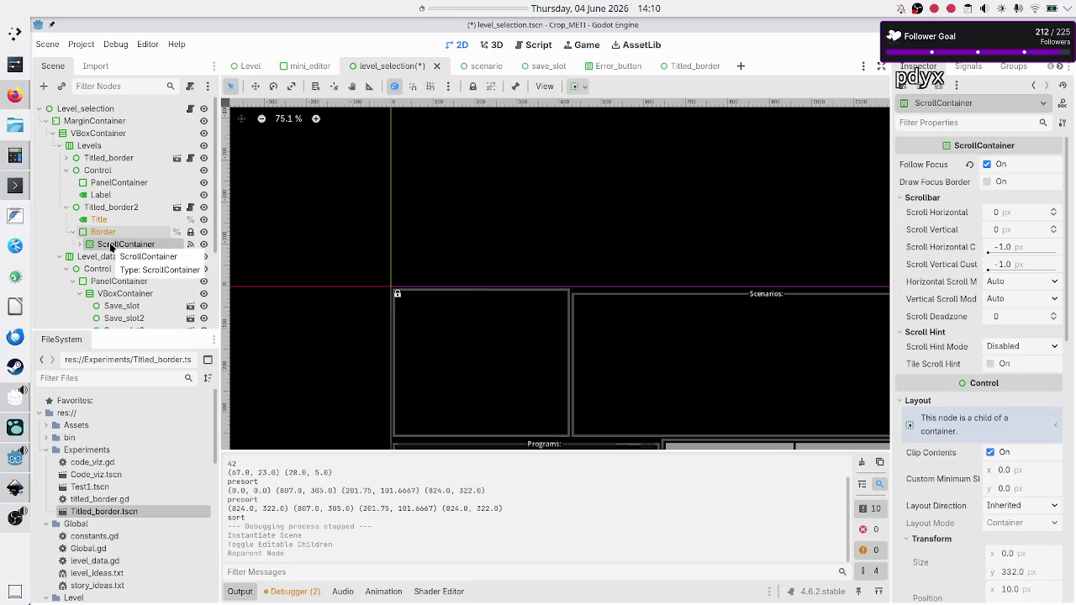
pyautogui.click(100, 171)
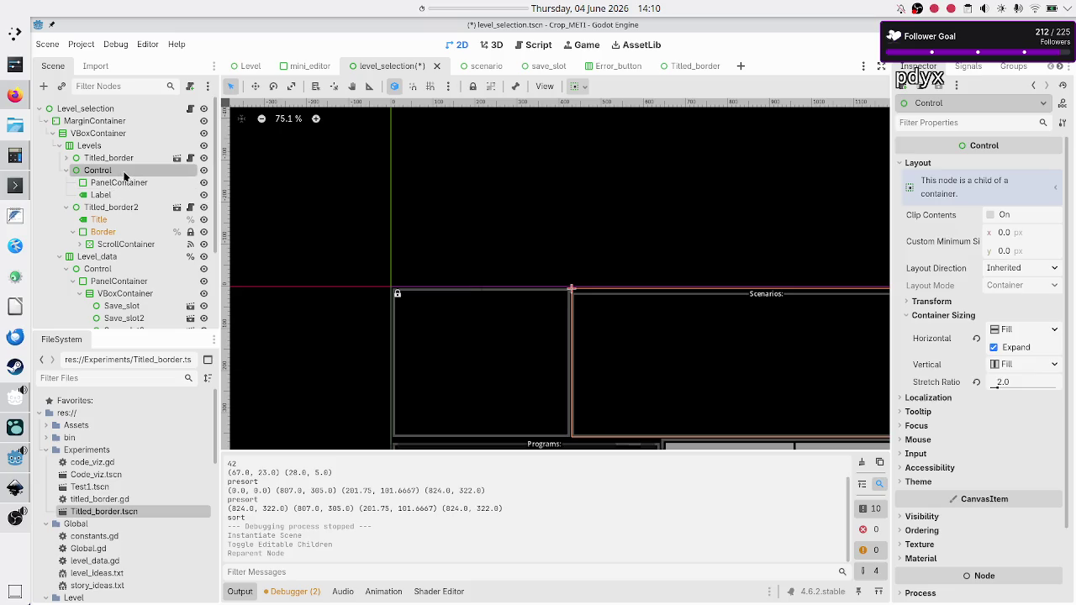
pyautogui.keyDown('shift'); pyautogui.click(114, 193); pyautogui.keyUp('shift')
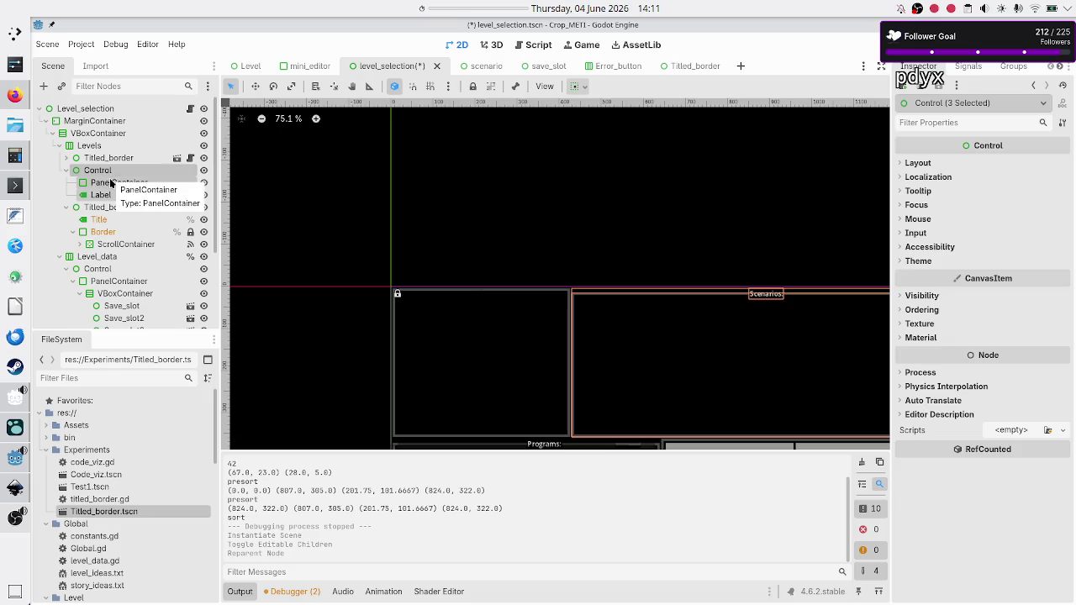
# Step: Delete the old Control node together with its PanelContainer and Label
pyautogui.rightClick(110, 182)
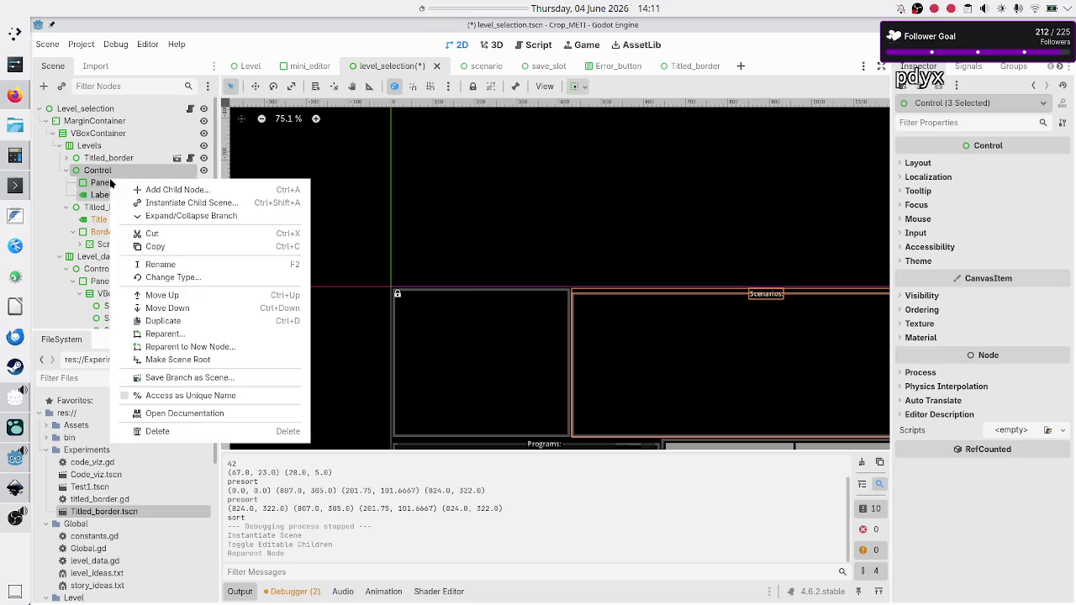
pyautogui.click(172, 428)
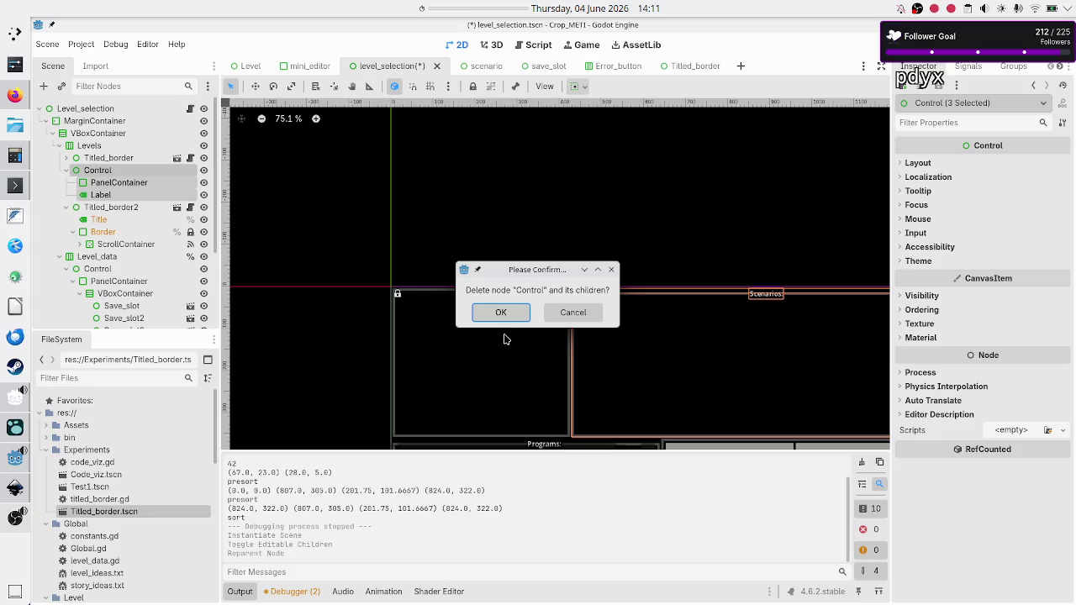
pyautogui.click(501, 313)
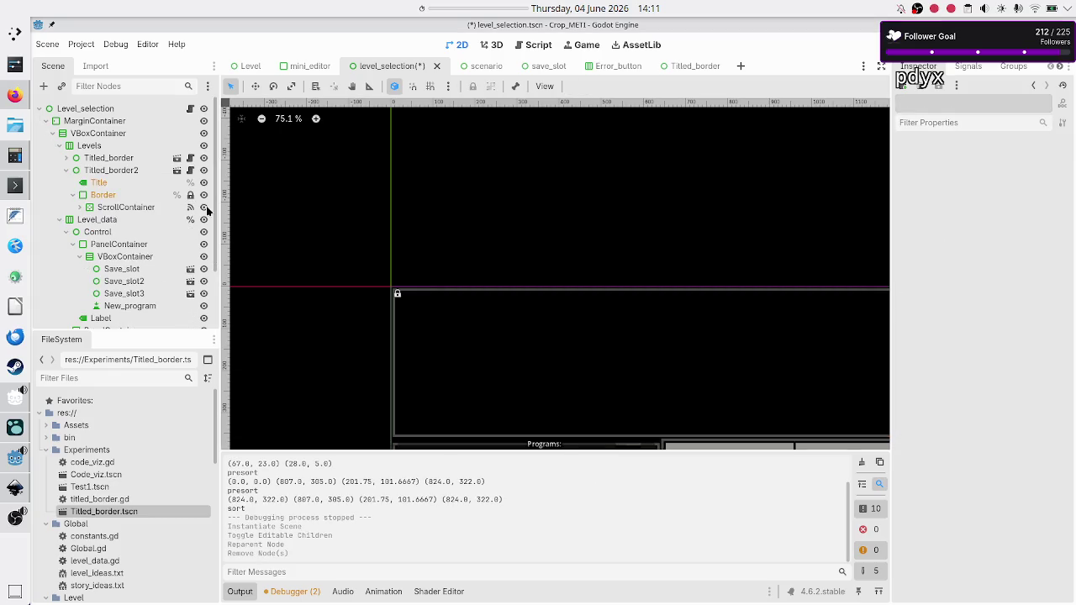
# Step: Set Titled_border2's Title property to 'Scenarios' and check its ScrollContainer
pyautogui.click(110, 170)
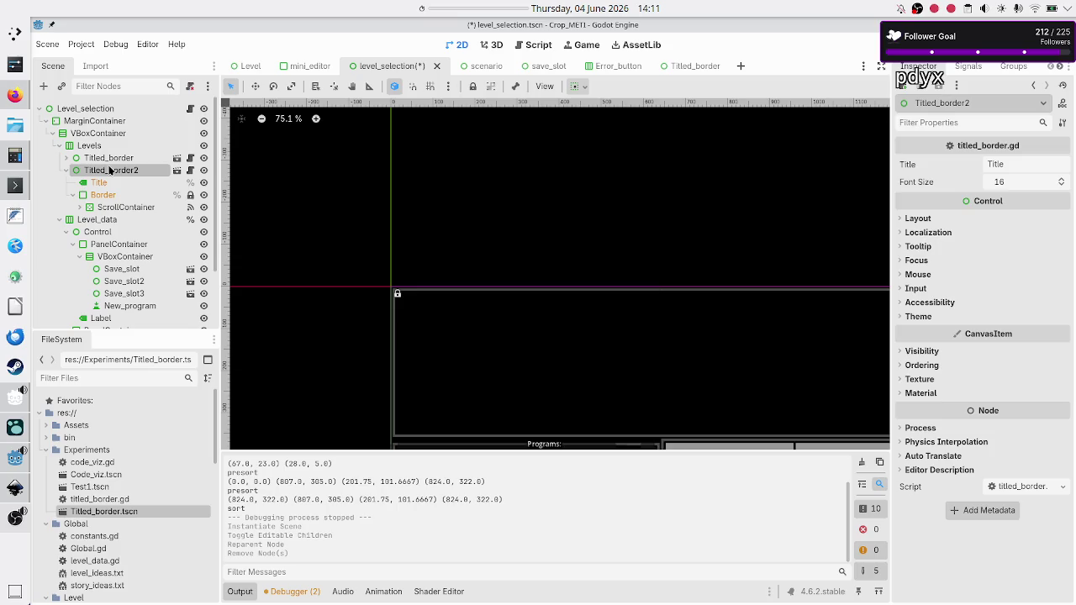
pyautogui.click(1015, 160)
pyautogui.write('Sce')
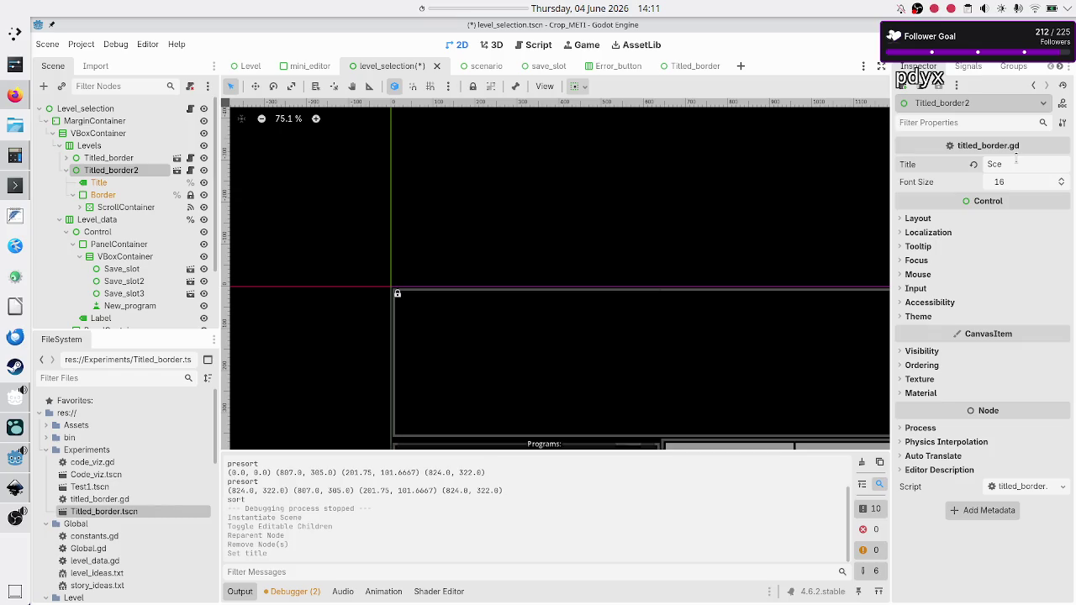
pyautogui.write('narios')
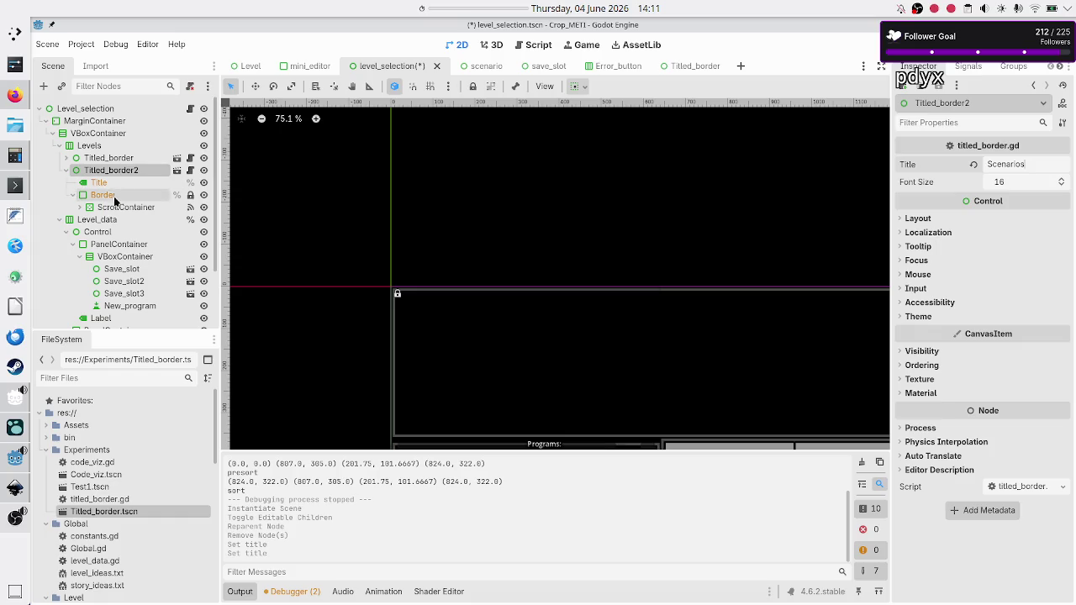
pyautogui.click(116, 209)
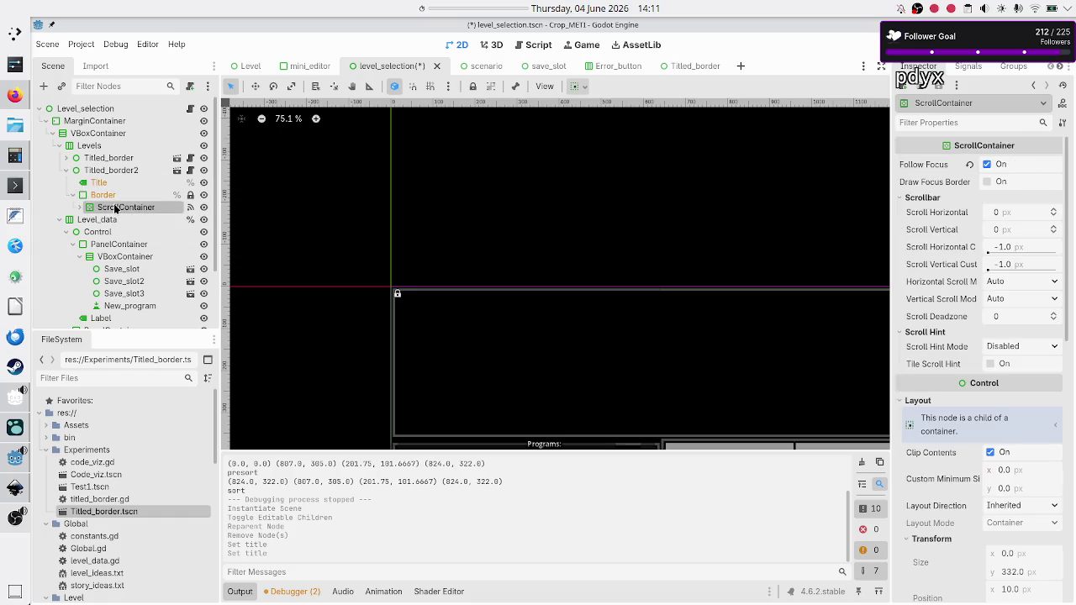
# Step: After a test run, tick Horizontal Expand under Container Sizing for Titled_border2
pyautogui.press('F6')
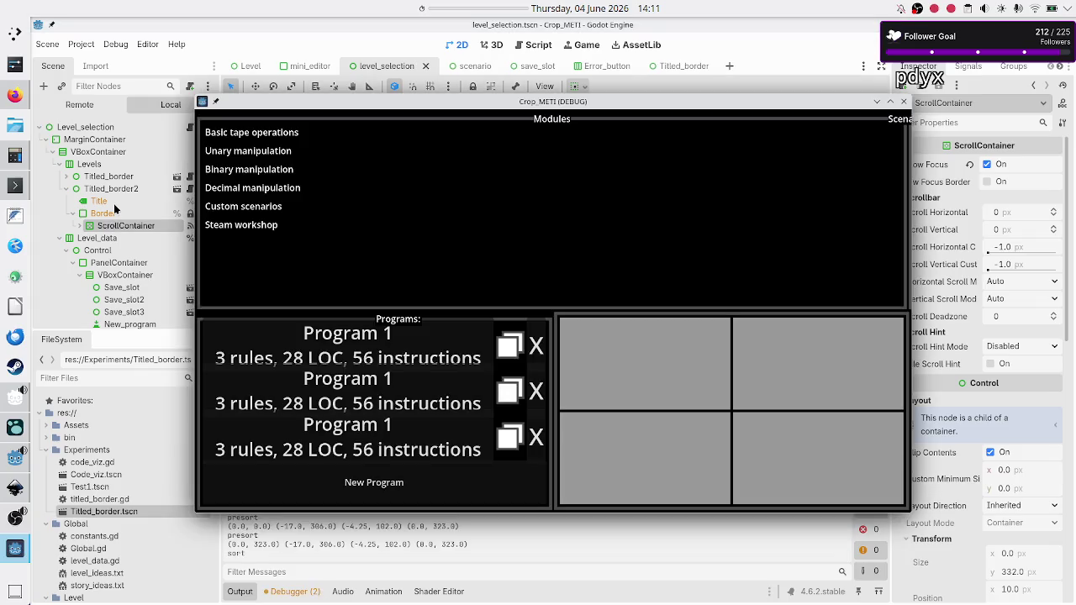
pyautogui.click(905, 102)
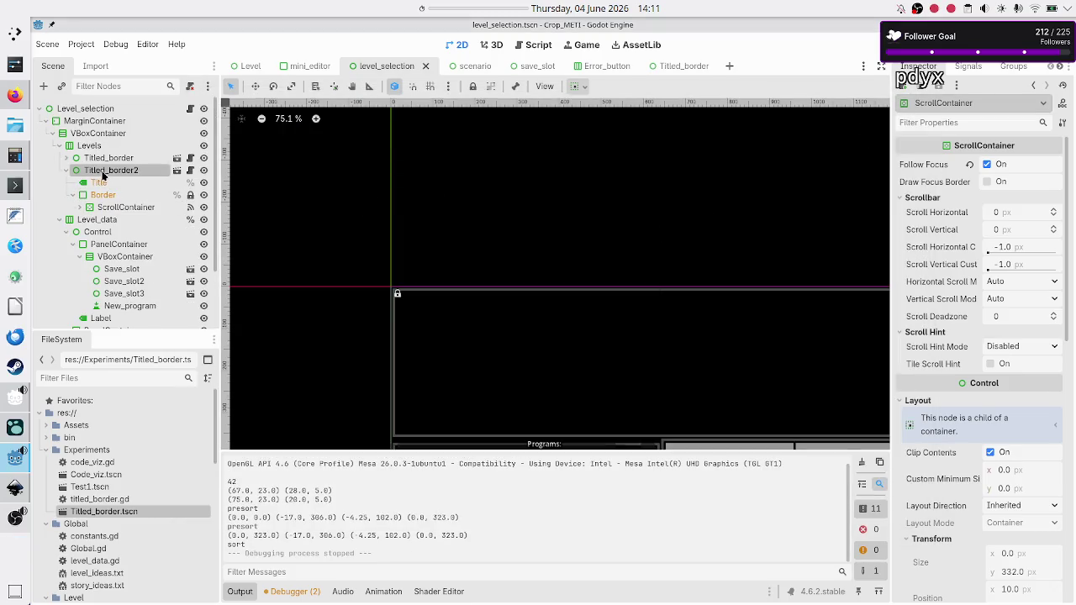
pyautogui.click(102, 172)
pyautogui.click(941, 221)
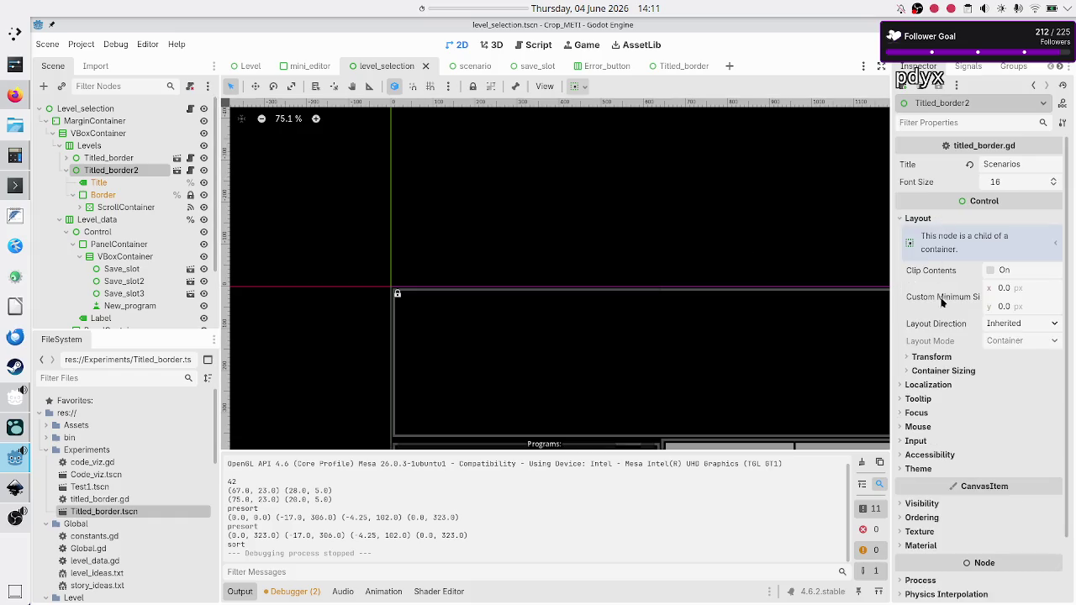
pyautogui.click(955, 371)
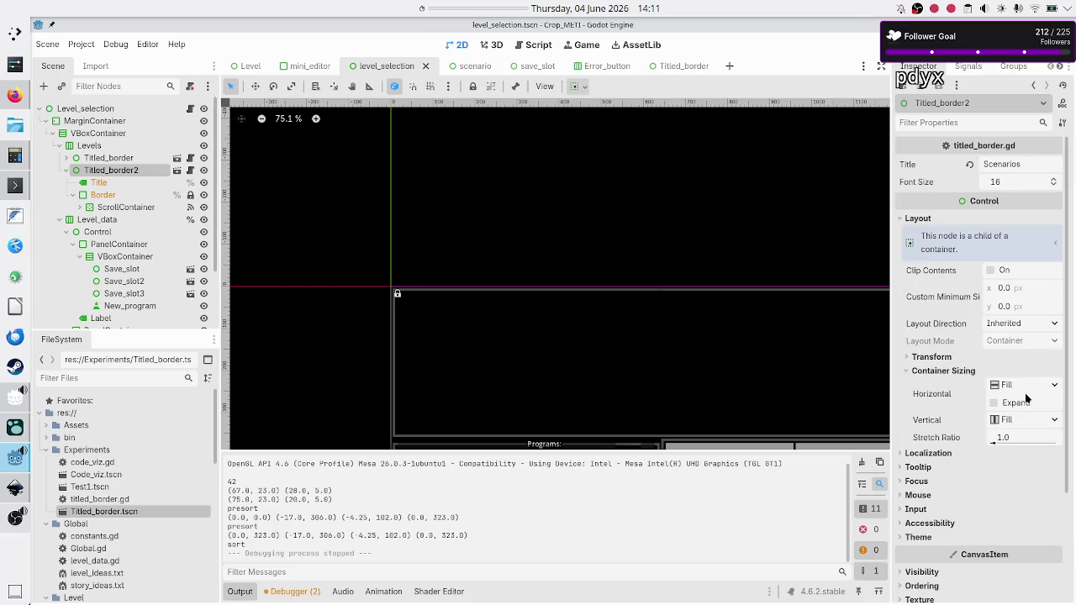
pyautogui.click(1019, 404)
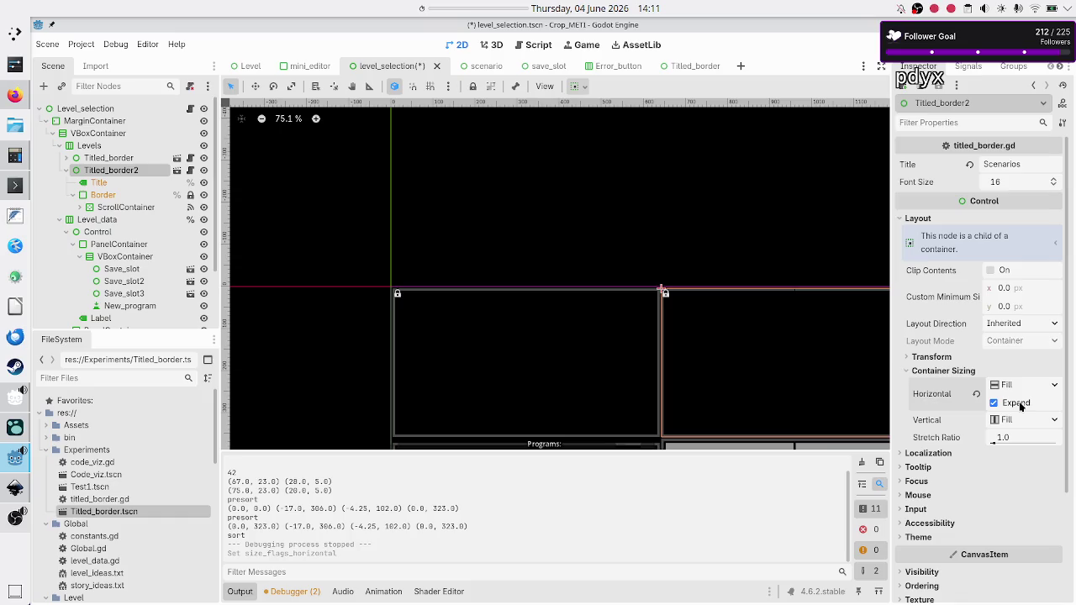
# Step: Rerun the game and pick Basic tape operations to check the Scenarios list
pyautogui.press('F5')
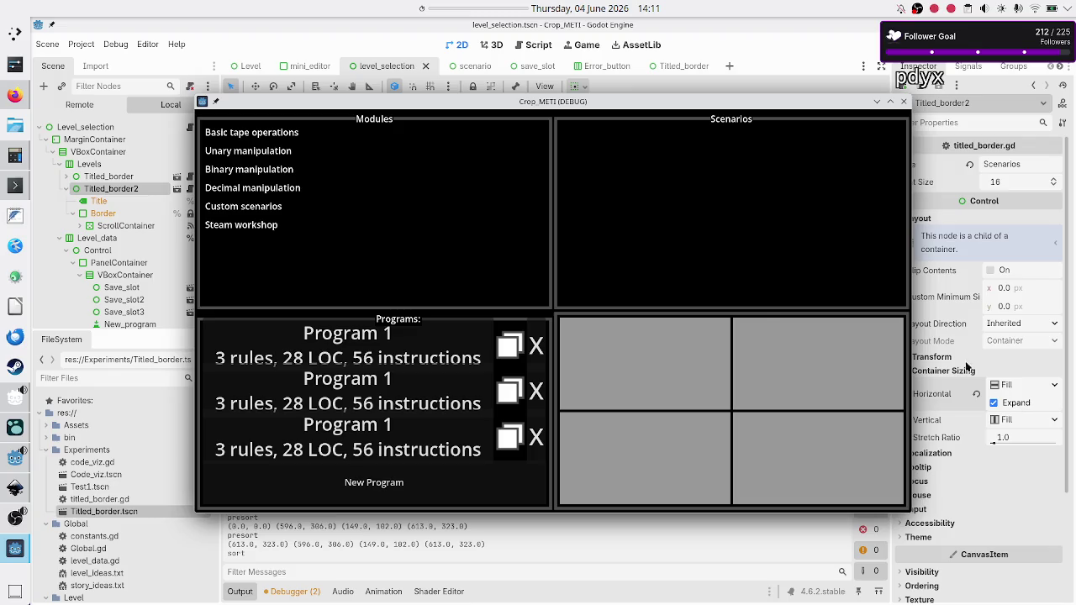
pyautogui.click(286, 134)
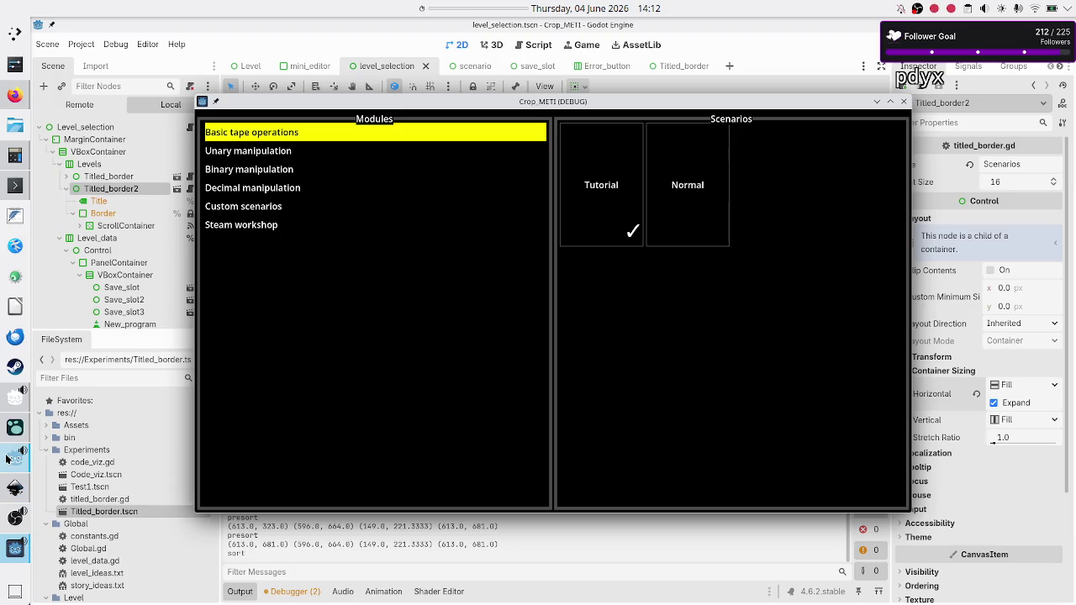
pyautogui.click(13, 98)
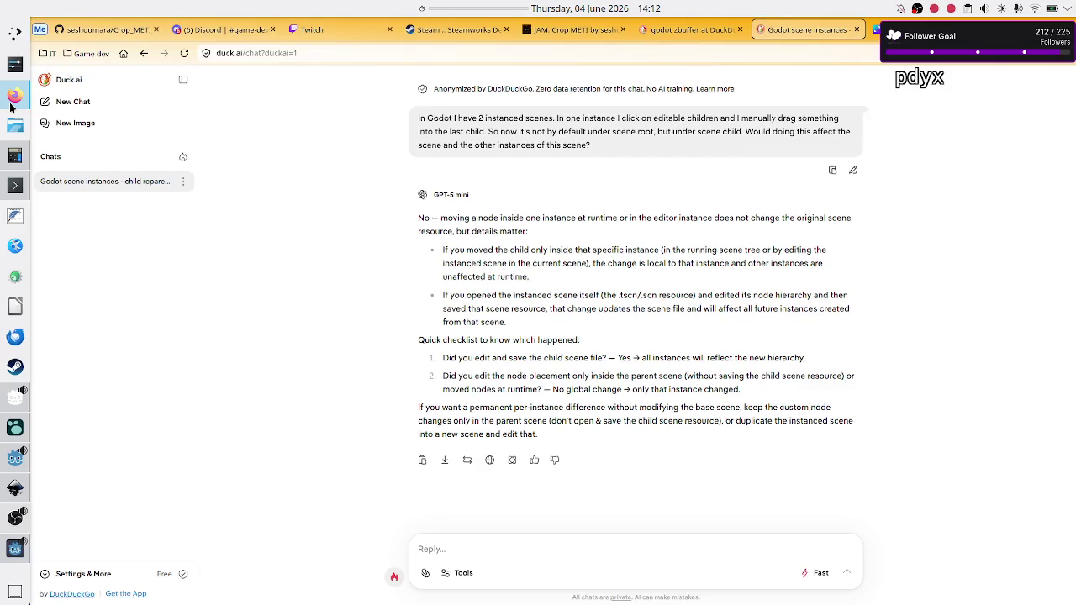
# Step: Sketch a box with a doubled top edge on blank whiteboard space and begin a 15 label
pyautogui.click(886, 29)
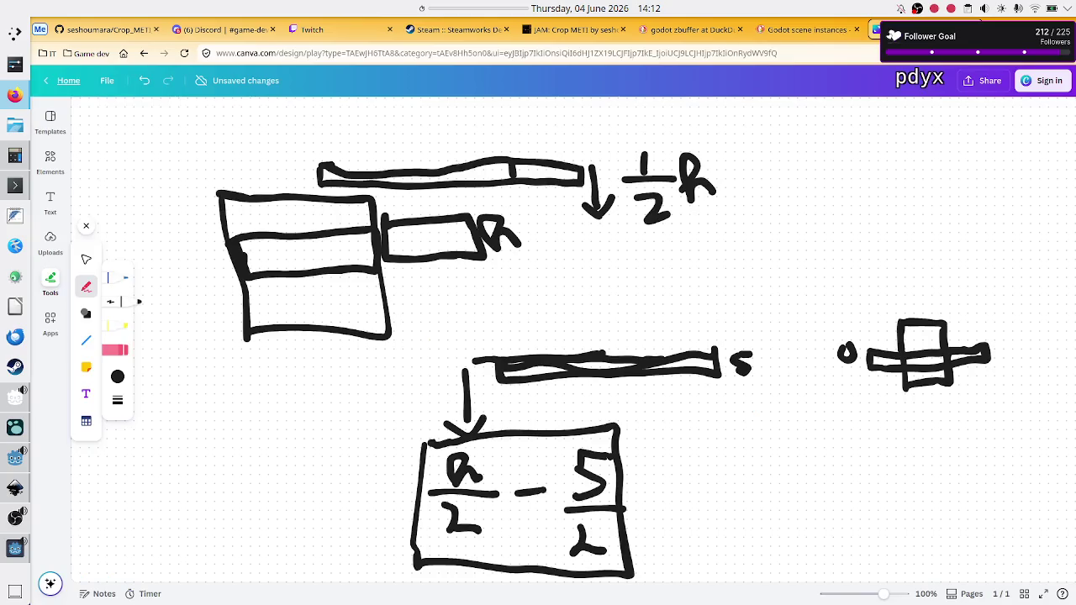
pyautogui.scroll(-3, 681, 417)
pyautogui.scroll(-3, 681, 414)
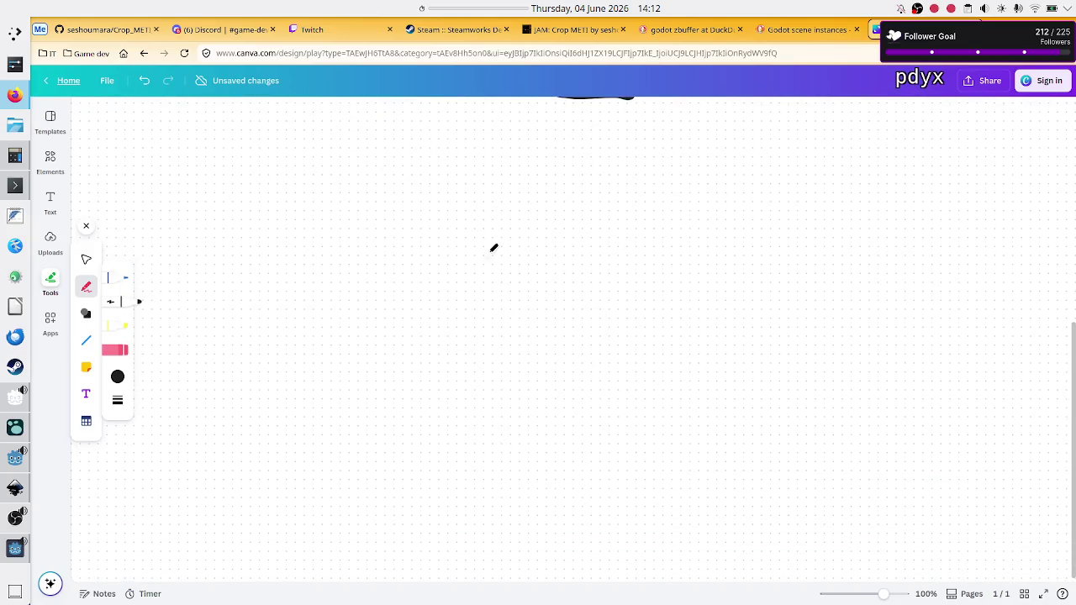
pyautogui.moveTo(314, 199)
pyautogui.mouseDown()
pyautogui.moveTo(330, 391)
pyautogui.moveTo(604, 392)
pyautogui.moveTo(596, 169)
pyautogui.moveTo(313, 195)
pyautogui.mouseUp()
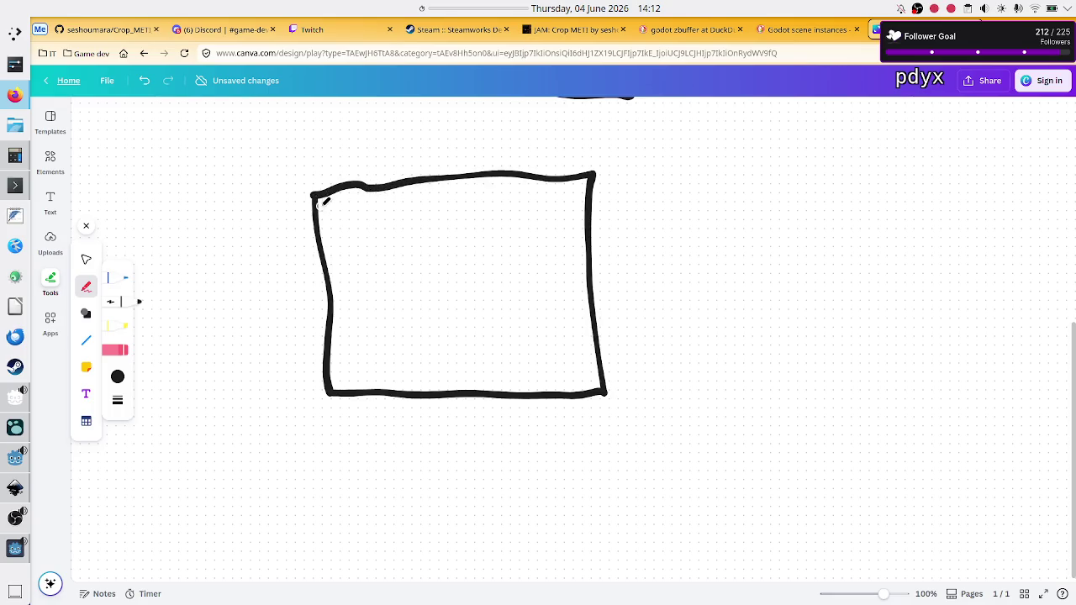
pyautogui.moveTo(323, 199)
pyautogui.mouseDown()
pyautogui.moveTo(572, 184)
pyautogui.moveTo(559, 196)
pyautogui.moveTo(585, 197)
pyautogui.moveTo(603, 178)
pyautogui.moveTo(619, 196)
pyautogui.moveTo(604, 201)
pyautogui.moveTo(624, 174)
pyautogui.mouseUp()
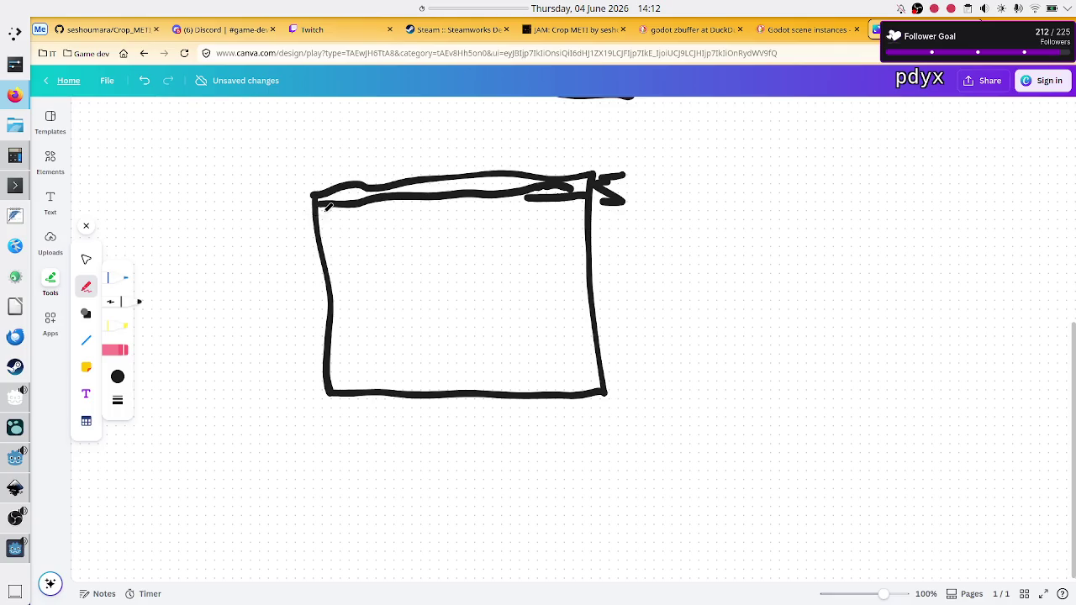
pyautogui.moveTo(321, 212); pyautogui.dragTo(336, 213)
pyautogui.hotkey('ctrl', 'z')
pyautogui.moveTo(457, 198)
pyautogui.mouseDown()
pyautogui.moveTo(458, 217)
pyautogui.moveTo(472, 210)
pyautogui.moveTo(486, 221)
pyautogui.moveTo(500, 200)
pyautogui.mouseUp()
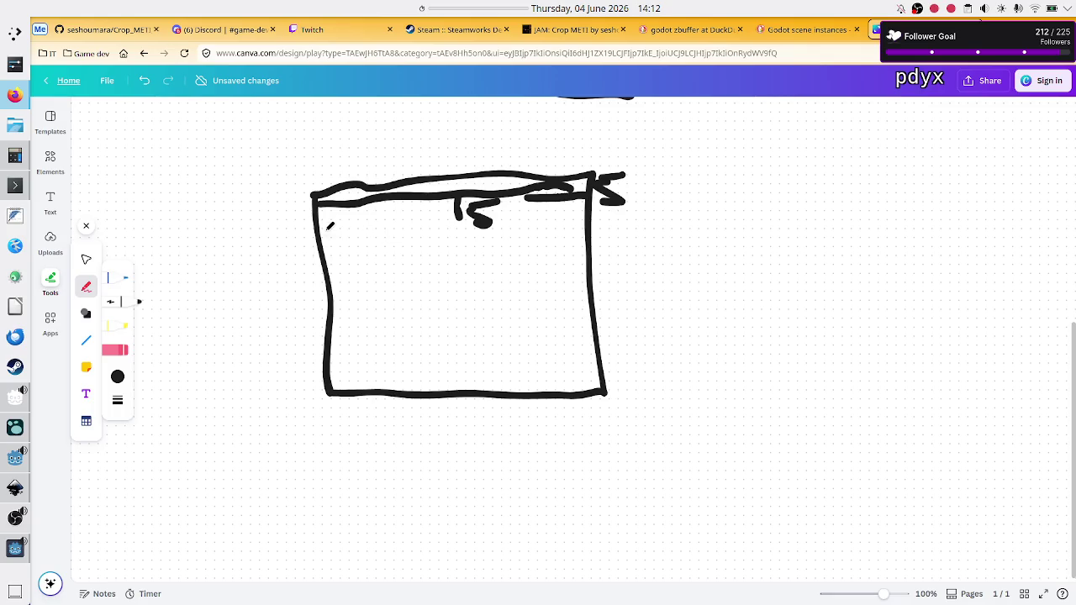
# Step: Draw a small title box straddling the top edge, with lines joining its bottom edge
pyautogui.moveTo(320, 229); pyautogui.dragTo(359, 229)
pyautogui.moveTo(410, 152)
pyautogui.mouseDown()
pyautogui.moveTo(417, 229)
pyautogui.moveTo(511, 232)
pyautogui.moveTo(504, 137)
pyautogui.moveTo(406, 153)
pyautogui.mouseUp()
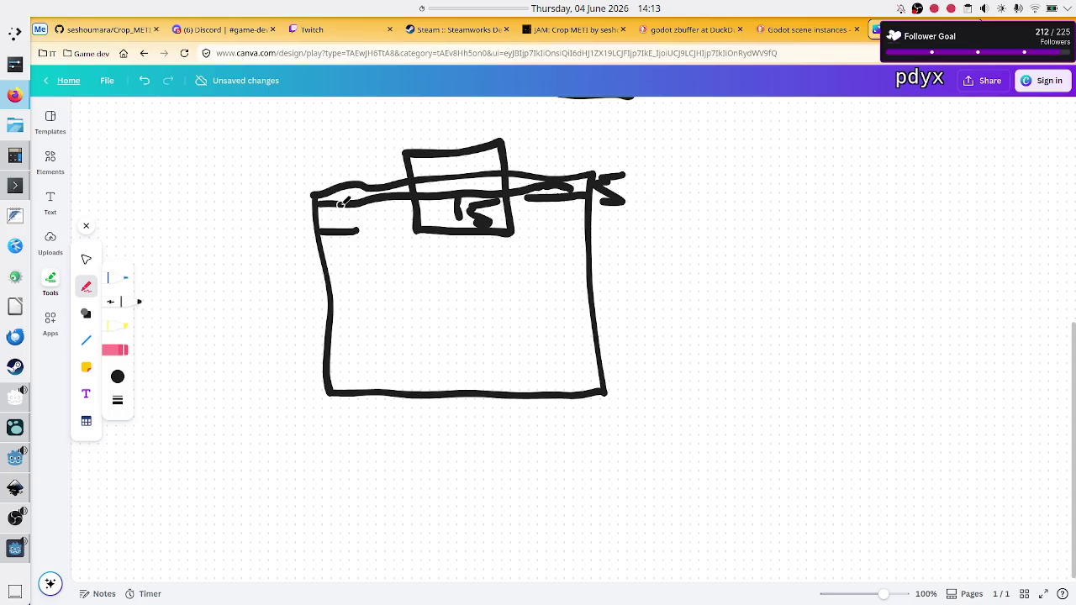
pyautogui.moveTo(323, 231); pyautogui.dragTo(396, 231)
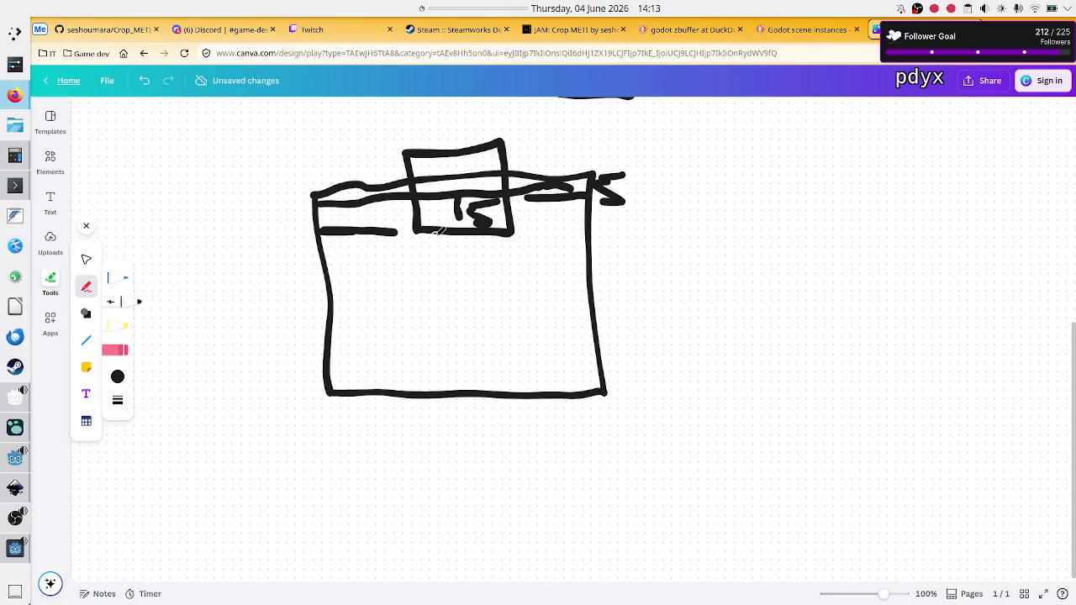
pyautogui.moveTo(418, 231); pyautogui.dragTo(383, 233)
pyautogui.moveTo(421, 236); pyautogui.dragTo(504, 234)
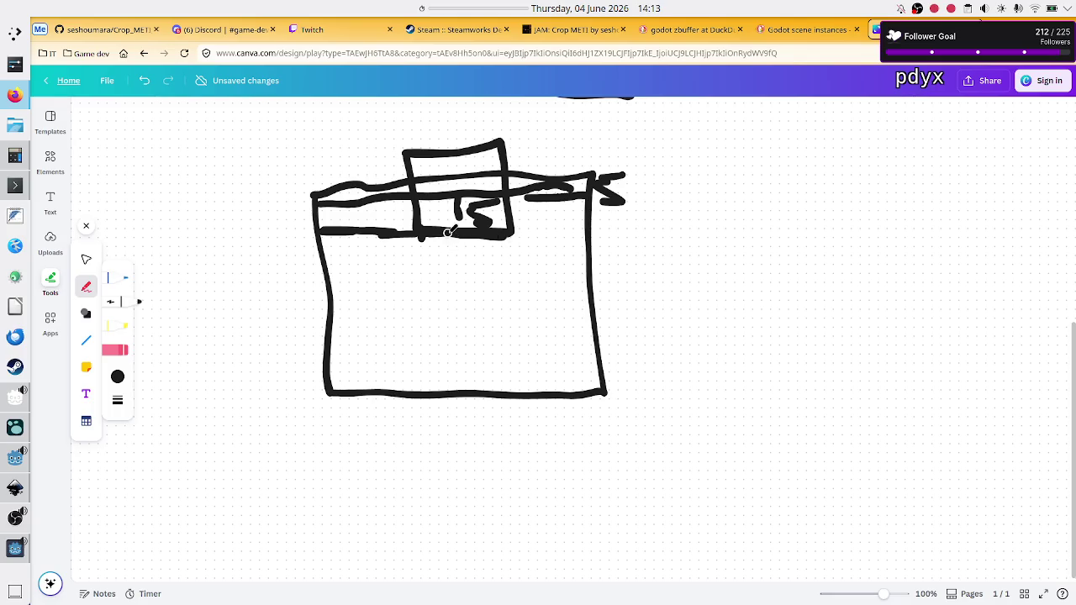
# Step: Write another 15 below the small title box and add a short line near the left edge
pyautogui.moveTo(452, 241); pyautogui.dragTo(453, 261)
pyautogui.moveTo(475, 246)
pyautogui.mouseDown()
pyautogui.moveTo(481, 258)
pyautogui.moveTo(470, 262)
pyautogui.moveTo(487, 244)
pyautogui.mouseUp()
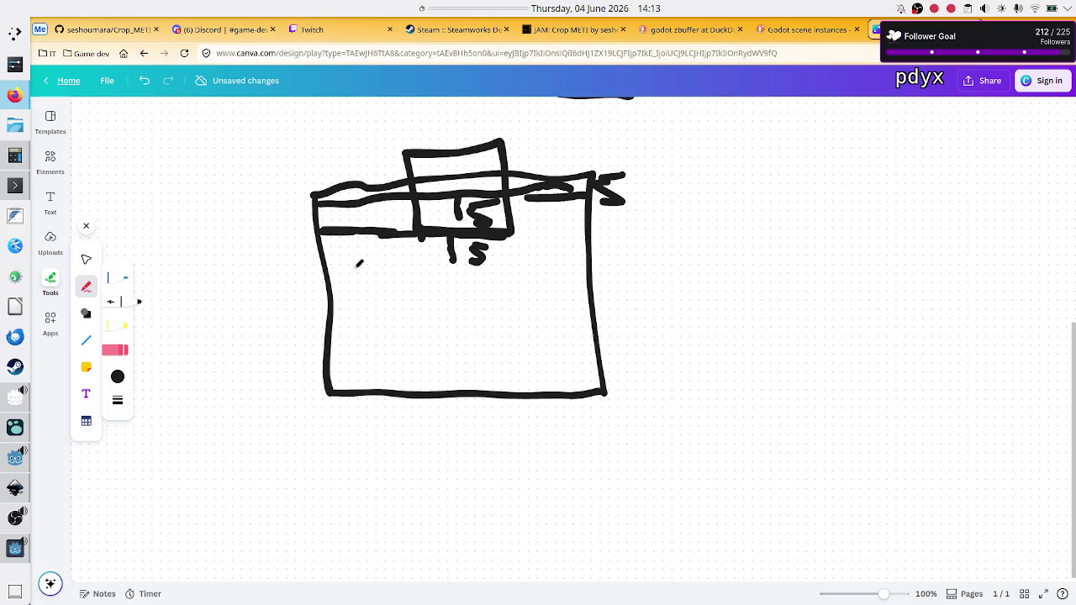
pyautogui.moveTo(325, 273); pyautogui.dragTo(353, 277)
pyautogui.moveTo(14, 505)
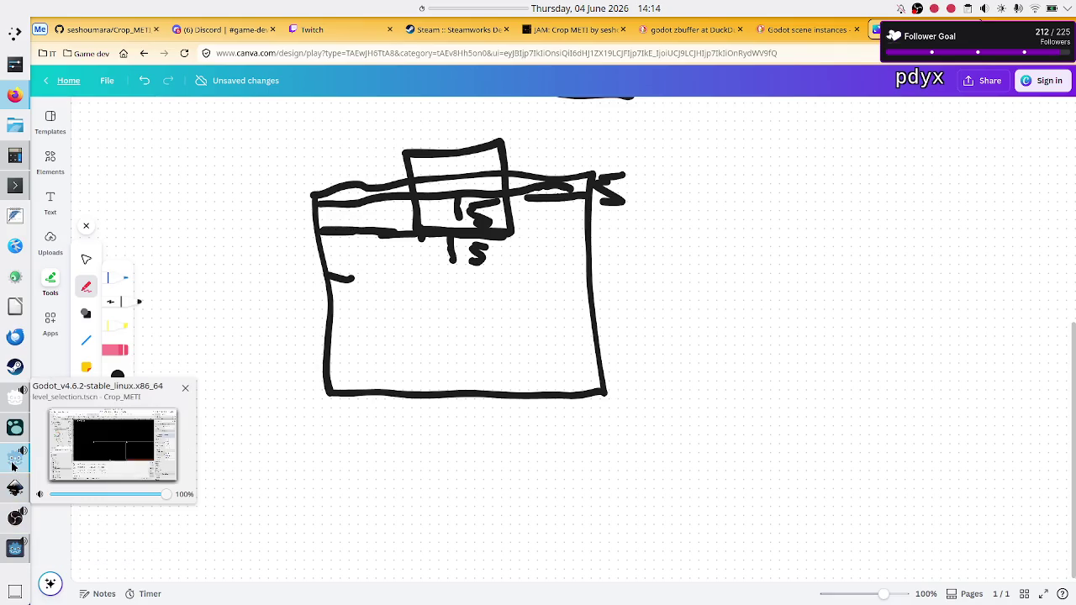
pyautogui.click(14, 463)
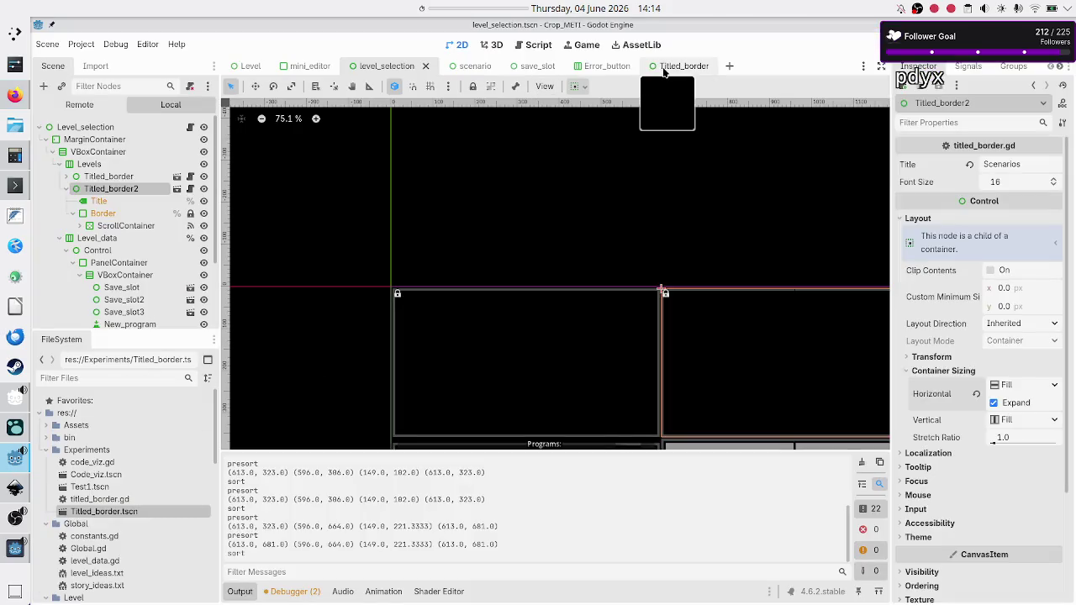
# Step: Open the Titled_border scene and scroll through it before returning to the whiteboard sketch
pyautogui.click(664, 69)
pyautogui.scroll(-7, 430, 232)
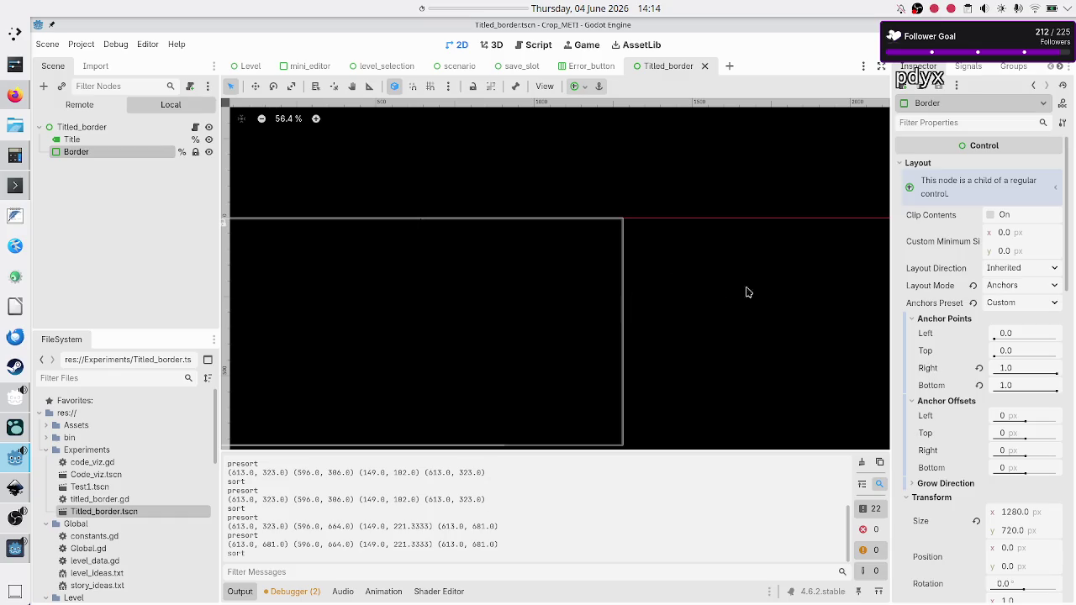
pyautogui.scroll(-3, 937, 389)
pyautogui.scroll(-15, 937, 389)
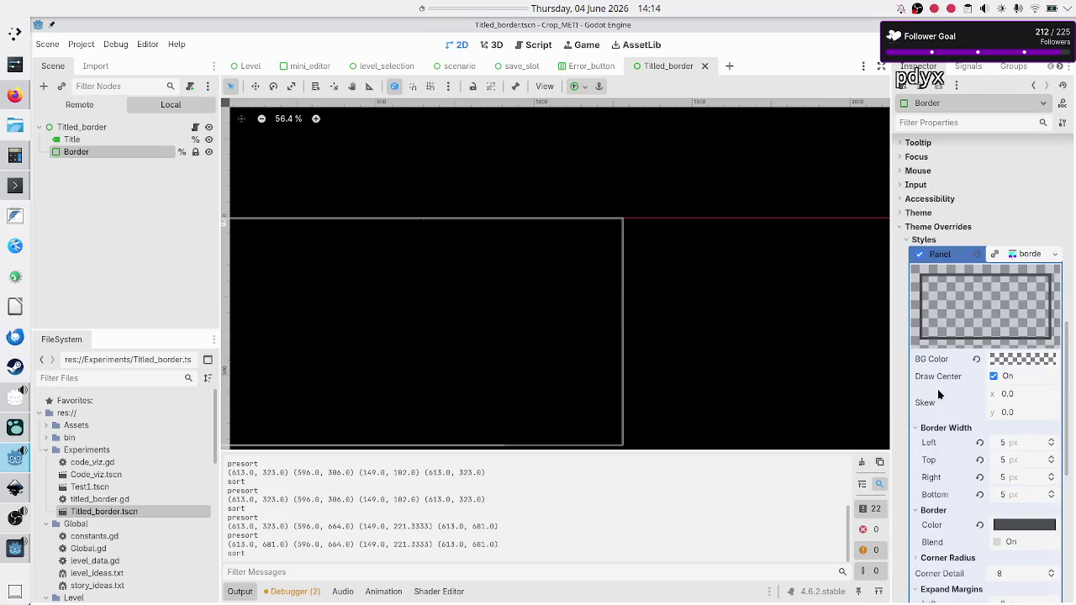
pyautogui.scroll(-2, 939, 395)
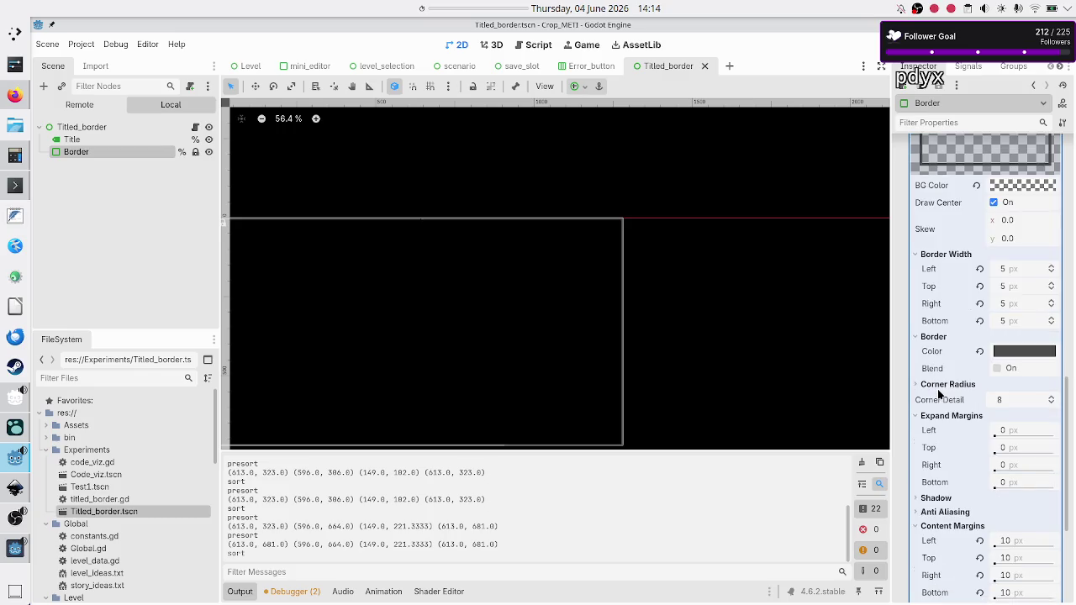
pyautogui.scroll(-3, 939, 395)
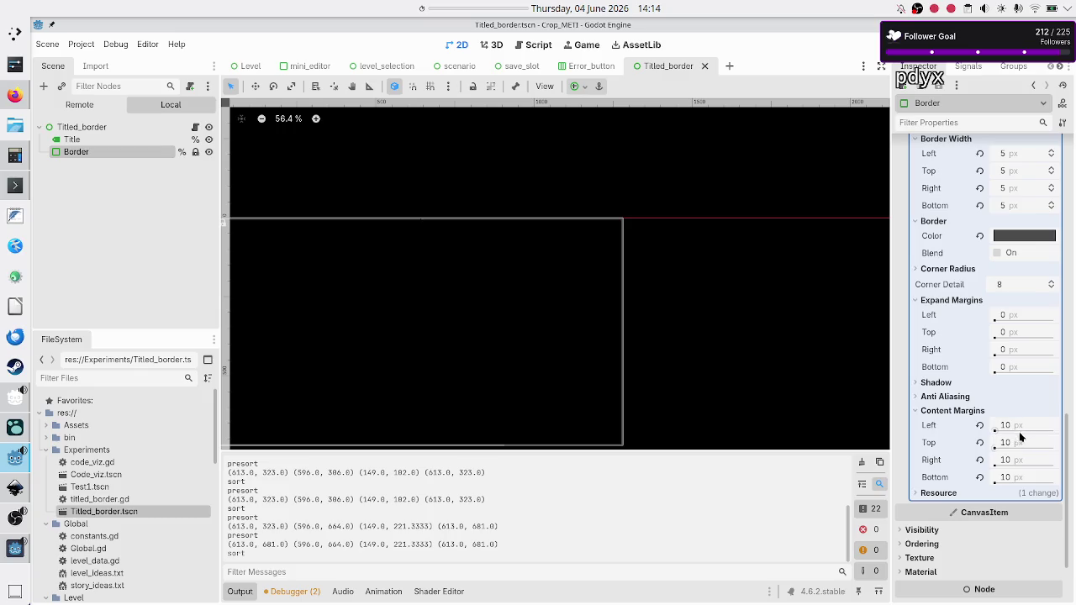
pyautogui.hotkey('alt', 'Tab')
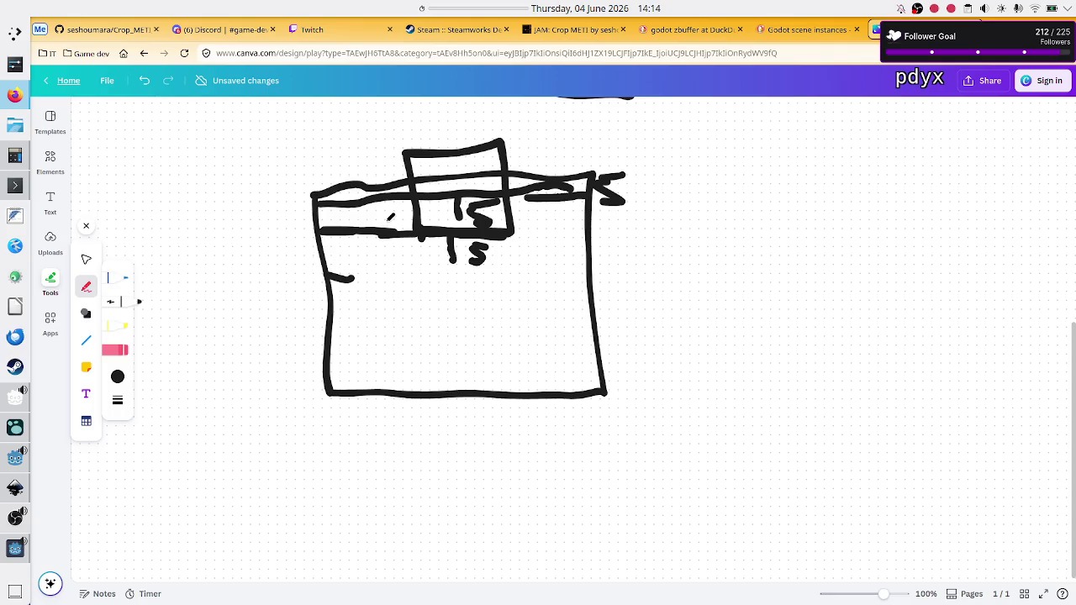
# Step: Redraw a short stroke on the sketch's title bar, then reset Border's top content margin to -1
pyautogui.moveTo(383, 200); pyautogui.dragTo(381, 262)
pyautogui.hotkey('ctrl', 'z')
pyautogui.hotkey('ctrl', 'z')
pyautogui.moveTo(367, 199); pyautogui.dragTo(399, 192)
pyautogui.hotkey('alt', 'Tab')
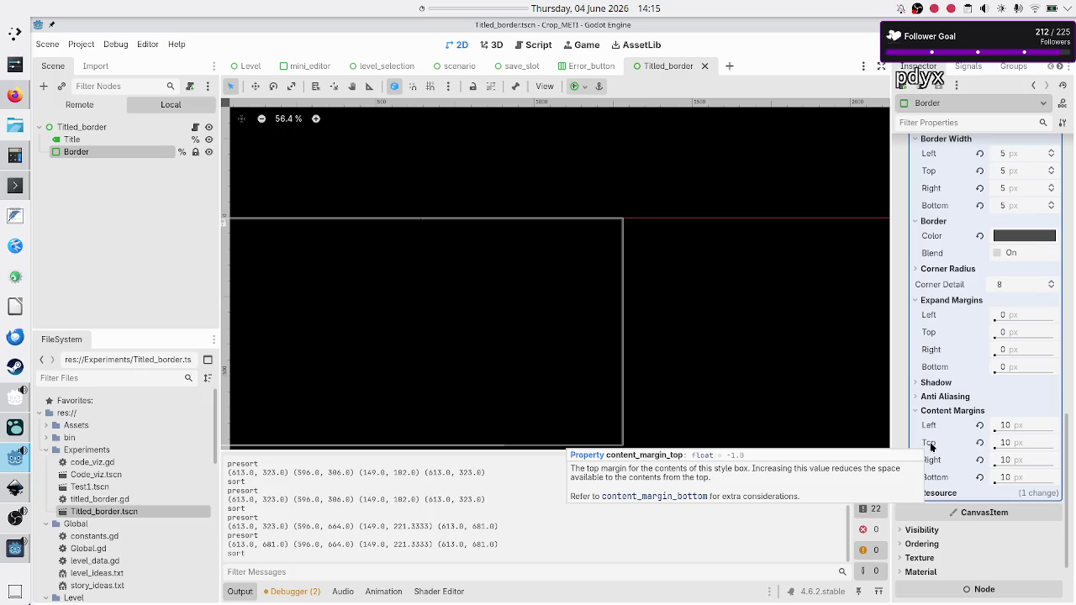
pyautogui.click(980, 443)
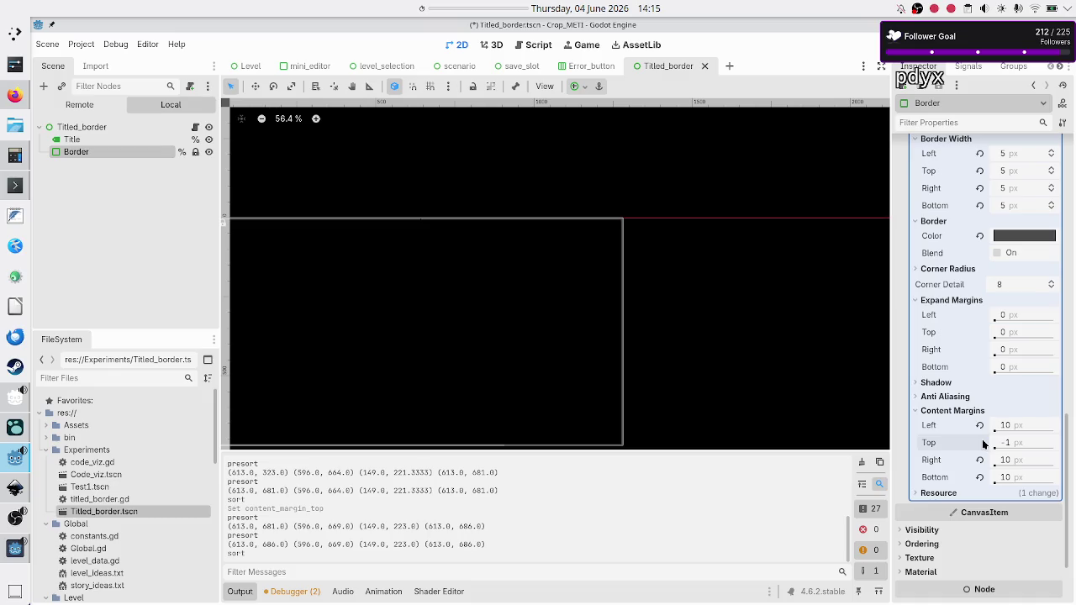
# Step: Open titled_border.gd and place the cursor on the panel_style get_theme_stylebox line
pyautogui.click(196, 127)
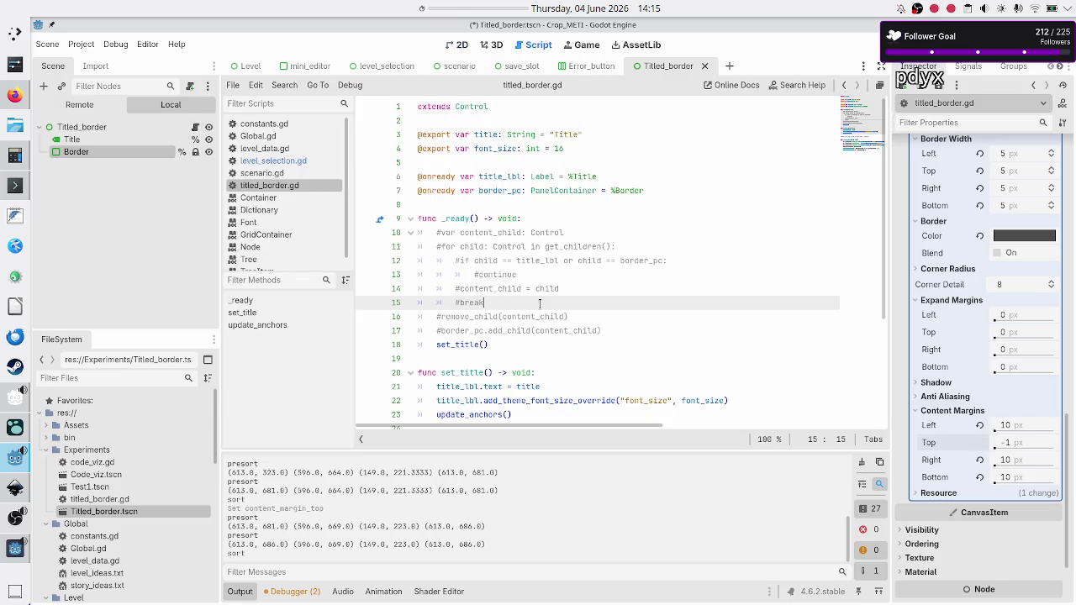
pyautogui.scroll(-4, 539, 302)
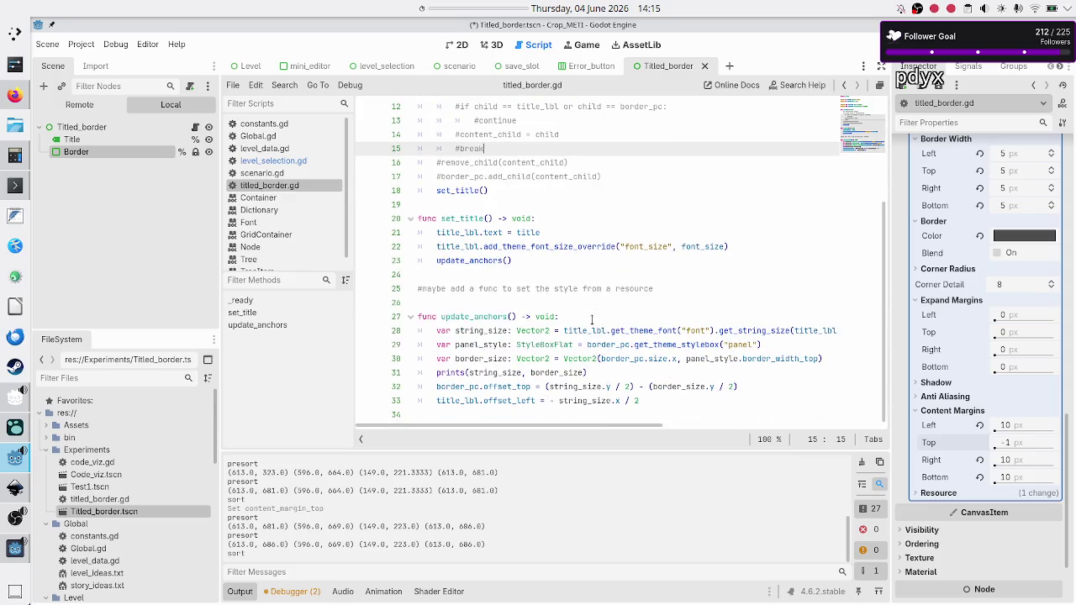
pyautogui.click(496, 340)
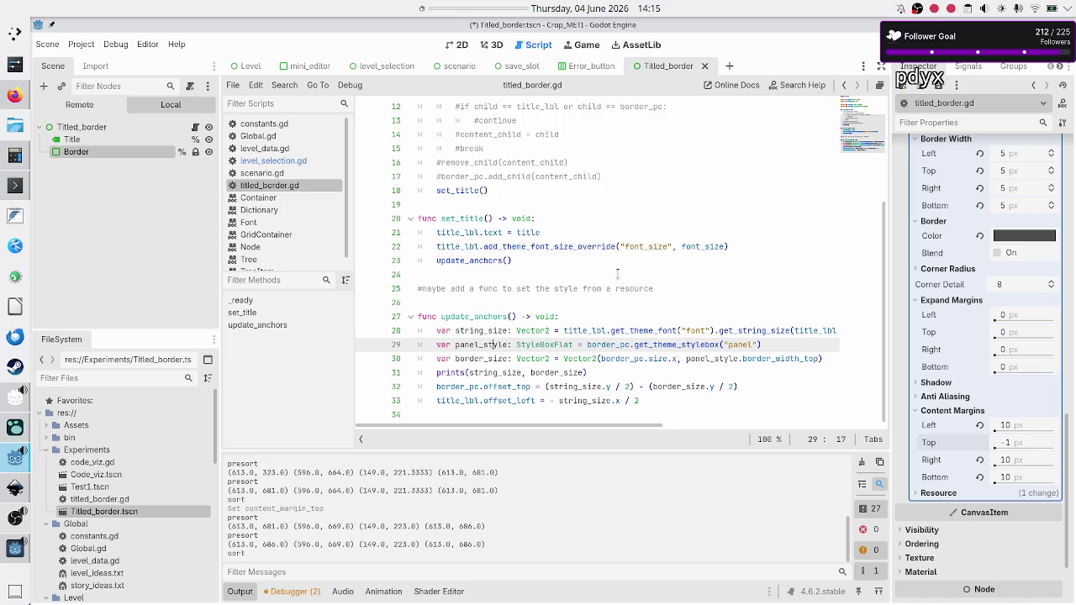
pyautogui.press('Left')
pyautogui.press('Left')
pyautogui.press('Left')
pyautogui.press('Right')
pyautogui.press('Right')
pyautogui.press('Right')
pyautogui.press('Right')
pyautogui.press('Right')
pyautogui.press('Right')
pyautogui.press('Right')
pyautogui.press('Right')
pyautogui.press('Right')
pyautogui.press('Left')
pyautogui.press('Left')
pyautogui.press('Left')
pyautogui.hotkey('shift', 'Right')
pyautogui.hotkey('shift', 'Right')
pyautogui.hotkey('shift', 'Right')
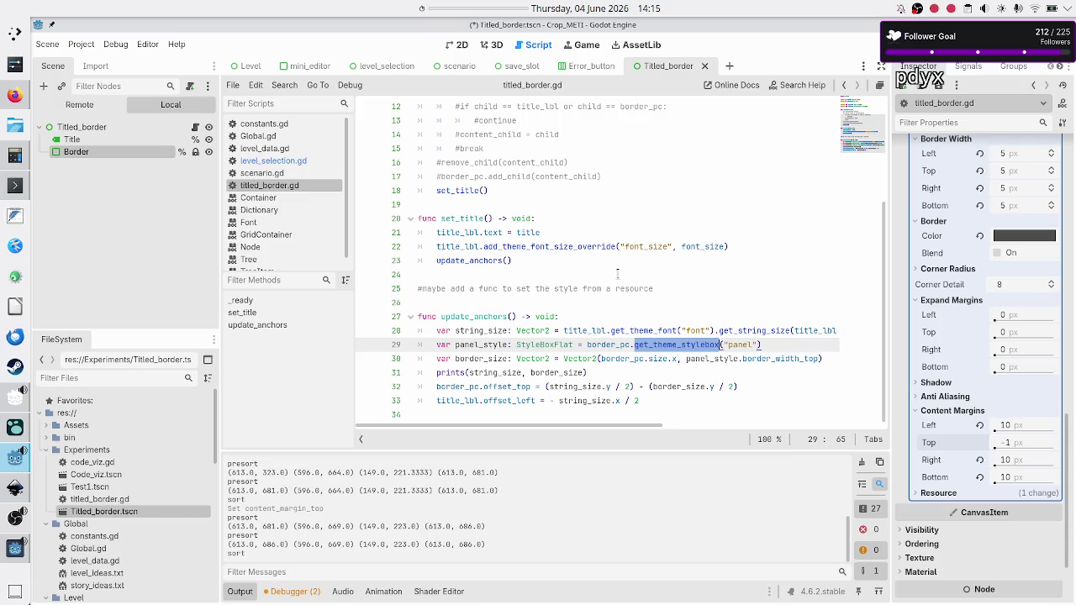
pyautogui.press('Right')
pyautogui.press('Right')
pyautogui.press('Right')
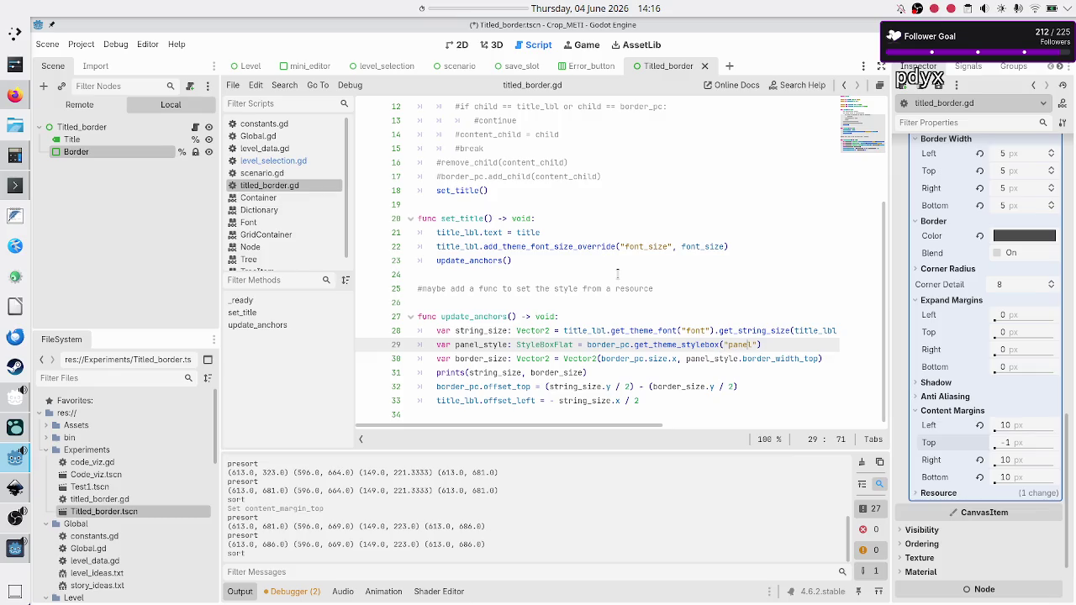
# Step: Add a new line reading 'panel_style.content_margin_top' below the stylebox line using autocomplete
pyautogui.press('Right')
pyautogui.press('Left')
pyautogui.press('Return')
pyautogui.write('panel_')
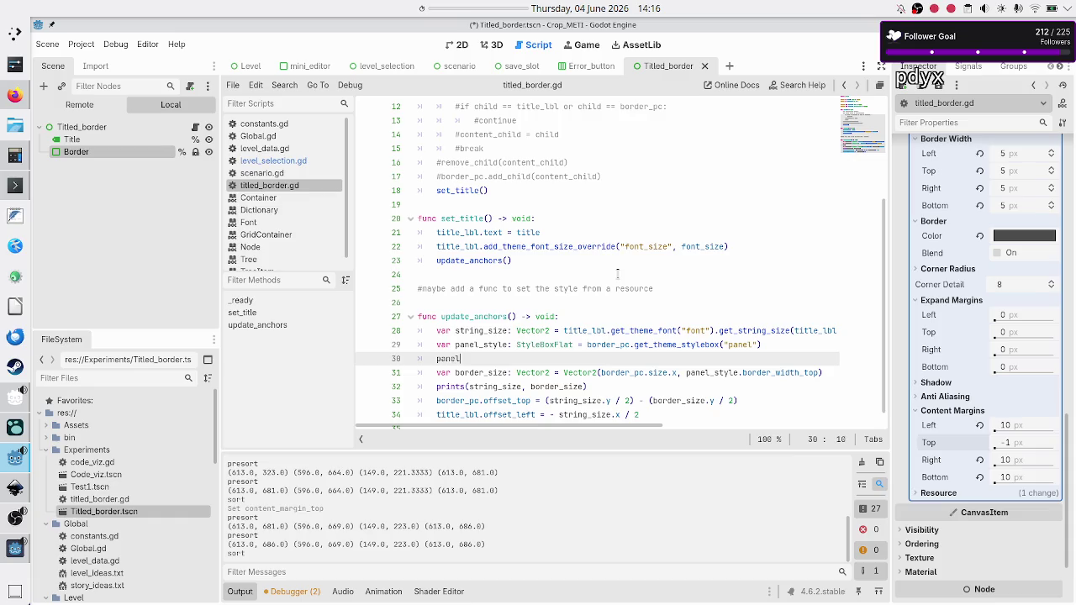
pyautogui.press('Return')
pyautogui.write('content')
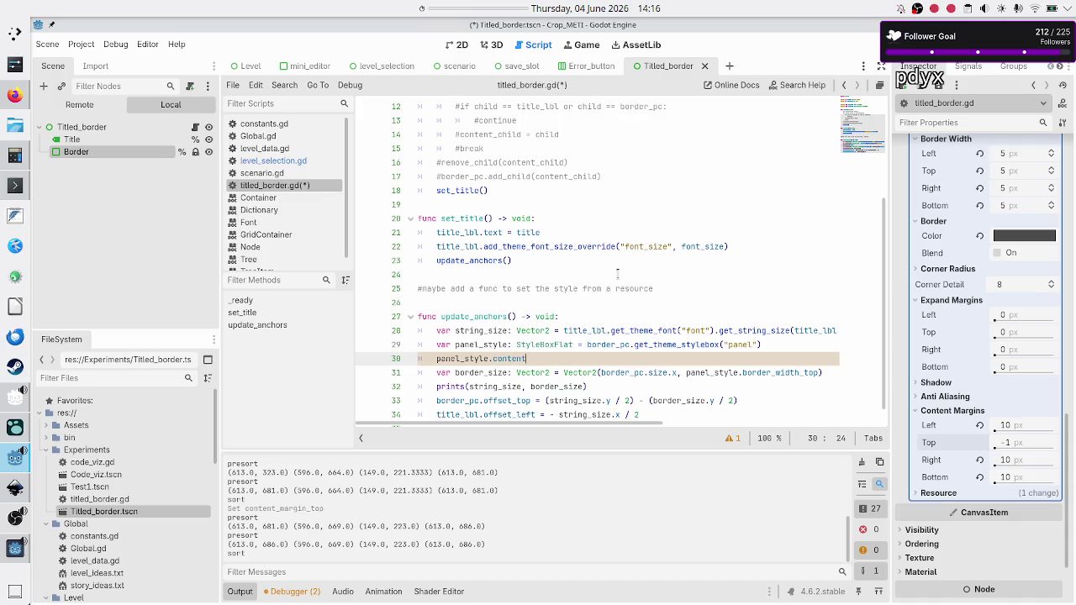
pyautogui.write('_margin')
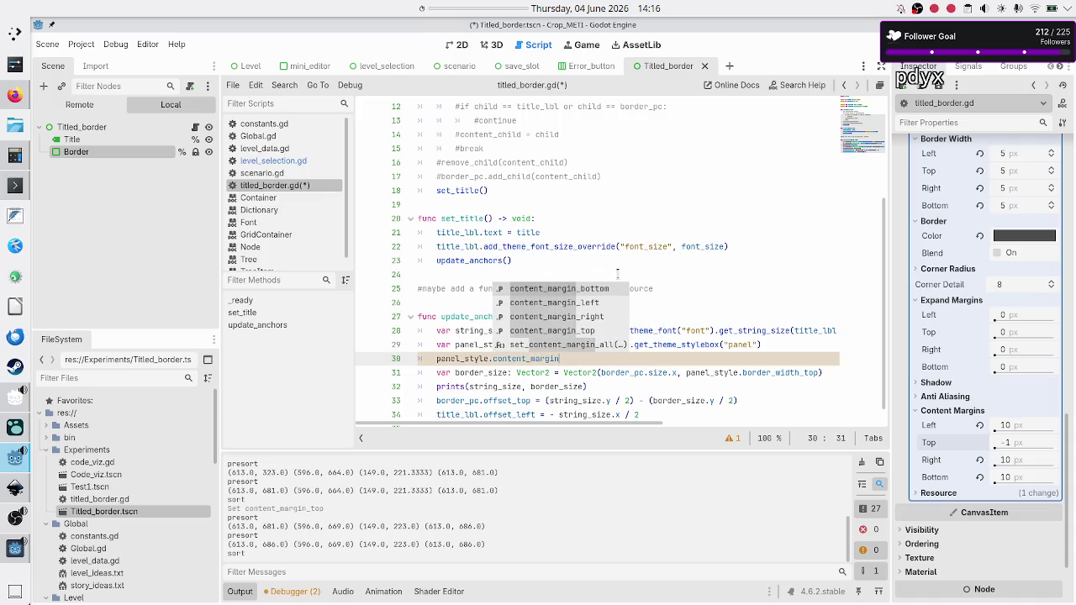
pyautogui.press('Escape')
pyautogui.write('_t')
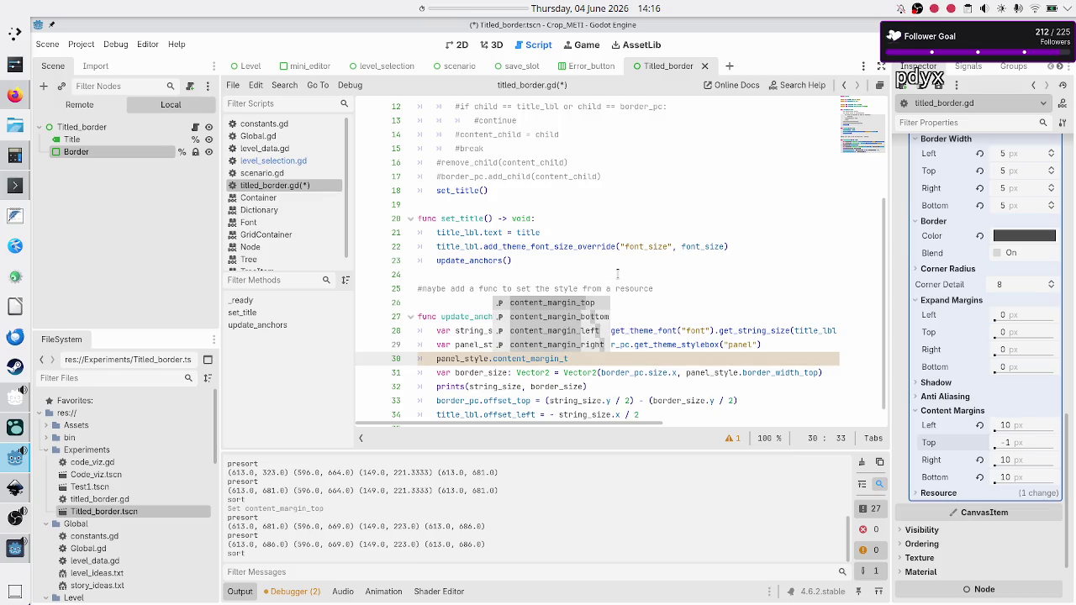
pyautogui.press('Return')
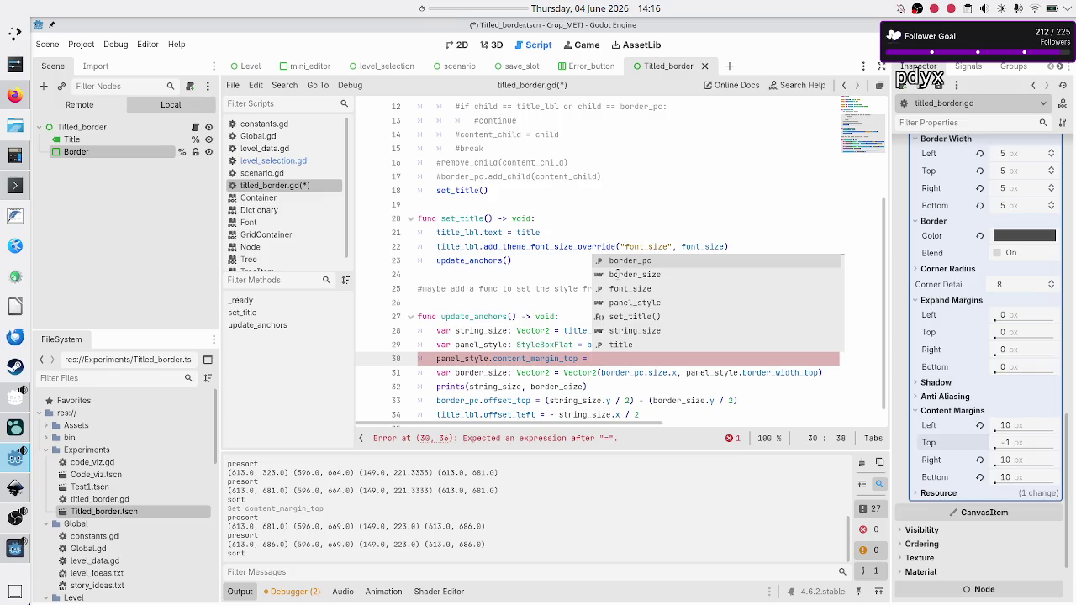
pyautogui.hotkey('alt', 'Tab')
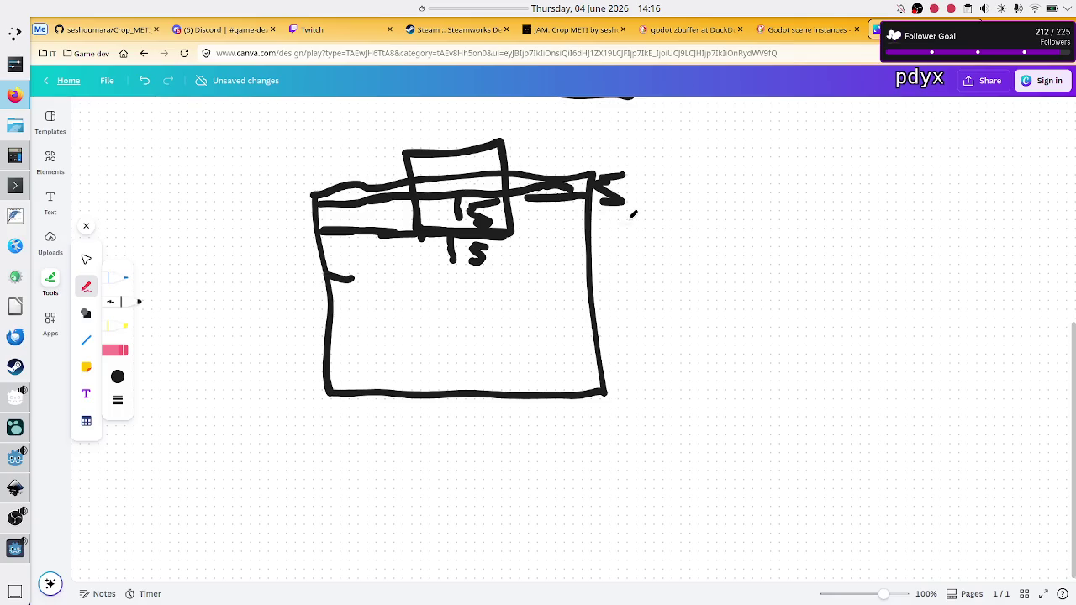
# Step: Sketch a bar beside the formula box and the cross's vertical edges, and mark its centre
pyautogui.scroll(5, 744, 244)
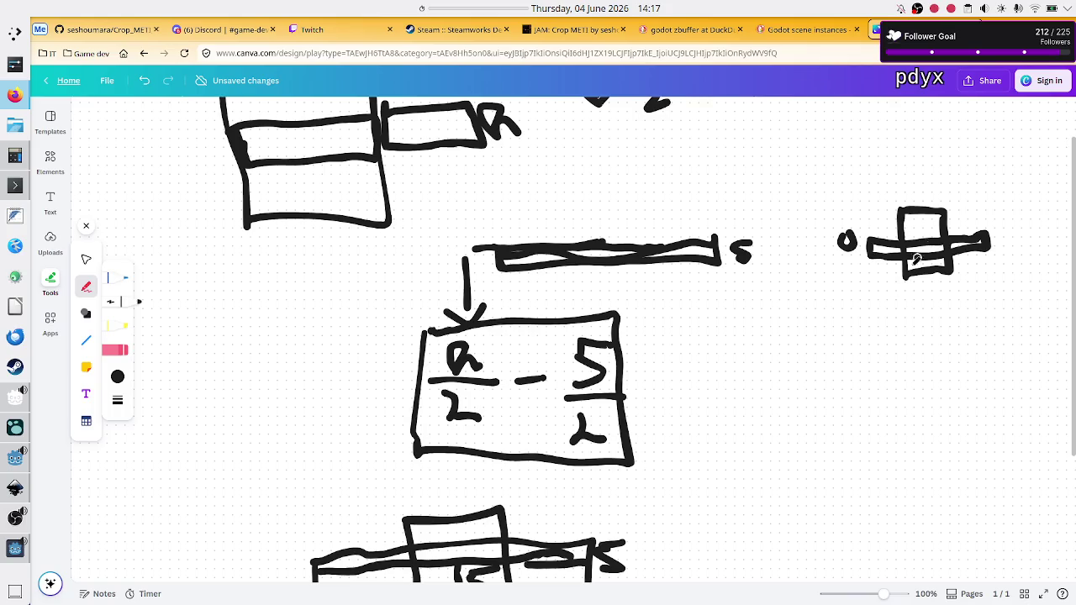
pyautogui.moveTo(745, 397)
pyautogui.mouseDown()
pyautogui.moveTo(752, 437)
pyautogui.moveTo(953, 435)
pyautogui.moveTo(940, 382)
pyautogui.moveTo(742, 394)
pyautogui.mouseUp()
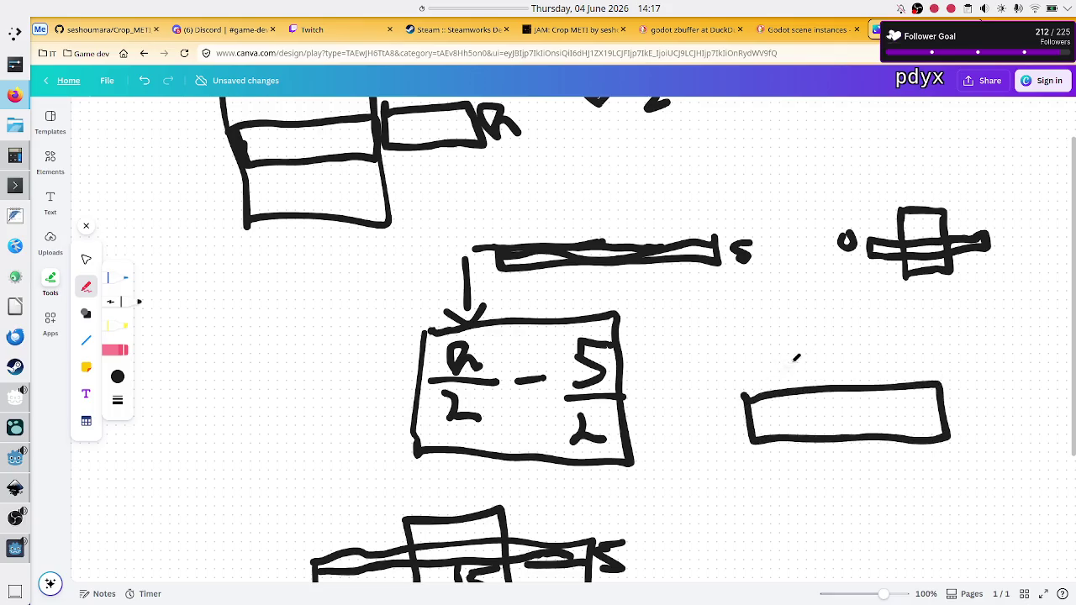
pyautogui.moveTo(798, 361); pyautogui.dragTo(805, 478)
pyautogui.moveTo(802, 358)
pyautogui.mouseDown()
pyautogui.moveTo(865, 345)
pyautogui.moveTo(886, 352)
pyautogui.moveTo(882, 452)
pyautogui.moveTo(860, 478)
pyautogui.moveTo(801, 480)
pyautogui.mouseUp()
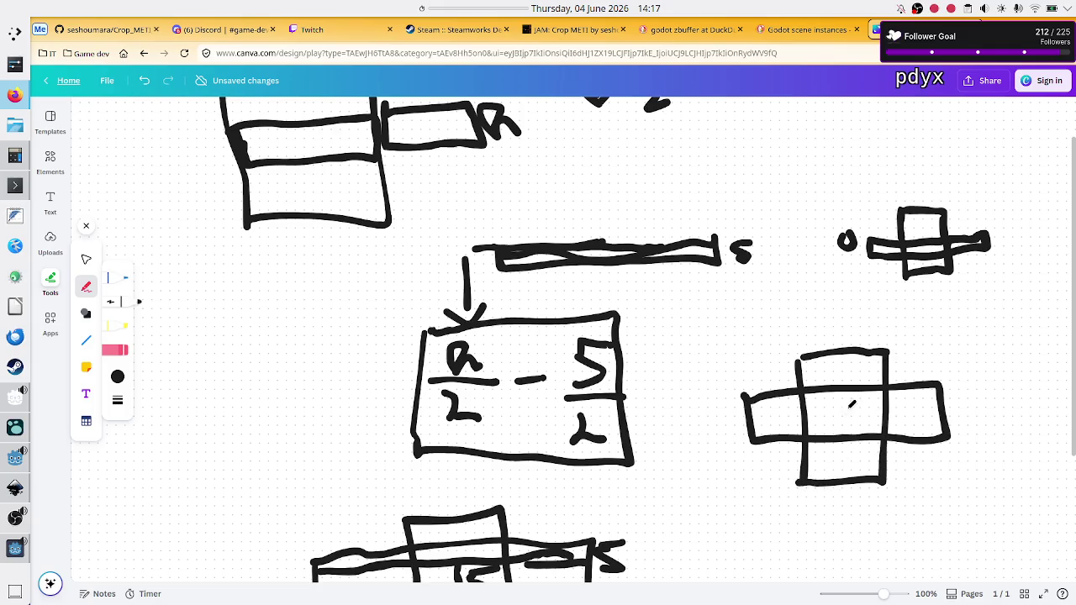
pyautogui.click(840, 413)
# Step: Extend the left-arm line, undo a stray stroke, split the lower column, and start a 5 below
pyautogui.moveTo(716, 393); pyautogui.dragTo(744, 395)
pyautogui.moveTo(744, 392)
pyautogui.mouseDown()
pyautogui.moveTo(725, 392)
pyautogui.moveTo(781, 390)
pyautogui.mouseUp()
pyautogui.moveTo(800, 389)
pyautogui.mouseDown()
pyautogui.moveTo(784, 457)
pyautogui.moveTo(801, 478)
pyautogui.mouseUp()
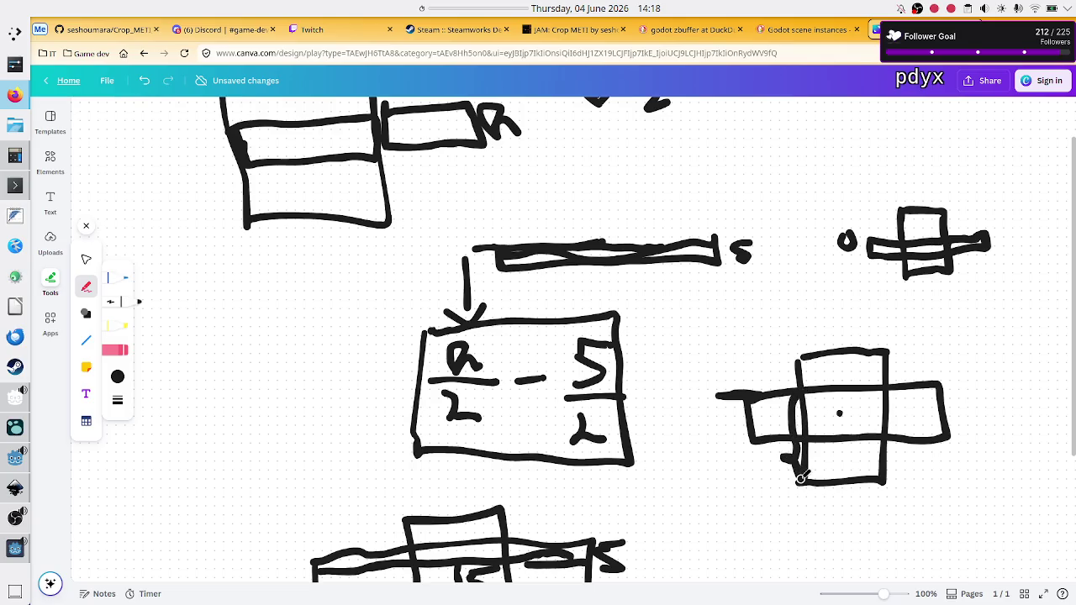
pyautogui.hotkey('ctrl', 'z')
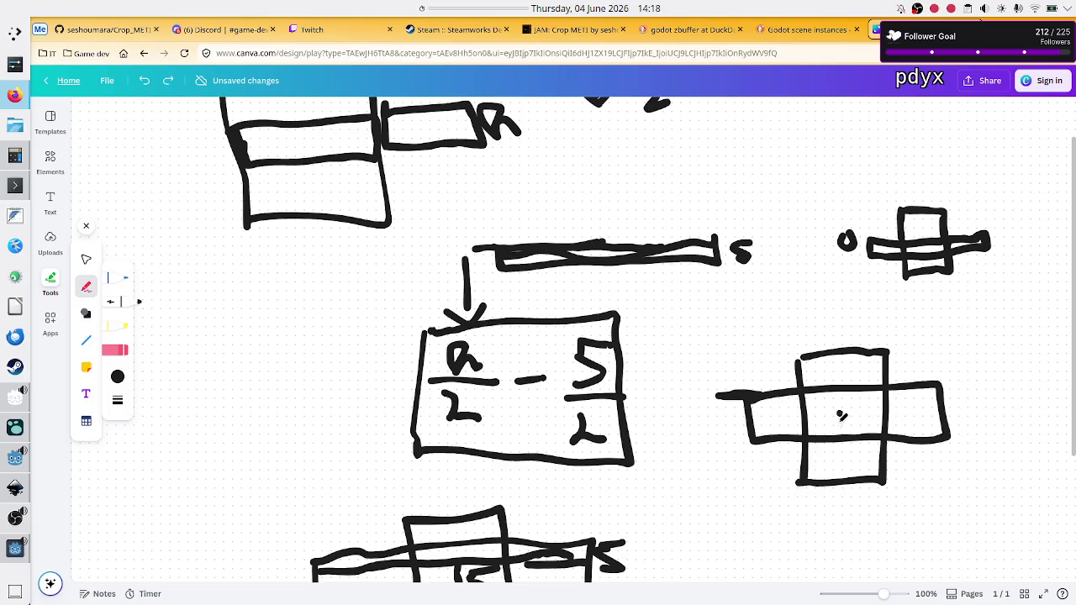
pyautogui.moveTo(840, 412); pyautogui.dragTo(843, 478)
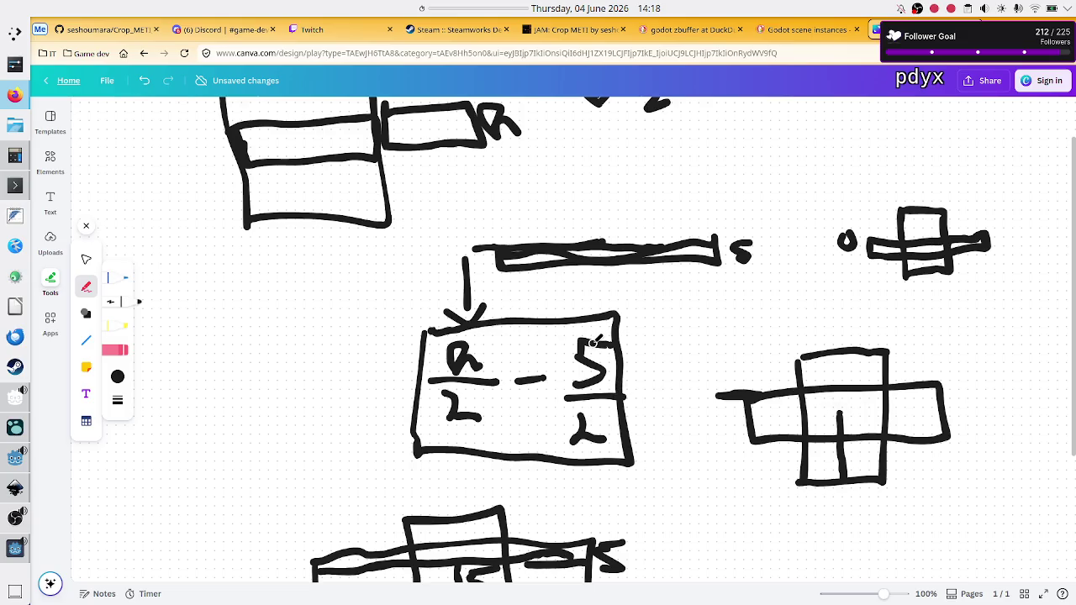
pyautogui.moveTo(607, 339); pyautogui.dragTo(579, 339)
pyautogui.moveTo(711, 501)
pyautogui.mouseDown()
pyautogui.moveTo(717, 518)
pyautogui.moveTo(711, 498)
pyautogui.moveTo(745, 490)
pyautogui.mouseUp()
# Step: Write 5/2 followed by a plus sign under the cross, straightening the cross's inner vertical line
pyautogui.moveTo(702, 540)
pyautogui.mouseDown()
pyautogui.moveTo(748, 536)
pyautogui.moveTo(716, 568)
pyautogui.moveTo(745, 570)
pyautogui.mouseUp()
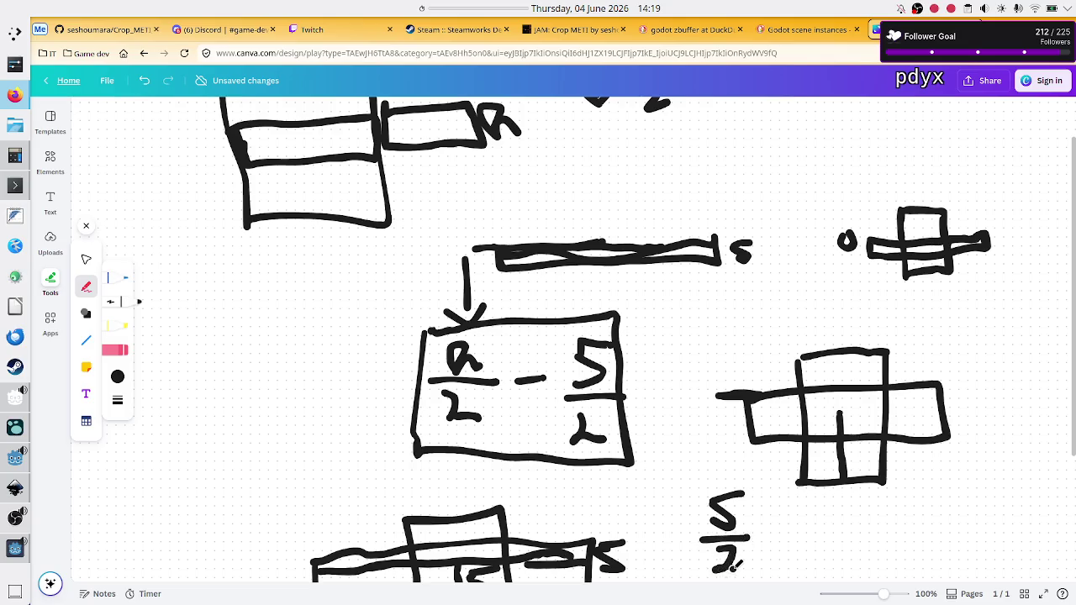
pyautogui.moveTo(849, 404); pyautogui.dragTo(840, 410)
pyautogui.moveTo(843, 407); pyautogui.dragTo(848, 479)
pyautogui.moveTo(779, 528)
pyautogui.mouseDown()
pyautogui.moveTo(782, 571)
pyautogui.moveTo(839, 496)
pyautogui.moveTo(837, 531)
pyautogui.moveTo(844, 520)
pyautogui.moveTo(862, 545)
pyautogui.moveTo(829, 579)
pyautogui.moveTo(852, 574)
pyautogui.mouseUp()
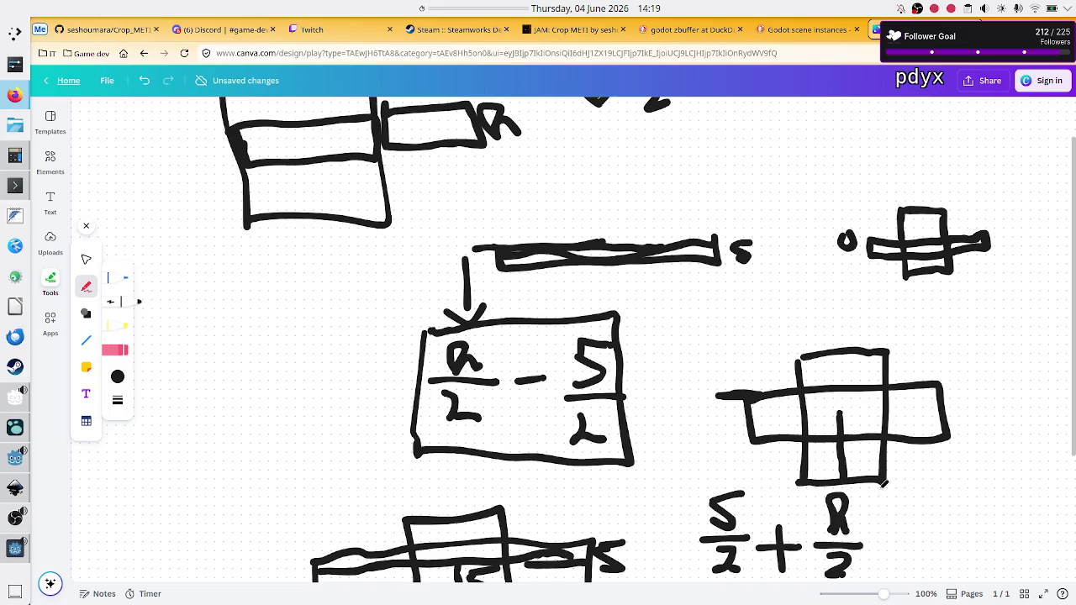
pyautogui.moveTo(882, 488)
pyautogui.mouseDown()
pyautogui.moveTo(881, 548)
pyautogui.moveTo(940, 546)
pyautogui.moveTo(916, 553)
pyautogui.moveTo(973, 520)
pyautogui.mouseUp()
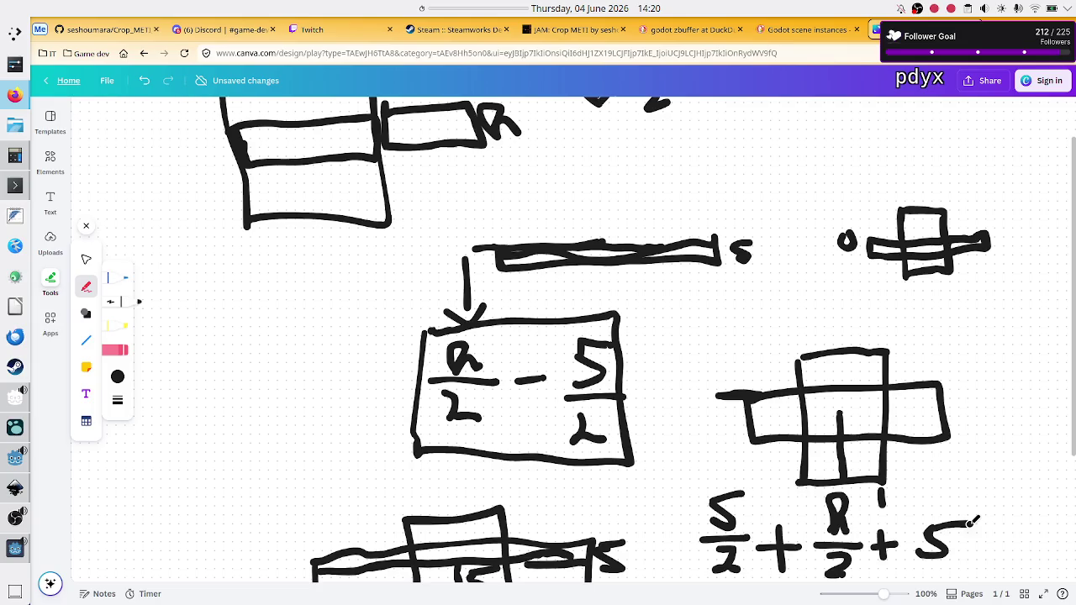
pyautogui.hotkey('alt', 'Tab')
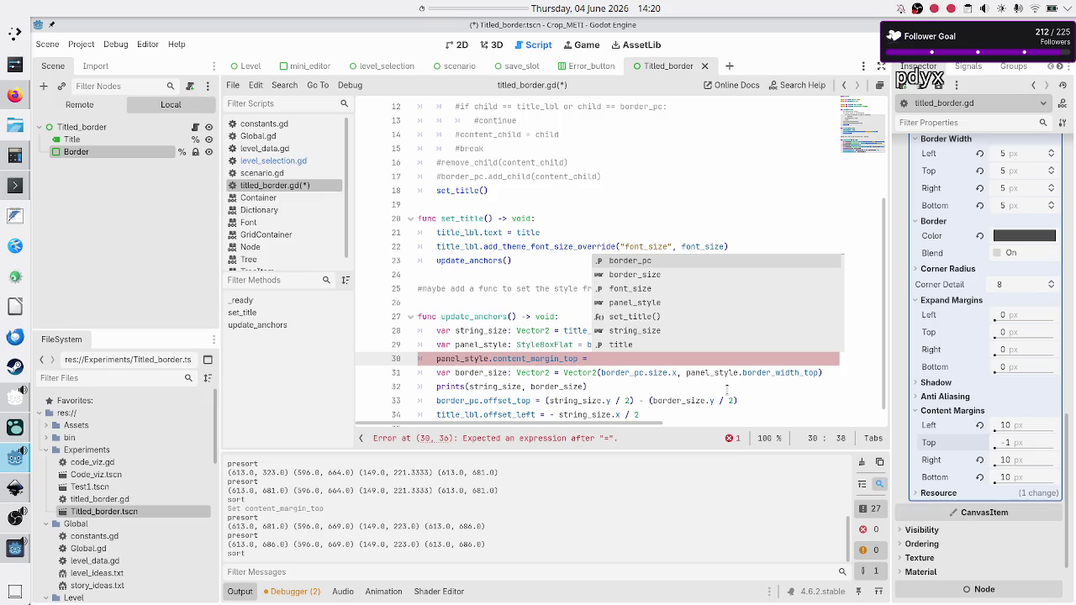
# Step: Paste the (border_size.y / 2) term into the content_margin_top assignment on line 30
pyautogui.press('Escape')
pyautogui.press('Down')
pyautogui.press('Down')
pyautogui.press('Down')
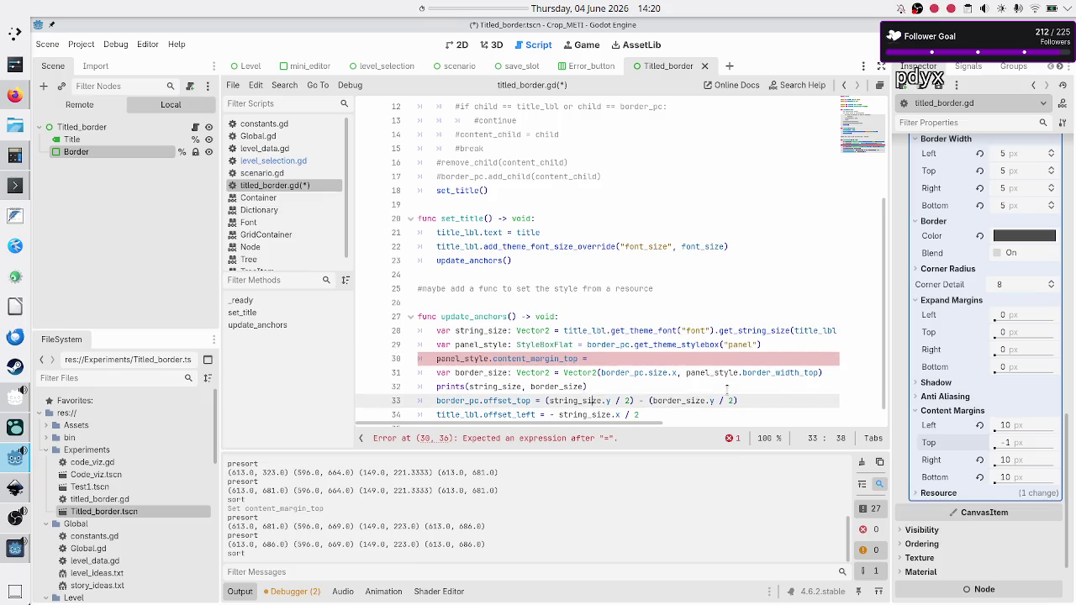
pyautogui.press('Up')
pyautogui.press('Down')
pyautogui.hotkey('ctrl', 'Left')
pyautogui.hotkey('ctrl', 'Right')
pyautogui.hotkey('ctrl', 'Right')
pyautogui.hotkey('ctrl', 'Right')
pyautogui.hotkey('ctrl', 'shift', 'Right')
pyautogui.hotkey('ctrl', 'shift', 'Right')
pyautogui.hotkey('ctrl', 'shift', 'Right')
pyautogui.hotkey('ctrl', 'c')
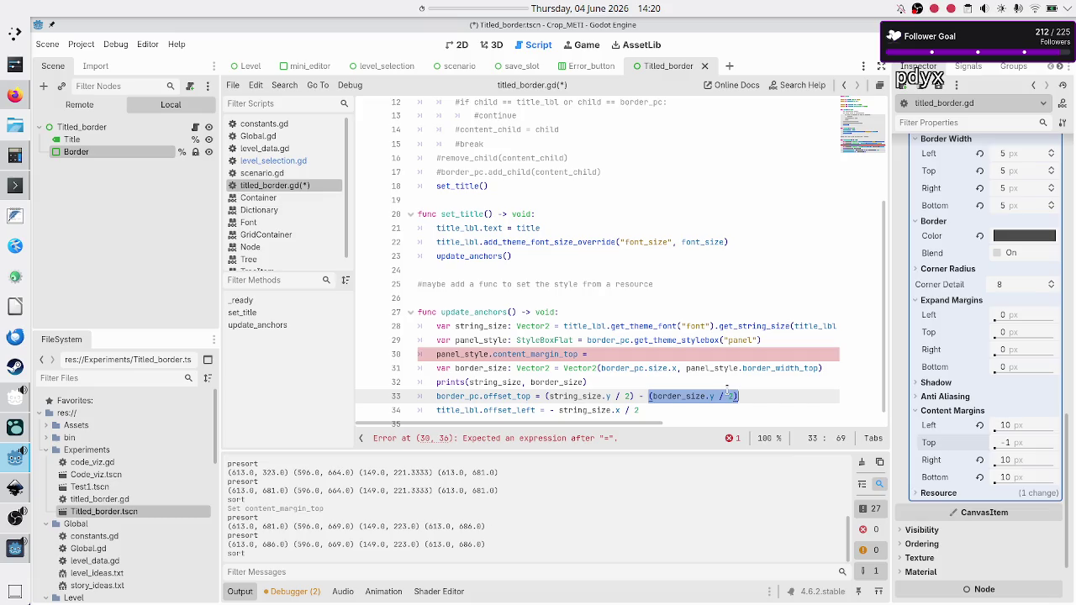
pyautogui.press('Up')
pyautogui.press('Up')
pyautogui.press('Up')
pyautogui.hotkey('ctrl', 'v')
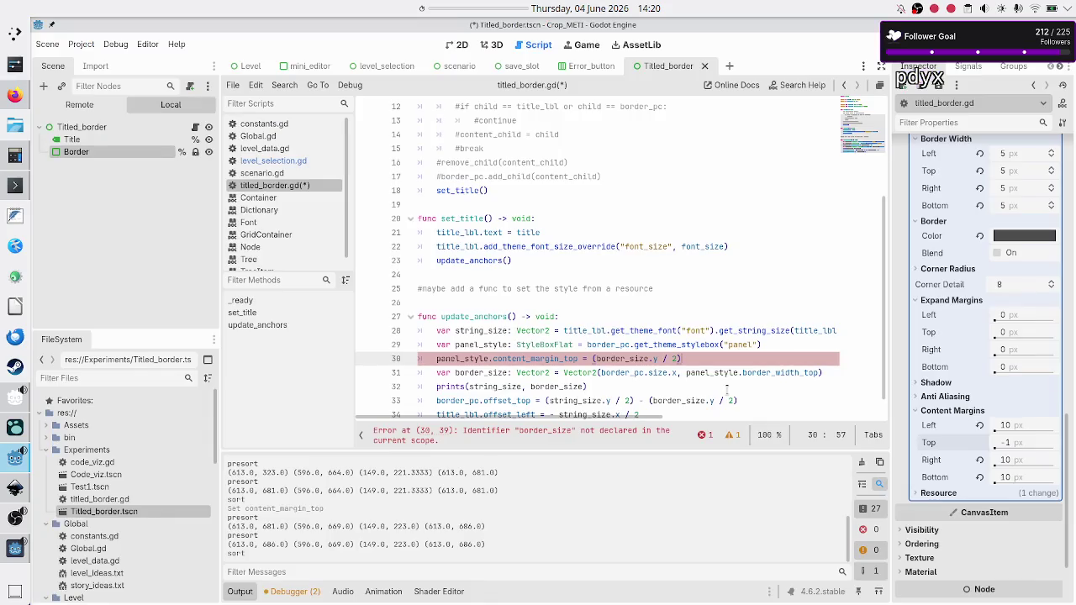
pyautogui.hotkey('alt', 'Tab')
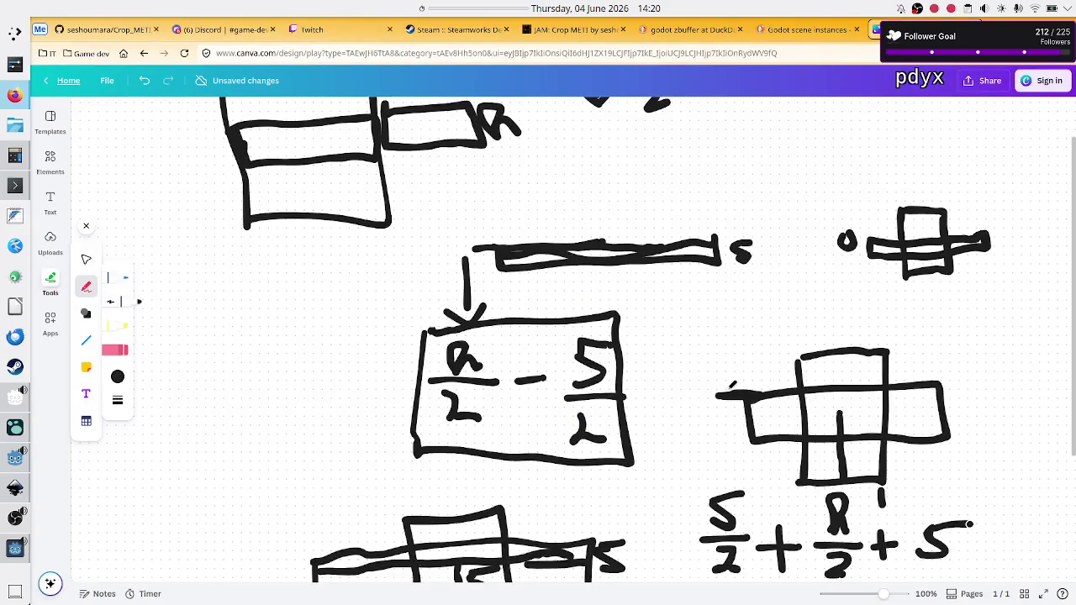
pyautogui.hotkey('alt', 'Tab')
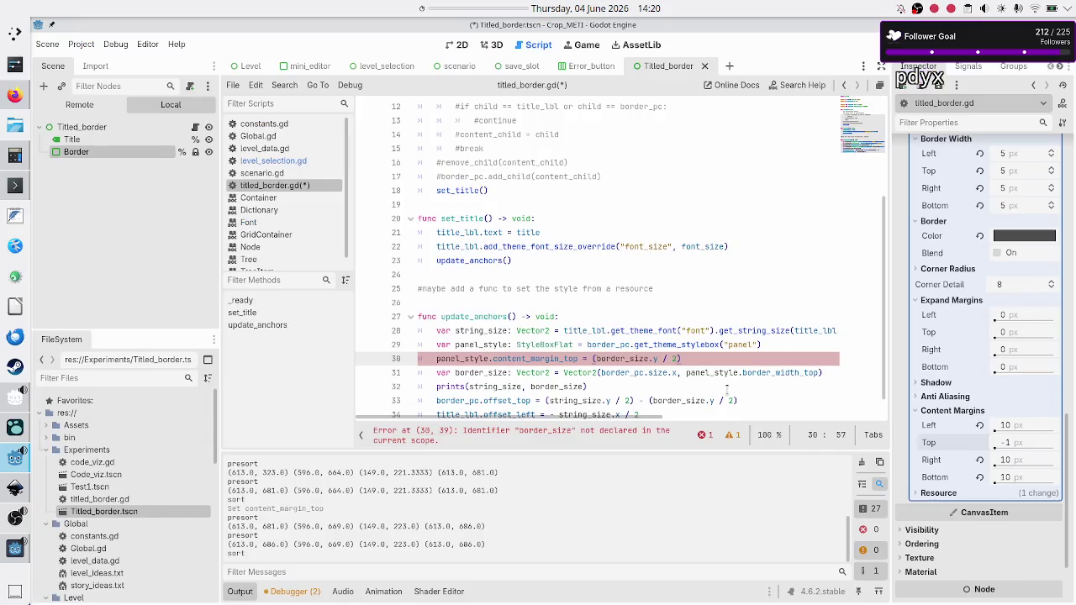
# Step: Append + (string_size.y / 2) + 5 to line 30, copying the term from line 33
pyautogui.write('+')
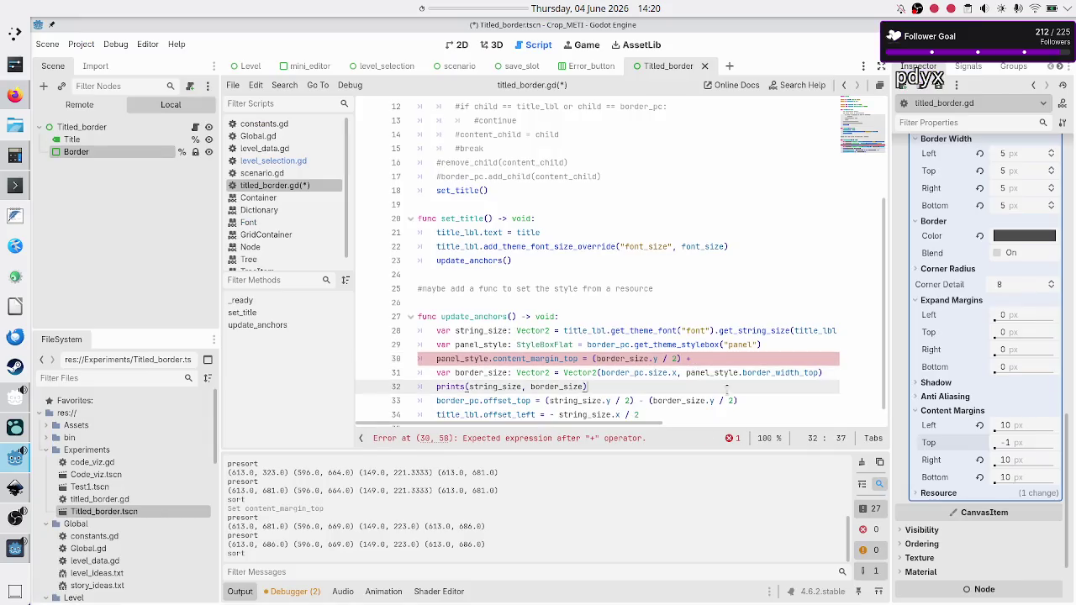
pyautogui.press('Down')
pyautogui.press('Down')
pyautogui.press('Down')
pyautogui.press('Left')
pyautogui.press('Left')
pyautogui.press('Left')
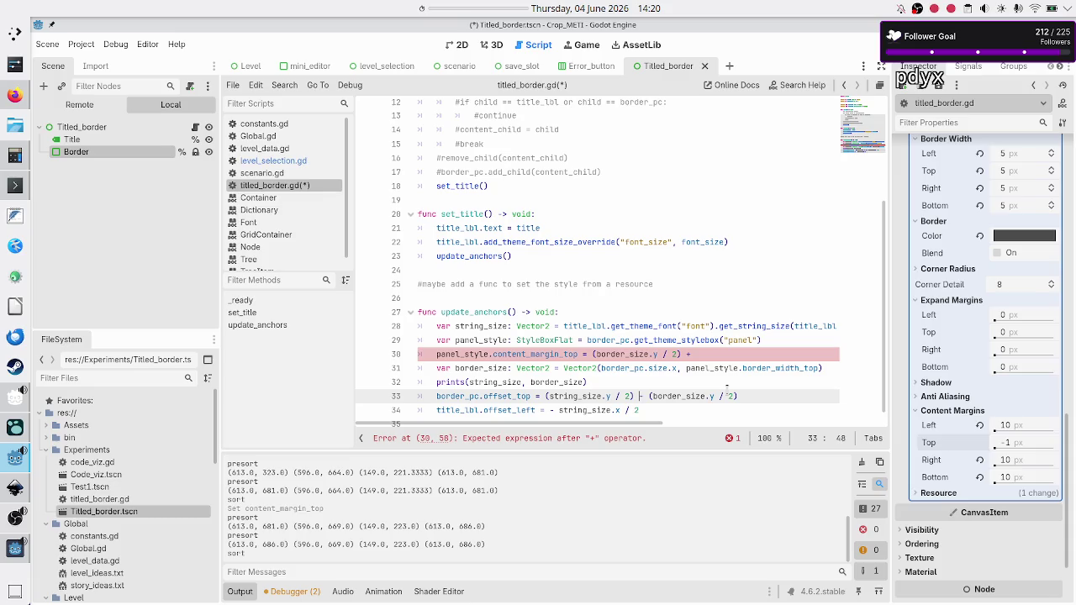
pyautogui.hotkey('shift', 'Left')
pyautogui.hotkey('shift', 'Left')
pyautogui.hotkey('shift', 'Left')
pyautogui.hotkey('ctrl', 'c')
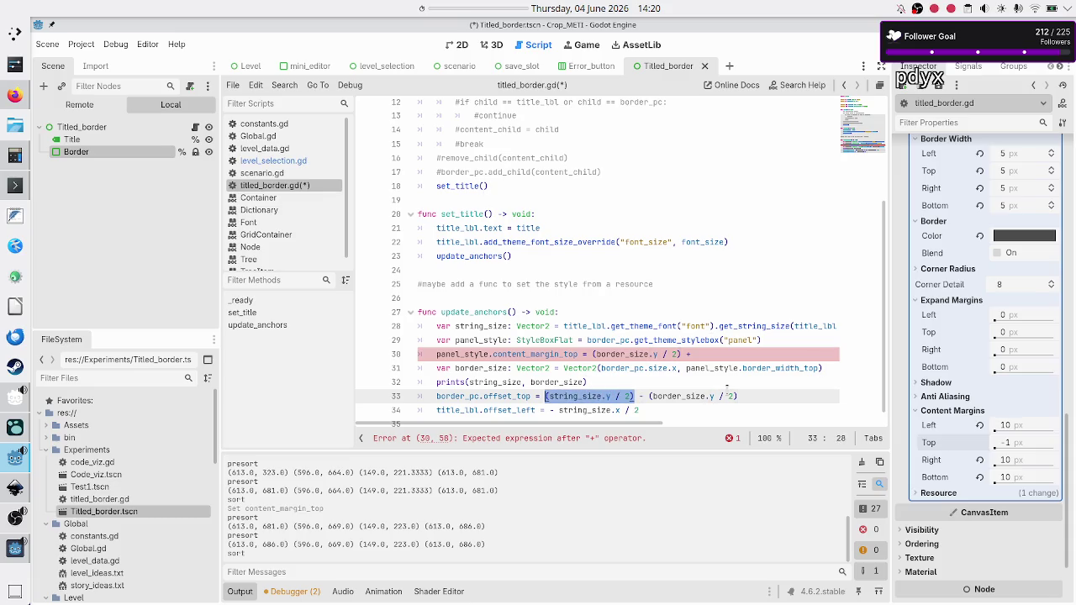
pyautogui.press('Up')
pyautogui.press('Up')
pyautogui.press('Up')
pyautogui.press('End')
pyautogui.hotkey('ctrl', 'v')
pyautogui.write('5')
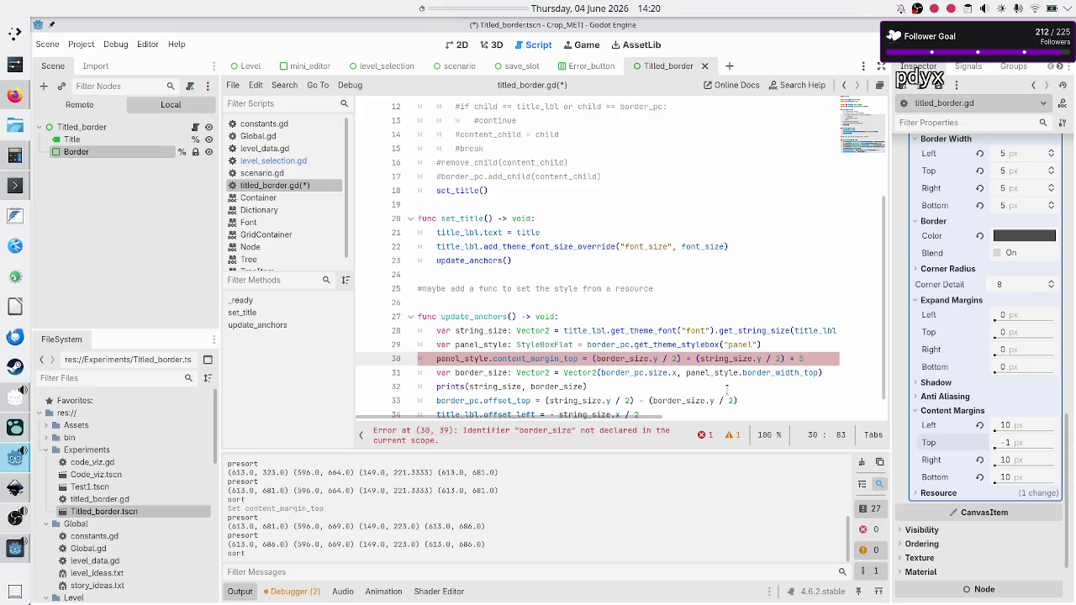
pyautogui.press('Right')
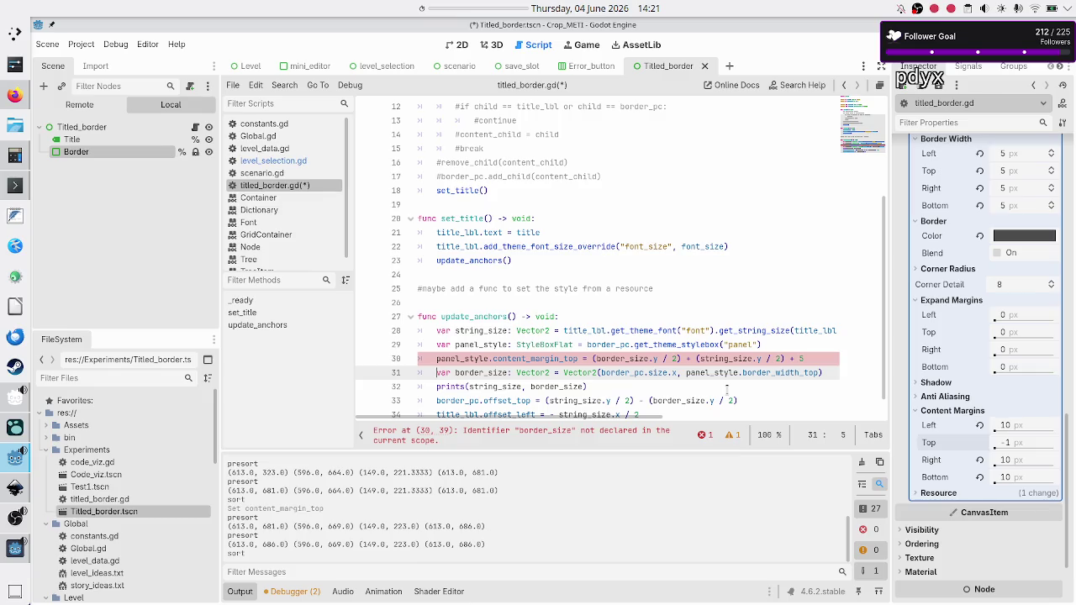
# Step: Move the var border_size declaration above the content margin calculation
pyautogui.hotkey('shift', 'End')
pyautogui.hotkey('ctrl', 'c')
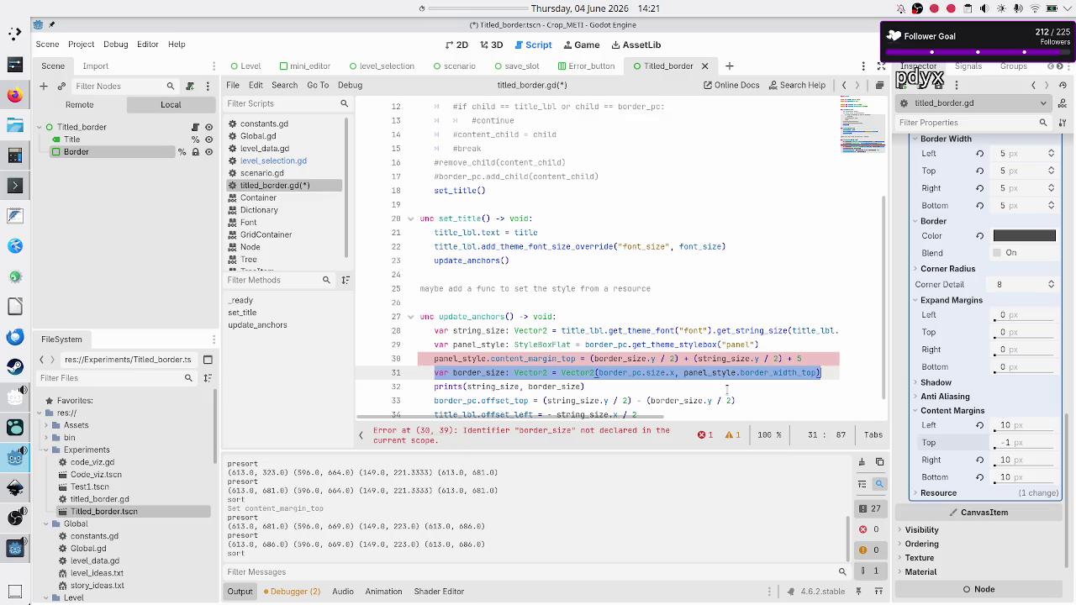
pyautogui.press('BackSpace')
pyautogui.press('BackSpace')
pyautogui.press('BackSpace')
pyautogui.press('Up')
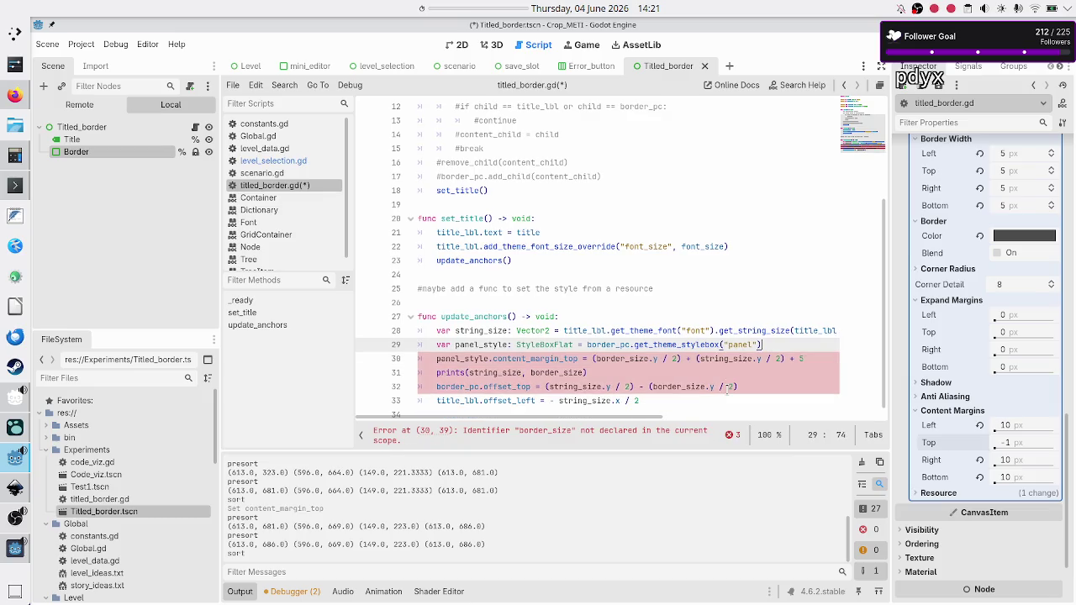
pyautogui.press('Return')
pyautogui.hotkey('ctrl', 'v')
pyautogui.press('Home')
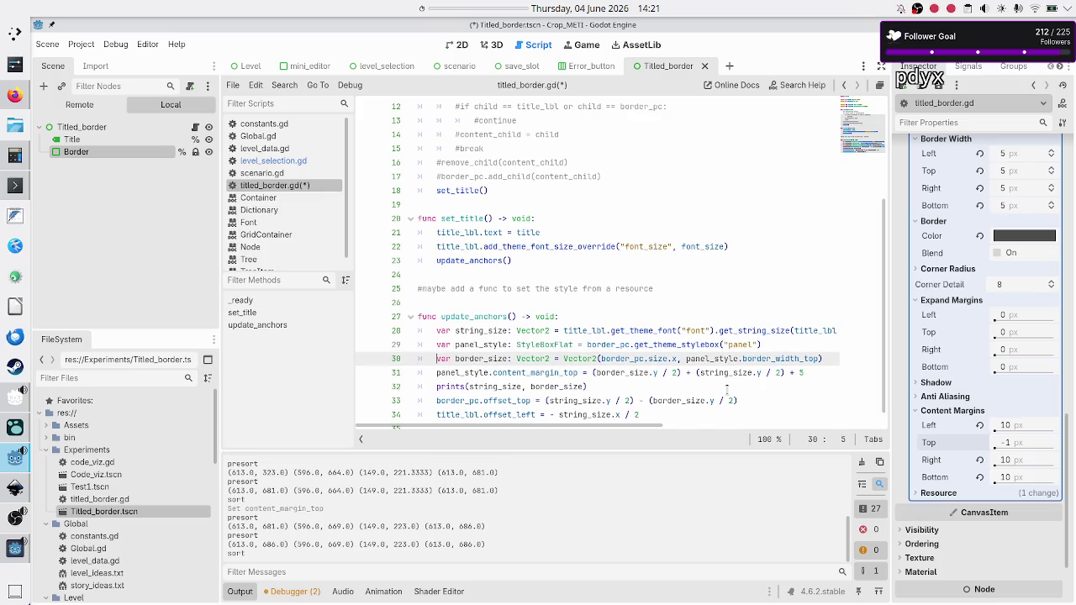
pyautogui.press('Down')
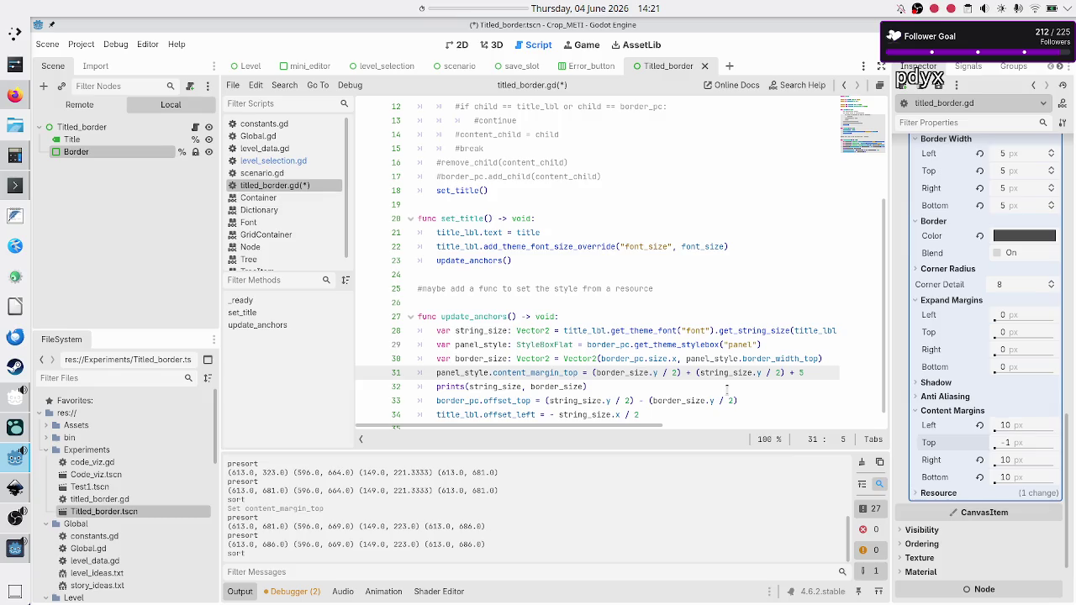
# Step: Select panel_style on line 31 to check where it is used
pyautogui.press('Right')
pyautogui.hotkey('shift', 'Right')
pyautogui.hotkey('shift', 'Right')
pyautogui.hotkey('shift', 'Right')
pyautogui.click(655, 374)
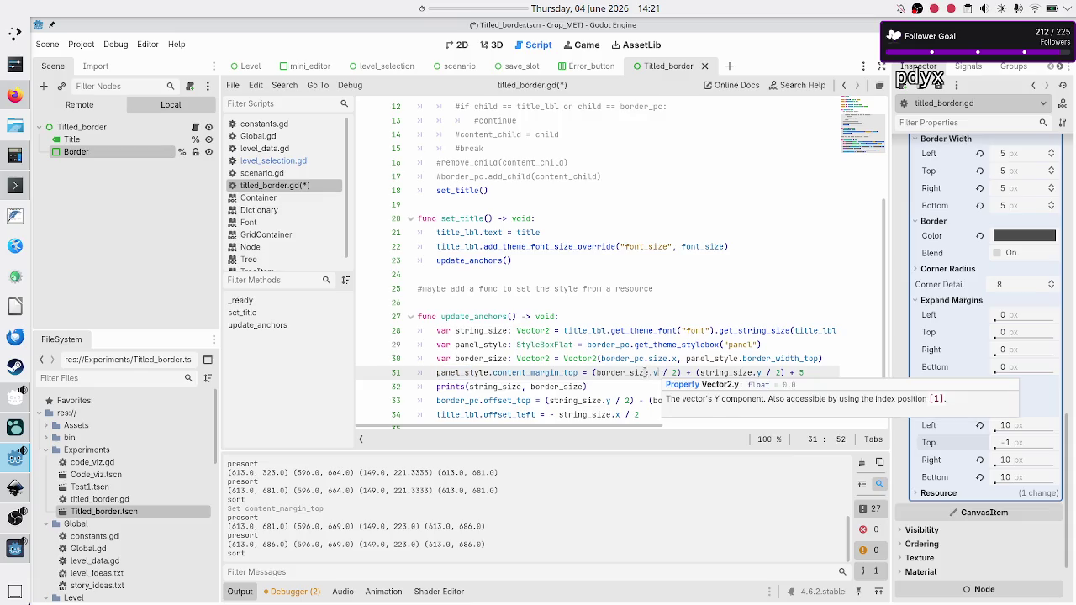
pyautogui.doubleClick(474, 372)
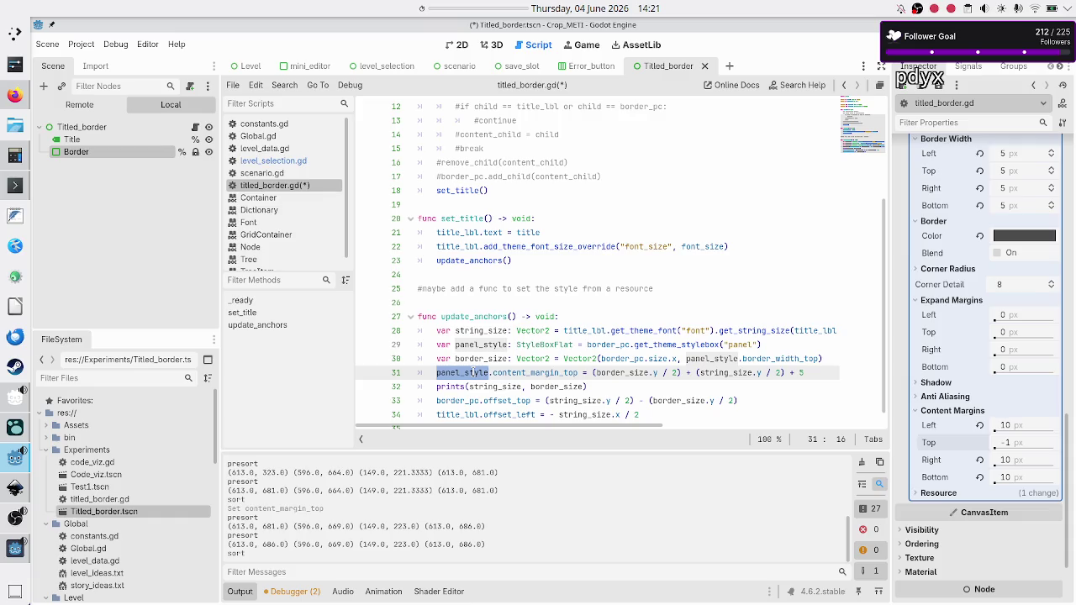
pyautogui.scroll(-1, 473, 372)
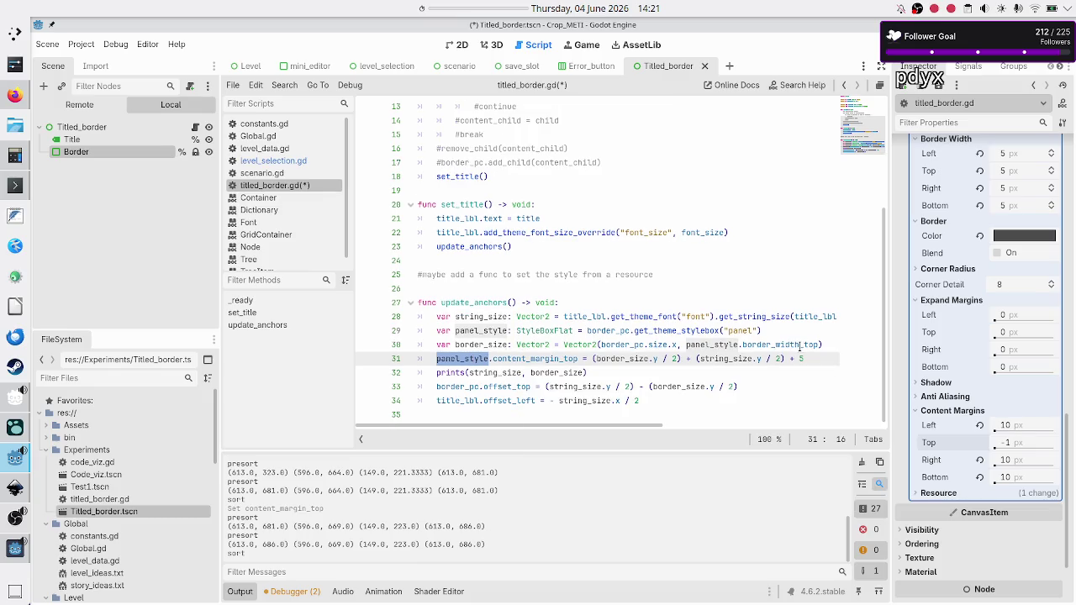
# Step: Add border_pc.add_theme_stylebox_override("panel", panel_style), save titled_border.gd, and run the game
pyautogui.click(823, 358)
pyautogui.press('Return')
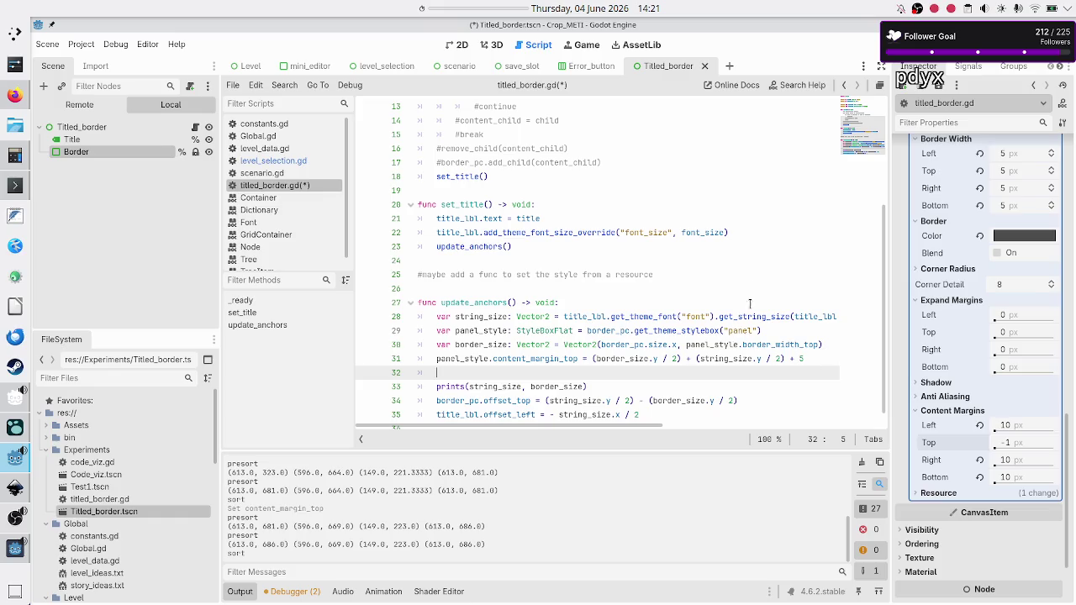
pyautogui.write('border_pc')
pyautogui.write('.add')
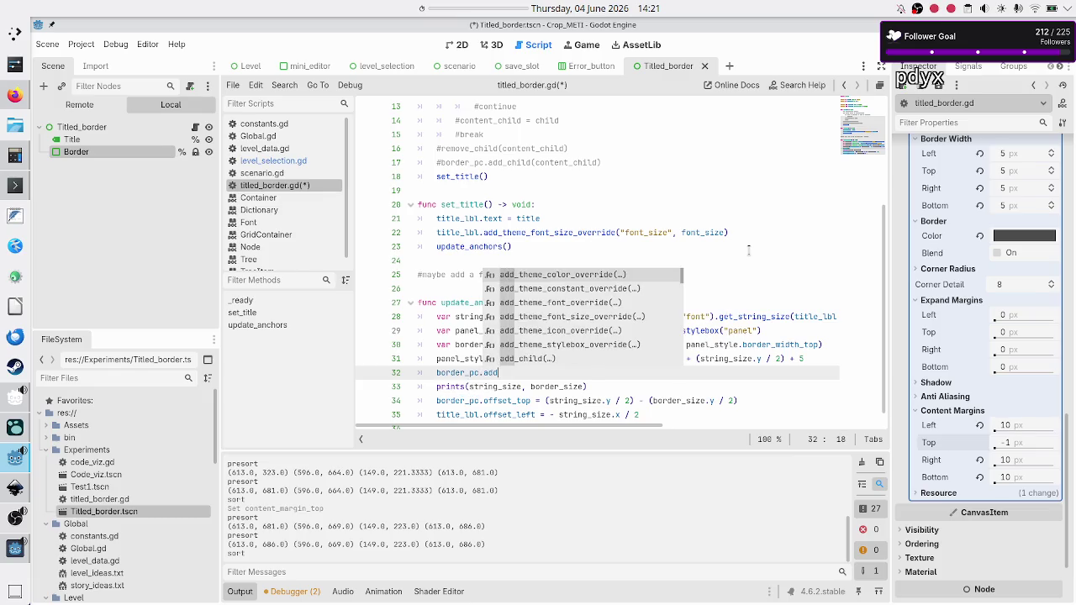
pyautogui.write('_theme')
pyautogui.press('Down')
pyautogui.press('Down')
pyautogui.press('Down')
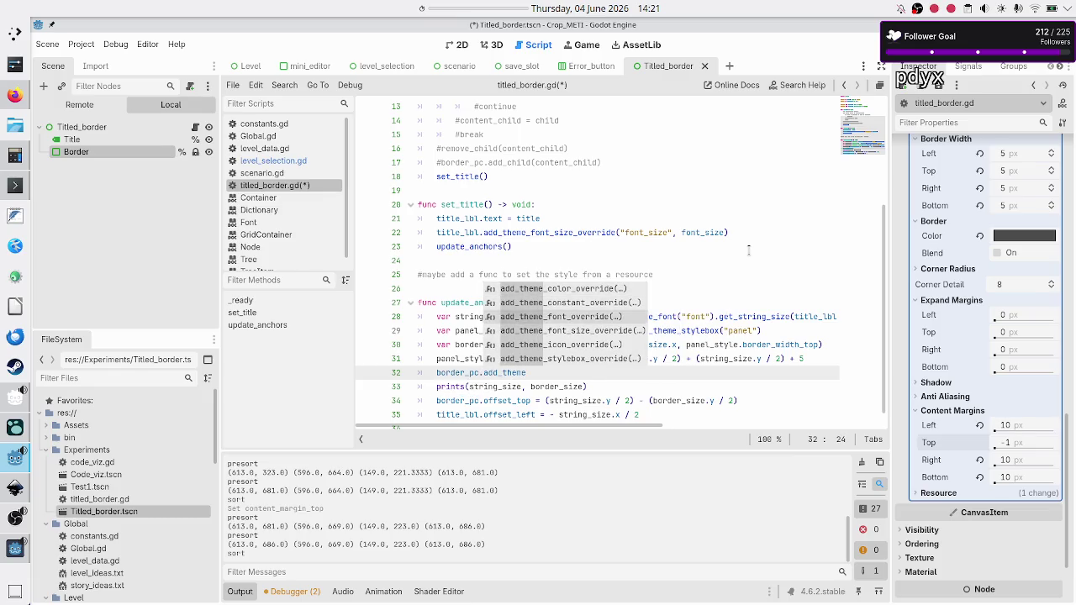
pyautogui.press('Return')
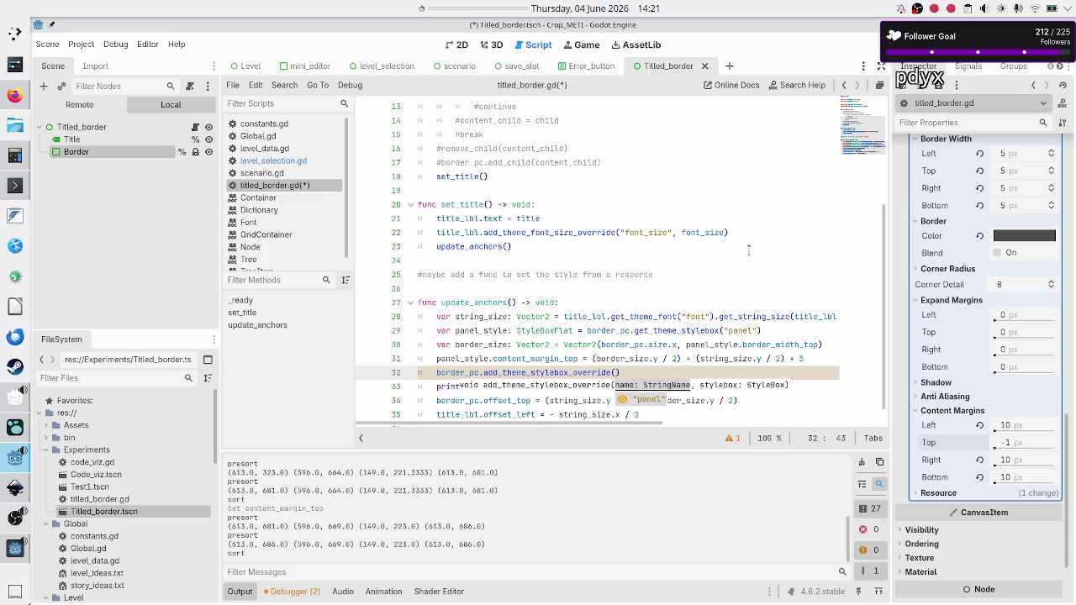
pyautogui.write('"panel", ')
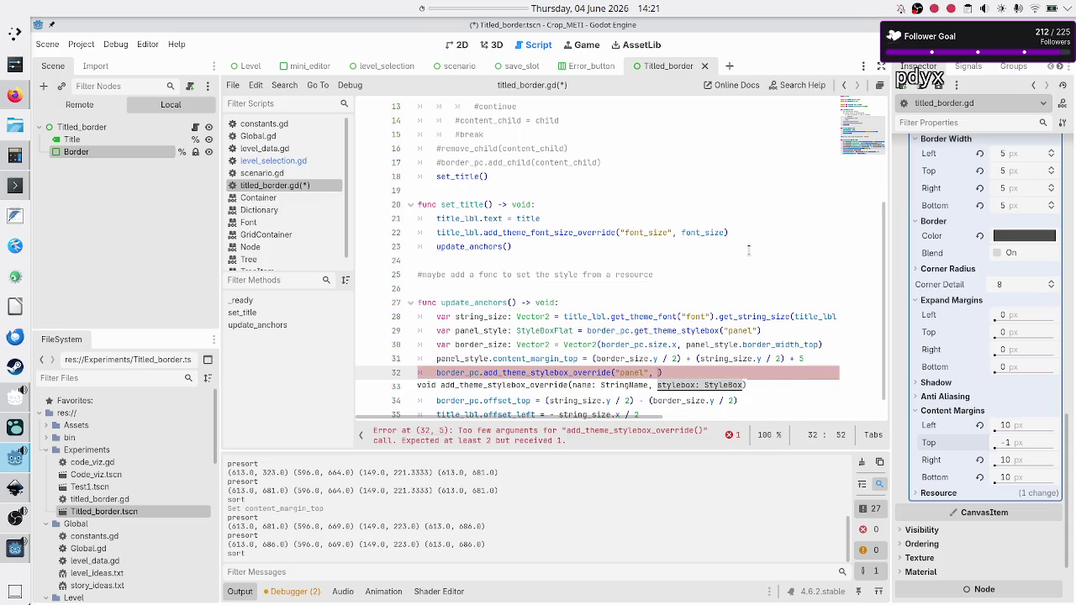
pyautogui.write('panel')
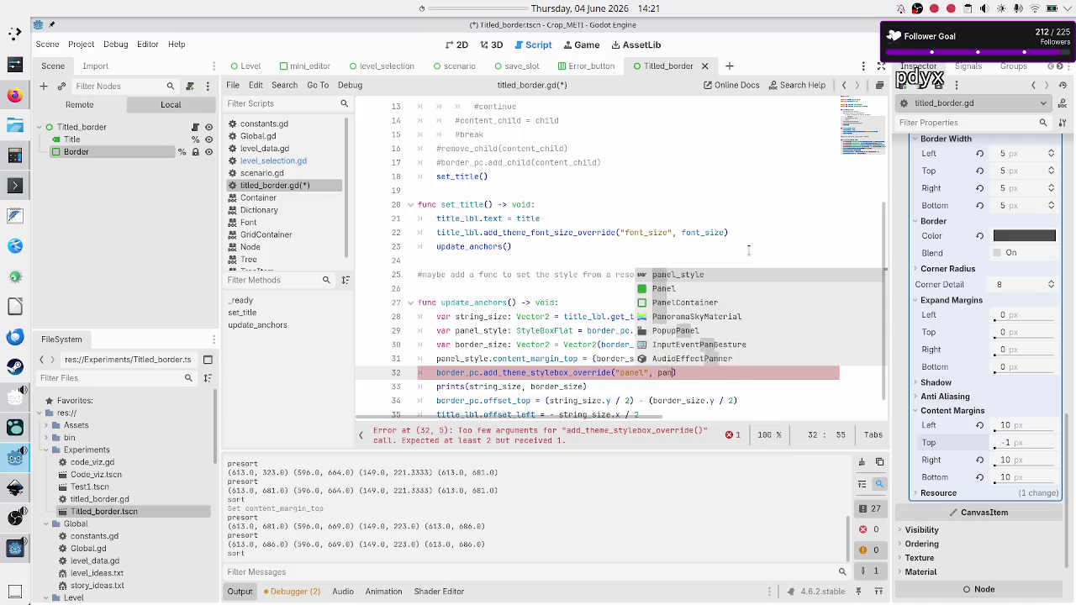
pyautogui.press('Return')
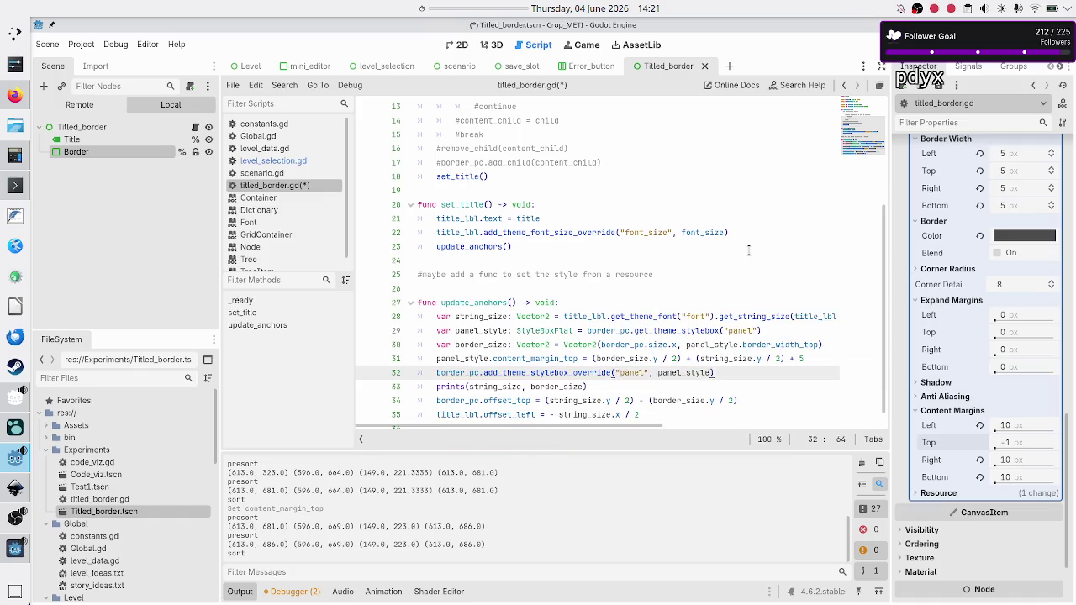
pyautogui.press('Right')
pyautogui.hotkey('ctrl', 's')
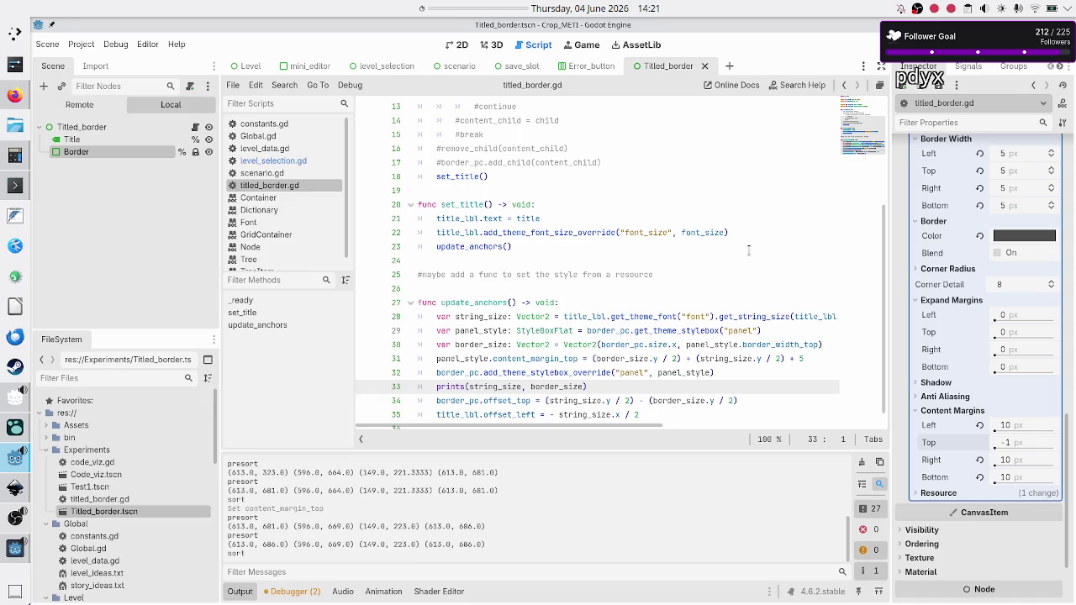
pyautogui.press('F5')
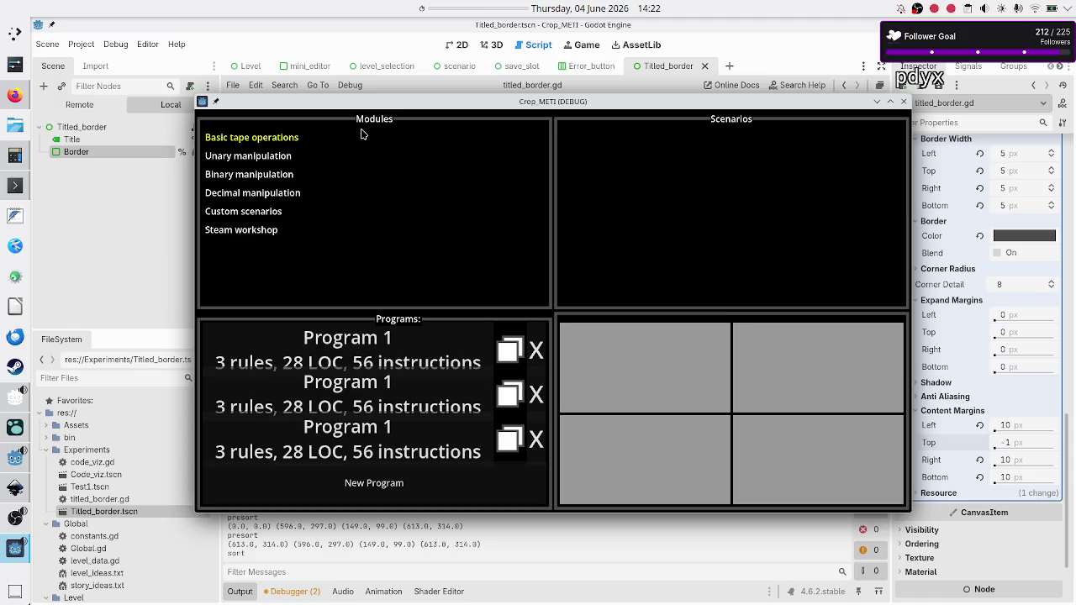
# Step: Compare scenarios: Basic tape operations lists Tutorial and Normal, while Unary manipulation lists only Normal
pyautogui.click(271, 143)
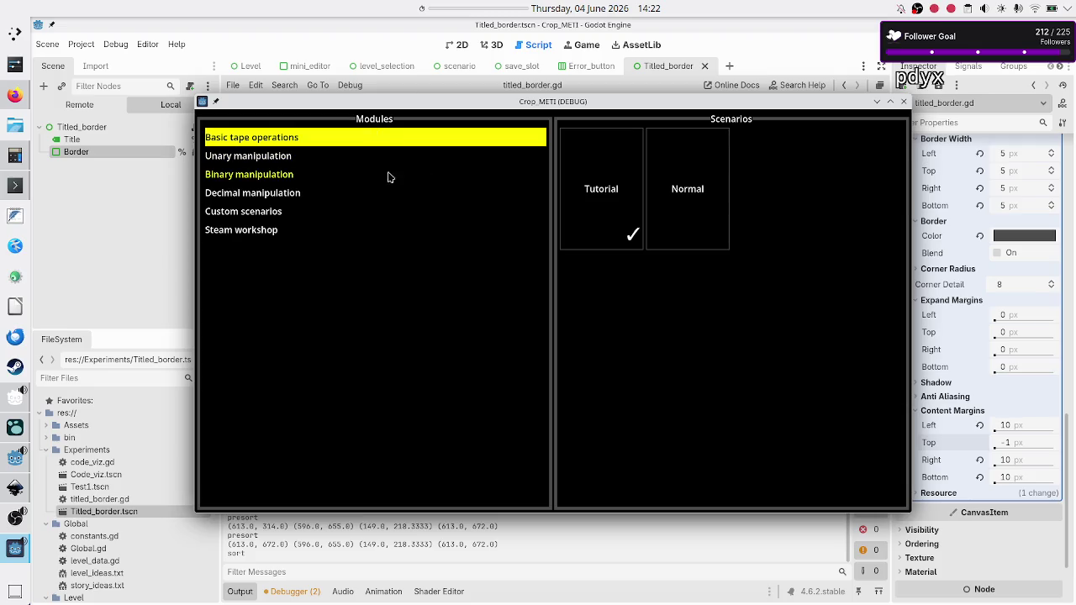
pyautogui.click(286, 158)
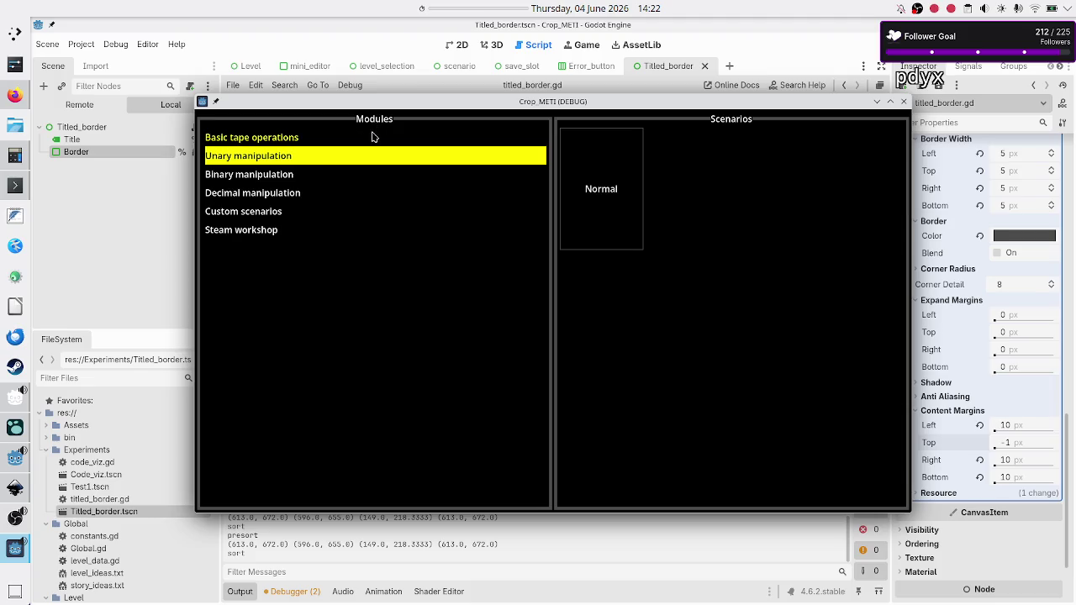
pyautogui.click(276, 139)
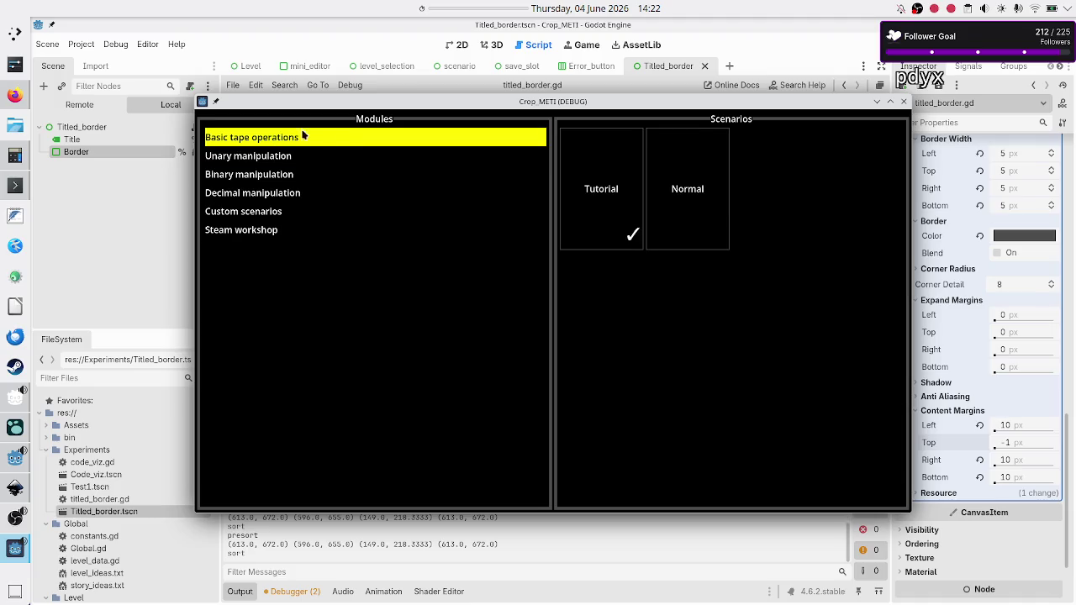